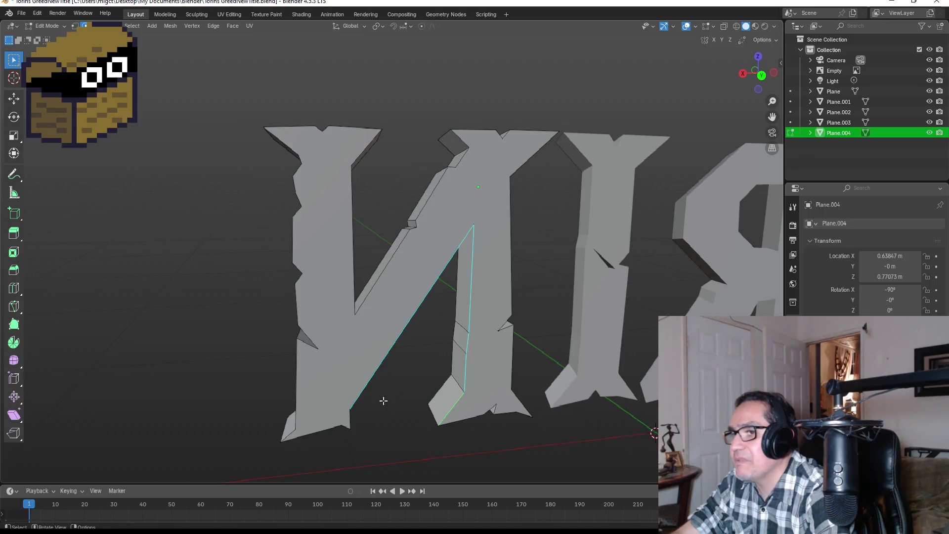
Scale the N's inner diagonal edge to about 0.754 against the reference and finish editing the N.
{"action": "key", "text": "KP_0"}
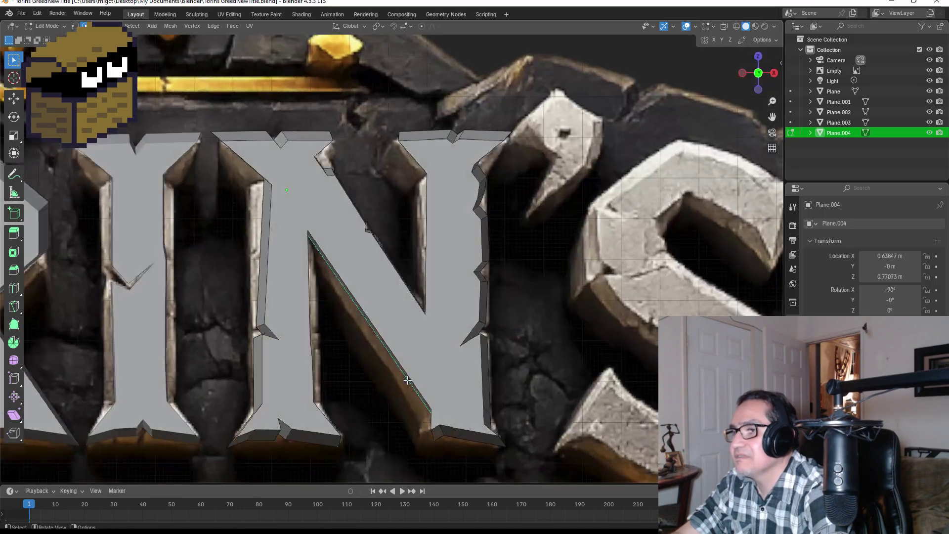
{"action": "key", "text": "s"}
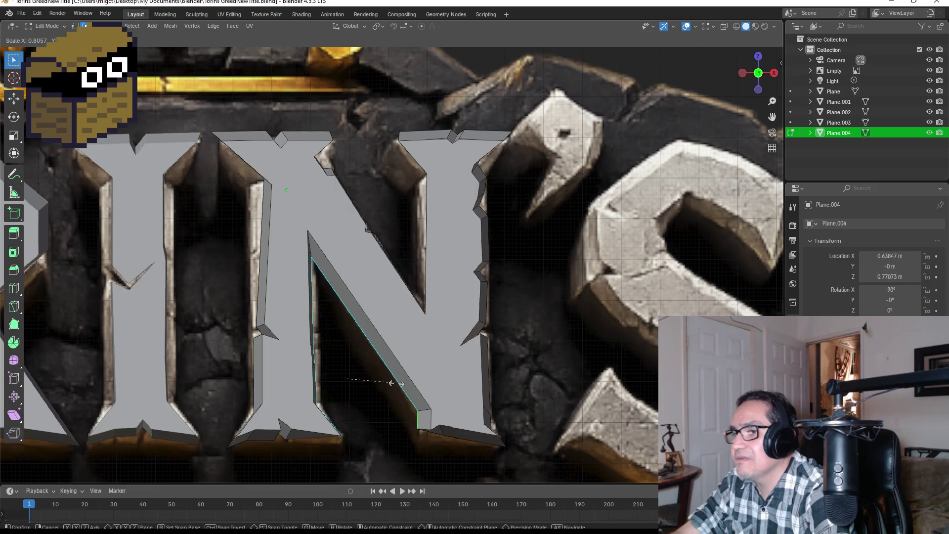
{"action": "left_click", "coordinate": [429, 351]}
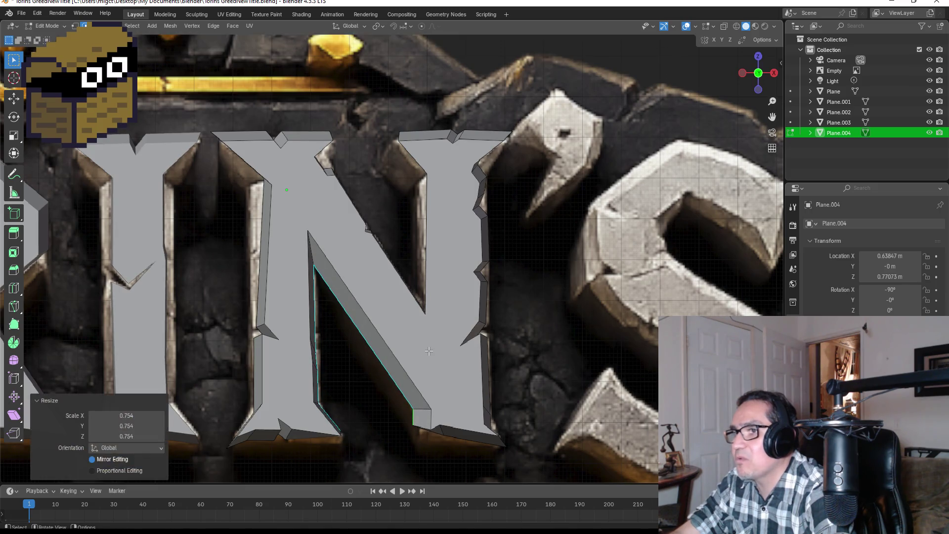
{"action": "scroll", "coordinate": [434, 346], "scroll_direction": "down", "scroll_amount": 3}
{"action": "key", "text": "Tab"}
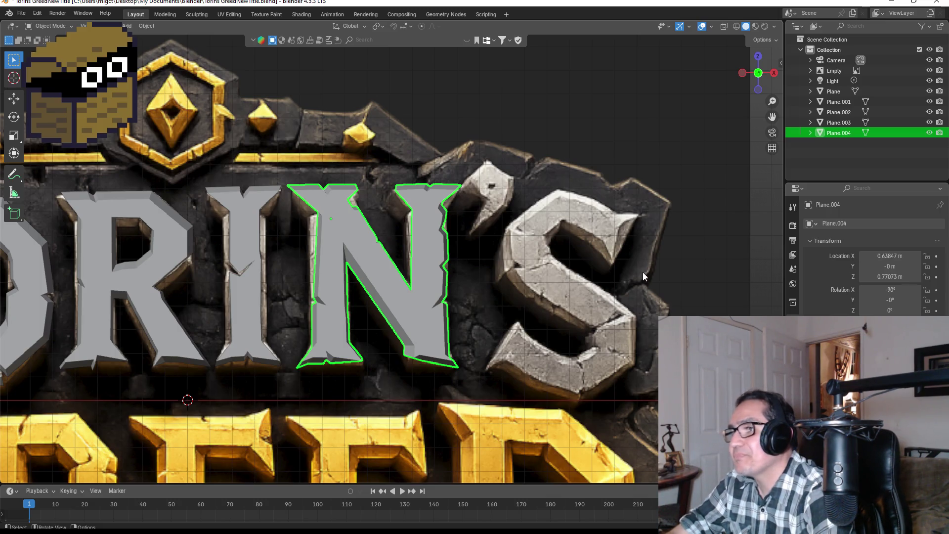
Add a new mesh plane from side view and give it a rough rotation.
{"action": "middle_click_drag", "start_coordinate": [598, 249], "coordinate": [515, 271]}
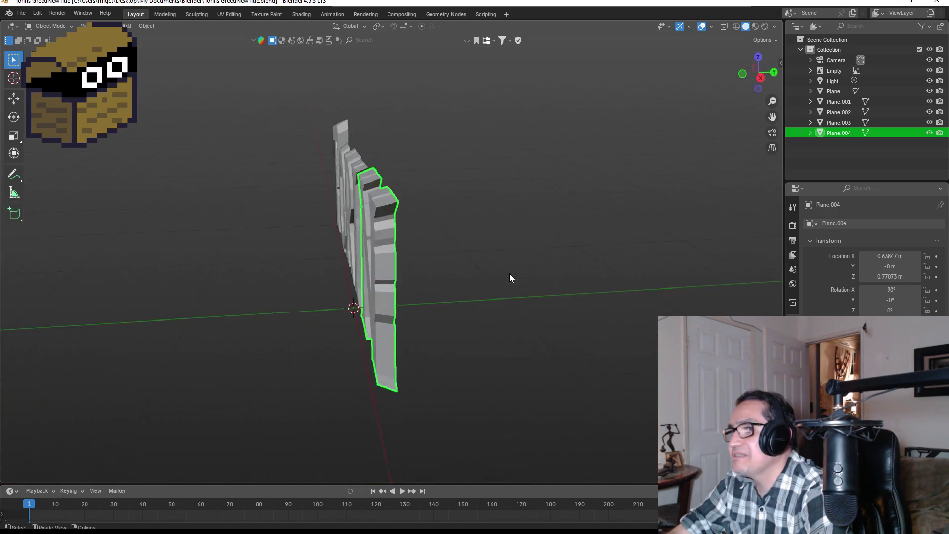
{"action": "key", "text": "shift+a"}
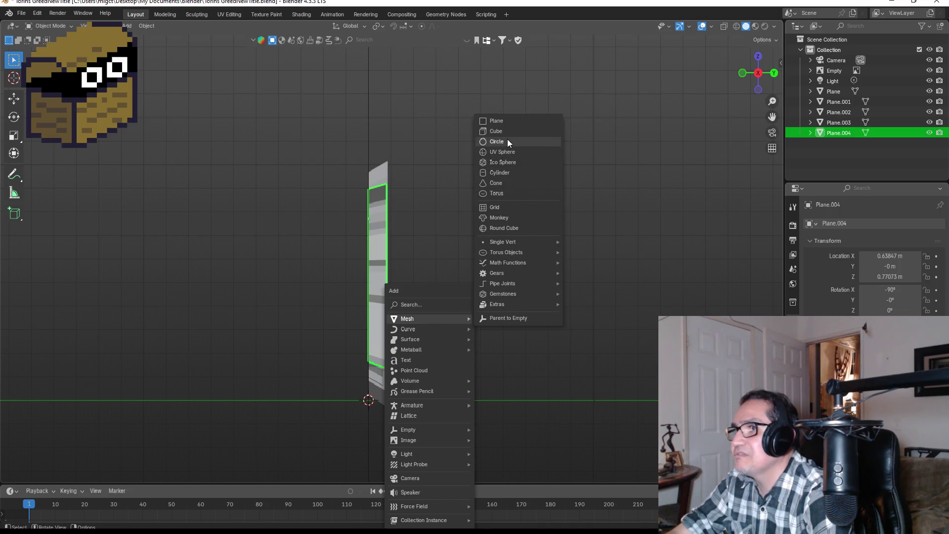
{"action": "left_click", "coordinate": [506, 119]}
{"action": "key", "text": "r"}
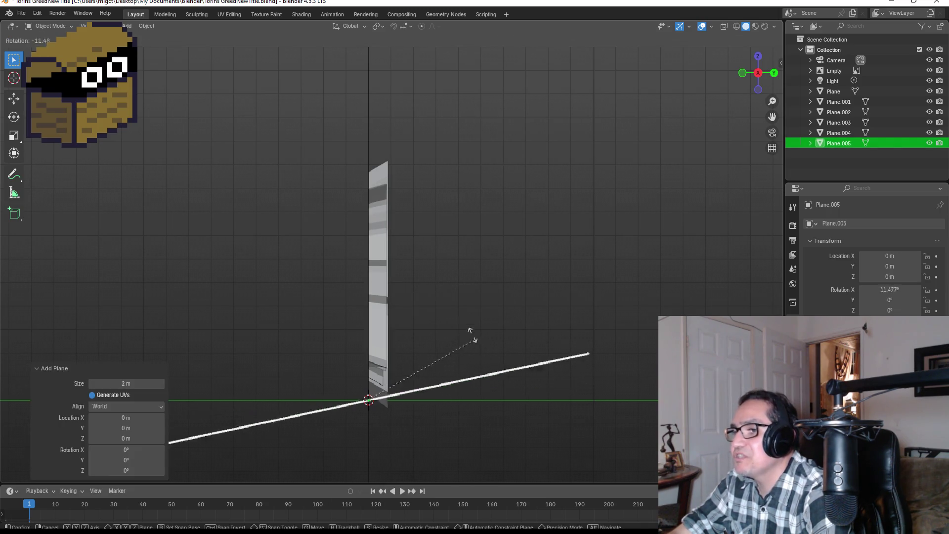
{"action": "left_click", "coordinate": [434, 268]}
Set the plane's rotation angle to exactly -90° so it stands upright, then view it from the front for editing.
{"action": "left_click", "coordinate": [144, 425]}
{"action": "key", "text": "BackSpace"}
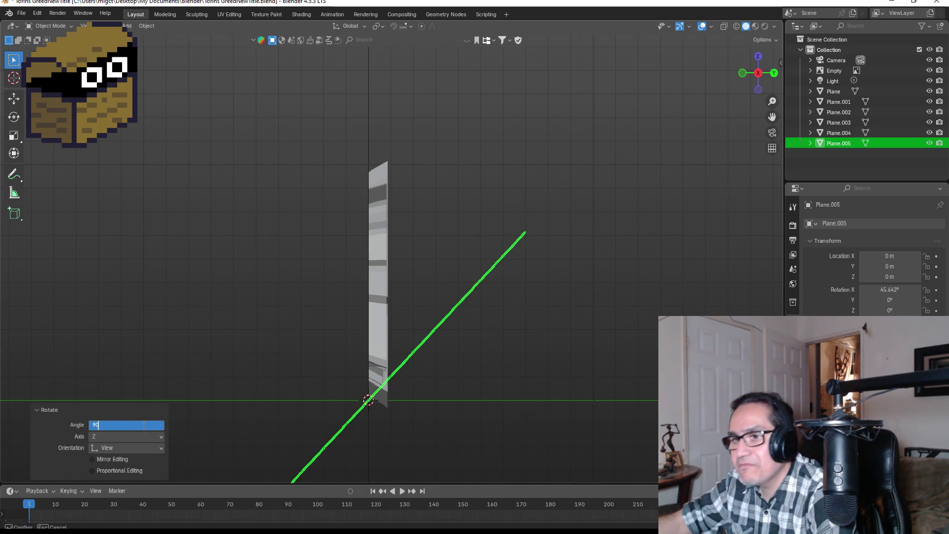
{"action": "key", "text": "Return"}
{"action": "key", "text": "Tab"}
{"action": "key", "text": "KP_1"}
{"action": "scroll", "coordinate": [467, 270], "scroll_direction": "up", "scroll_amount": 3}
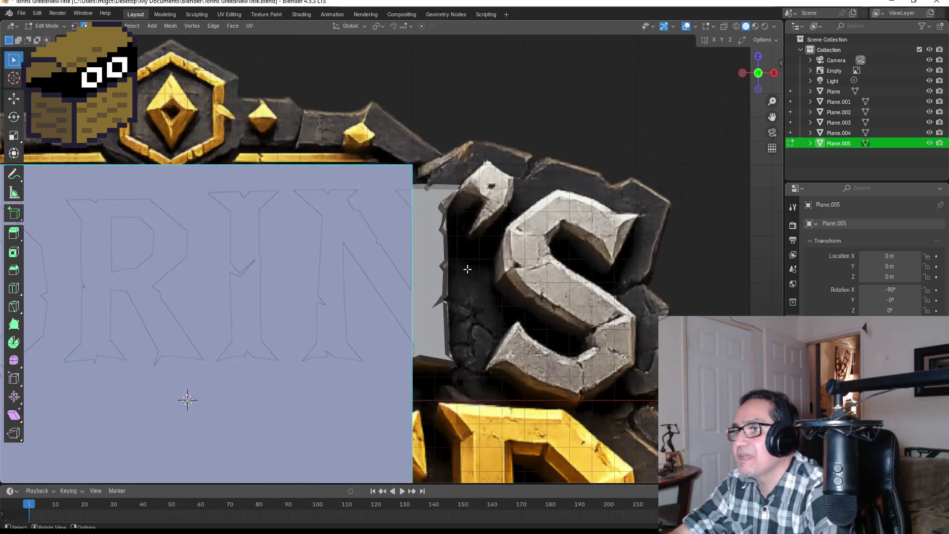
{"action": "scroll", "coordinate": [467, 269], "scroll_direction": "down", "scroll_amount": 4}
Shrink the plane to a tiny square and move it over the top of the apostrophe.
{"action": "key", "text": "s"}
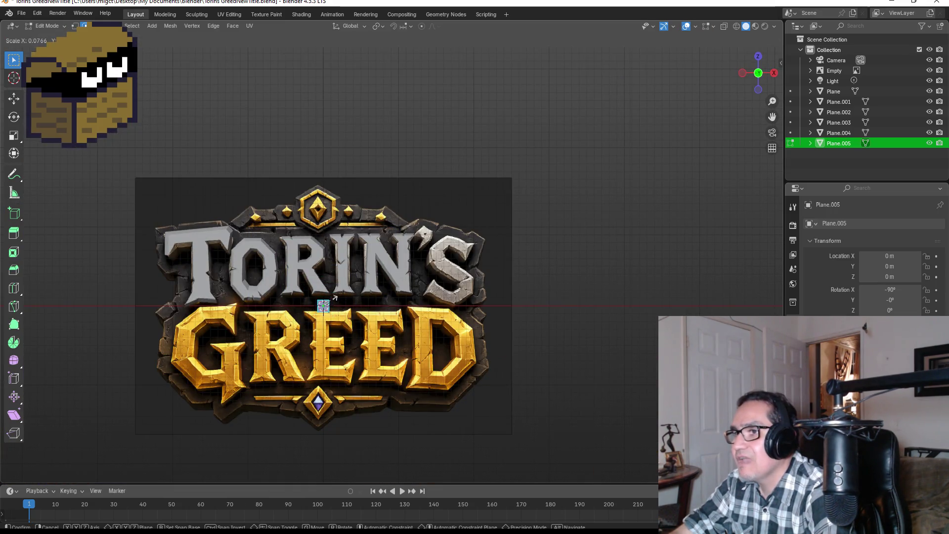
{"action": "left_click", "coordinate": [335, 298]}
{"action": "key", "text": "g"}
{"action": "left_click", "coordinate": [443, 231]}
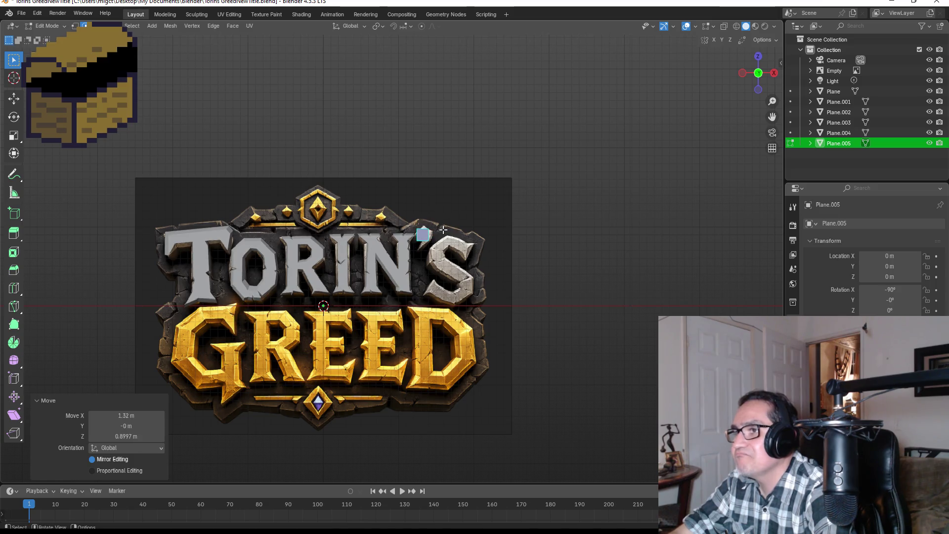
{"action": "scroll", "coordinate": [466, 237], "scroll_direction": "up", "scroll_amount": 3}
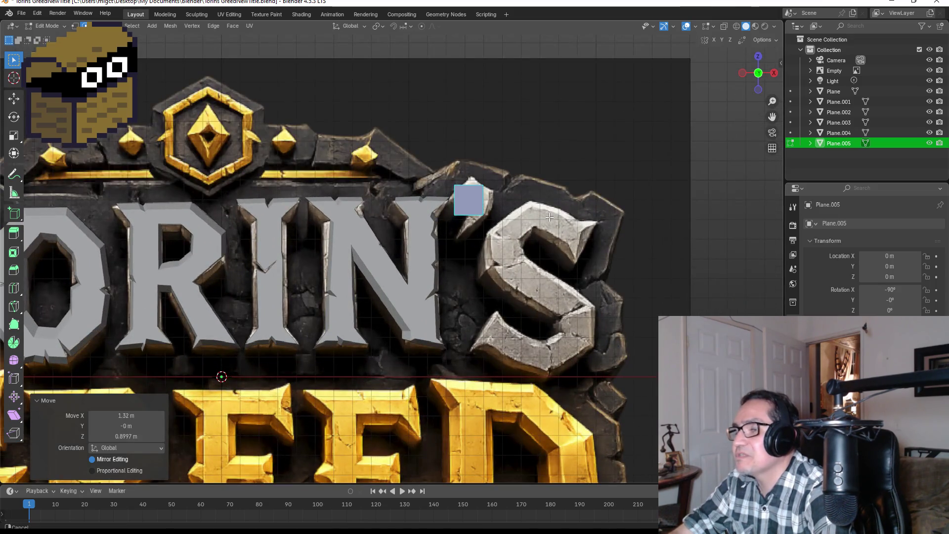
{"action": "scroll", "coordinate": [469, 259], "scroll_direction": "up", "scroll_amount": 2}
{"action": "scroll", "coordinate": [473, 291], "scroll_direction": "up", "scroll_amount": 2}
{"action": "scroll", "coordinate": [473, 290], "scroll_direction": "up", "scroll_amount": 1}
{"action": "scroll", "coordinate": [519, 308], "scroll_direction": "up", "scroll_amount": 2}
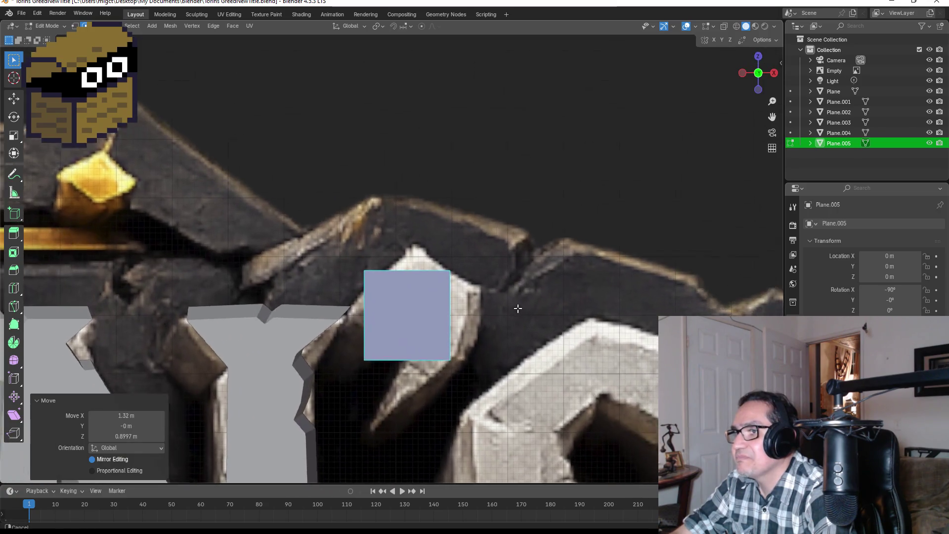
{"action": "scroll", "coordinate": [482, 293], "scroll_direction": "up", "scroll_amount": 2}
{"action": "scroll", "coordinate": [453, 278], "scroll_direction": "up", "scroll_amount": 1}
{"action": "middle_click_drag", "start_coordinate": [454, 278], "coordinate": [463, 265], "text": "shift"}
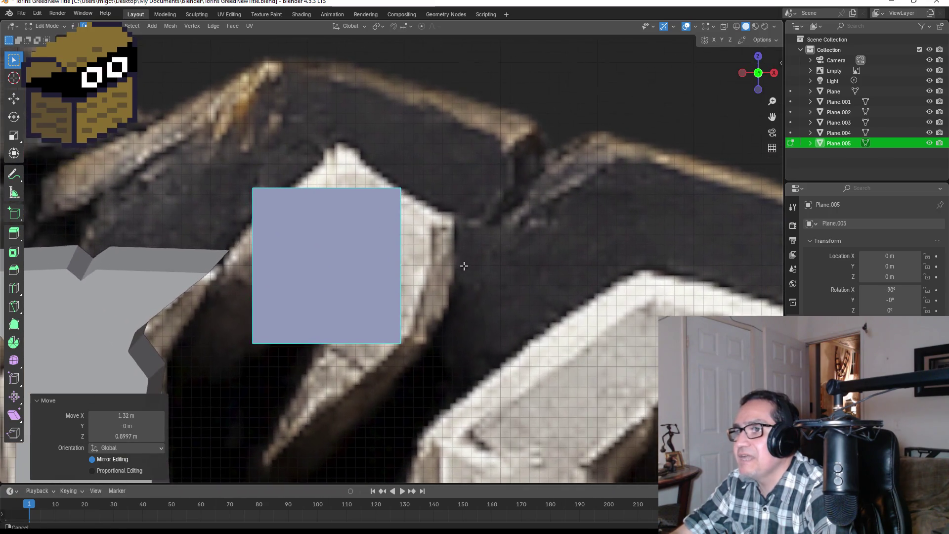
{"action": "key", "text": "g"}
{"action": "left_click", "coordinate": [441, 222]}
{"action": "key", "text": "s"}
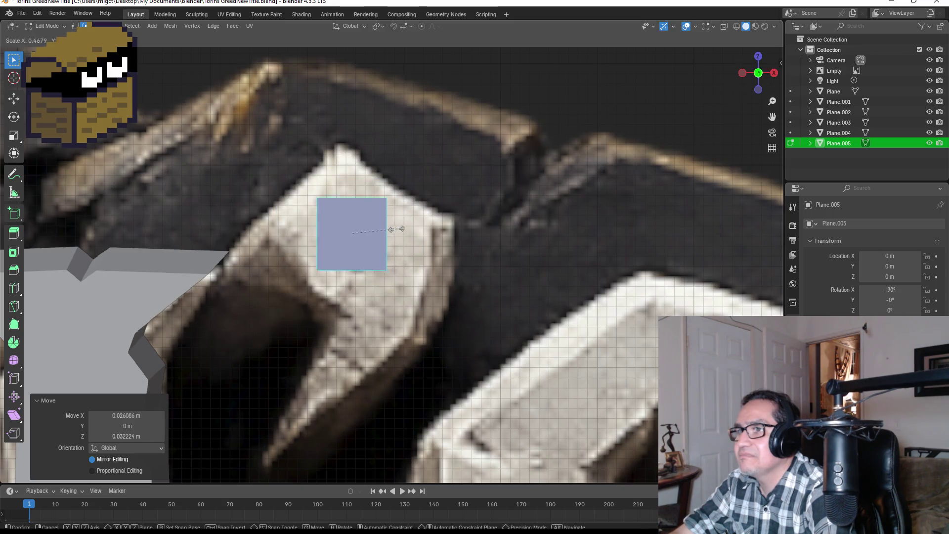
{"action": "left_click", "coordinate": [380, 236]}
Merge the plane into a single centre vertex and place it at the apostrophe's top tip.
{"action": "key", "text": "g"}
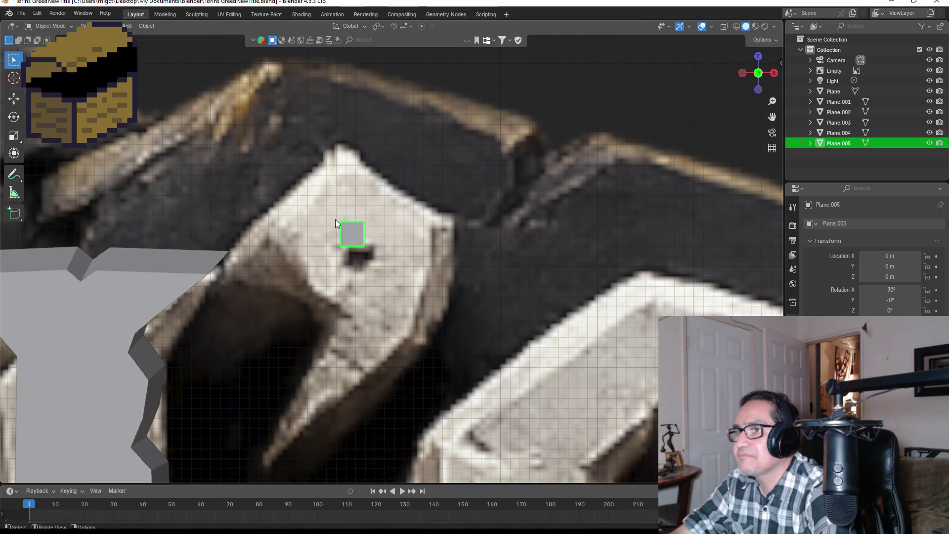
{"action": "key", "text": "Escape"}
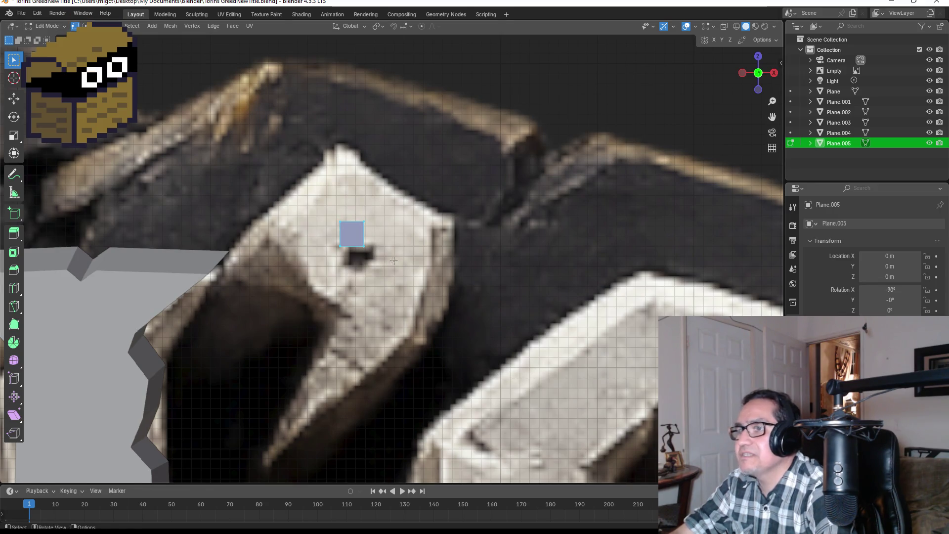
{"action": "right_click", "coordinate": [355, 233]}
{"action": "mouse_move", "coordinate": [323, 219]}
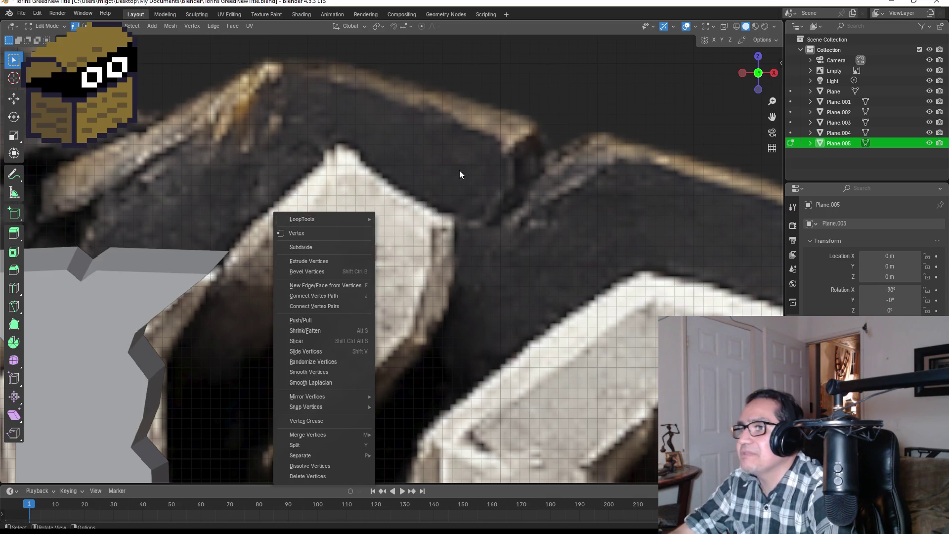
{"action": "left_click", "coordinate": [382, 203]}
{"action": "key", "text": "m"}
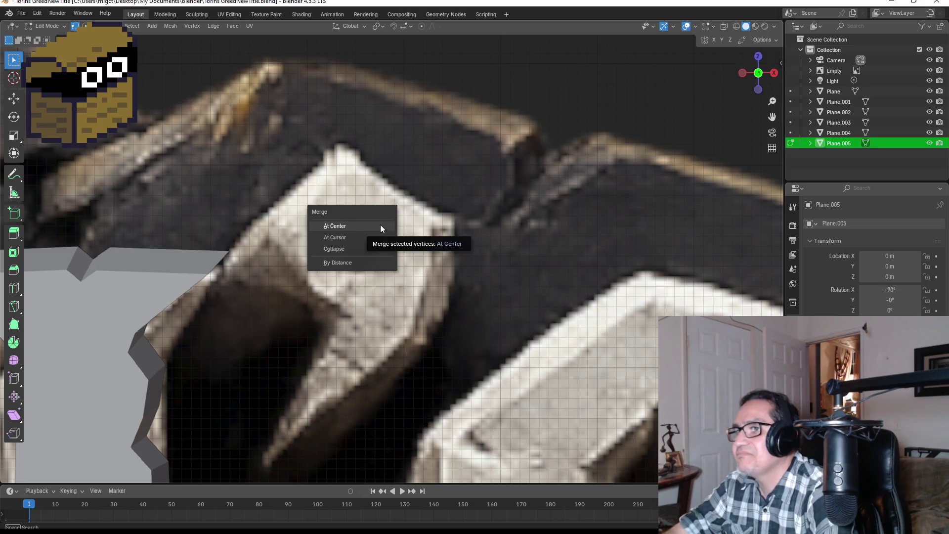
{"action": "left_click", "coordinate": [380, 224]}
{"action": "key", "text": "g"}
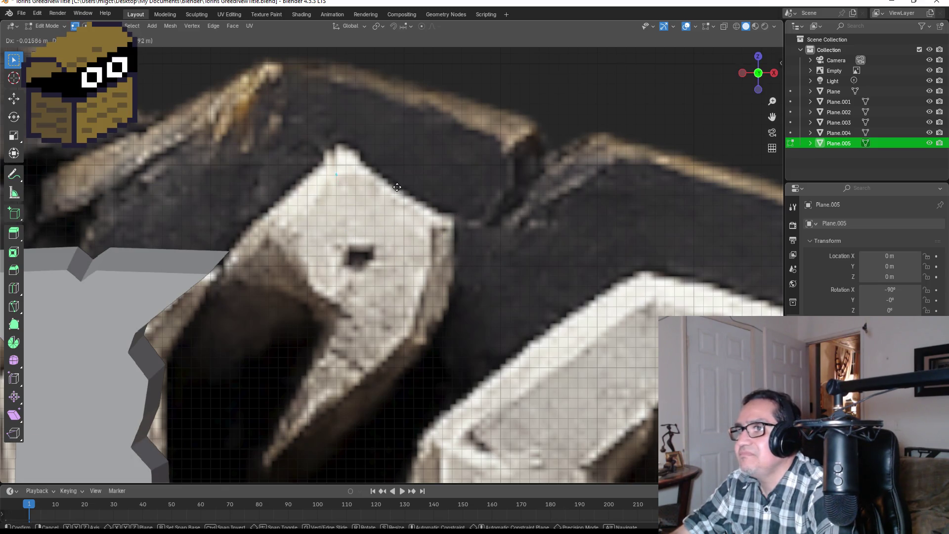
{"action": "left_click", "coordinate": [403, 172]}
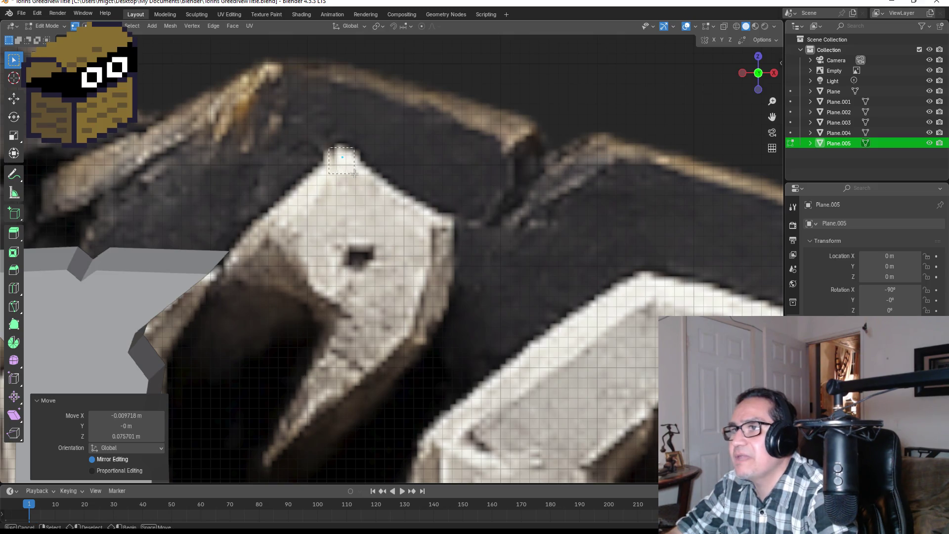
Fix the tip vertex and extrude points down the apostrophe's left edge to its bottom tail.
{"action": "key", "text": "g"}
{"action": "left_click", "coordinate": [360, 166]}
{"action": "key", "text": "g"}
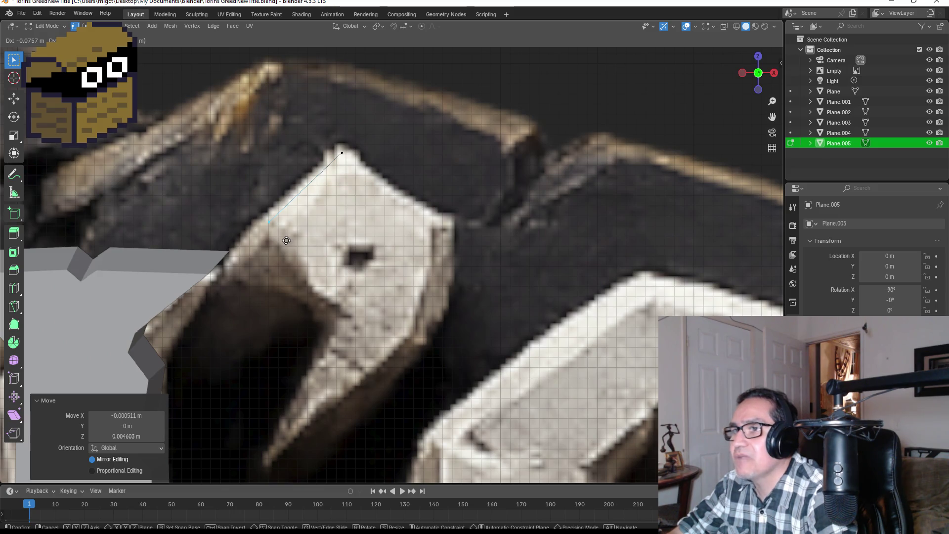
{"action": "left_click", "coordinate": [286, 240]}
{"action": "key", "text": "e"}
{"action": "left_click", "coordinate": [334, 301]}
{"action": "key", "text": "e"}
{"action": "left_click", "coordinate": [368, 333]}
{"action": "key", "text": "e"}
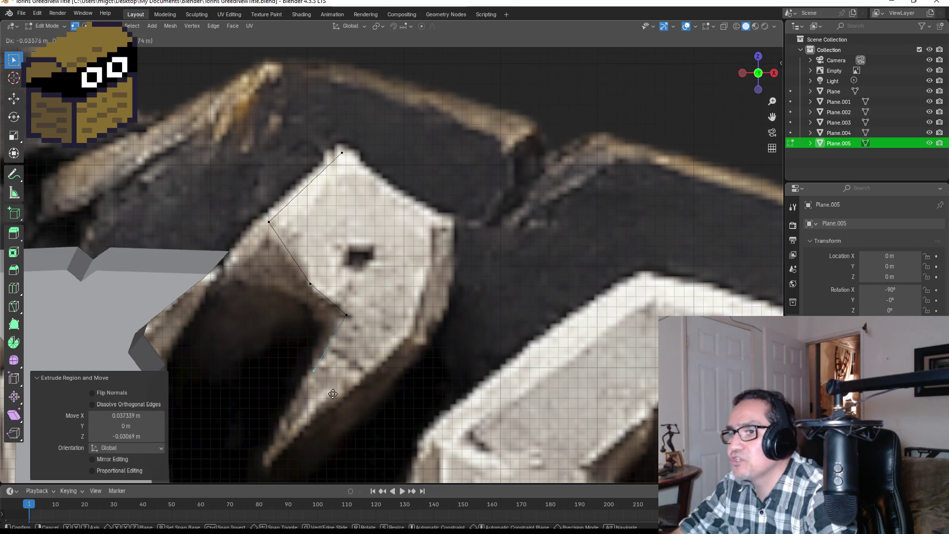
{"action": "left_click", "coordinate": [299, 469]}
Extrude up the right side to the tip and merge the end points to close the outer outline.
{"action": "key", "text": "e"}
{"action": "left_click", "coordinate": [432, 355]}
{"action": "key", "text": "e"}
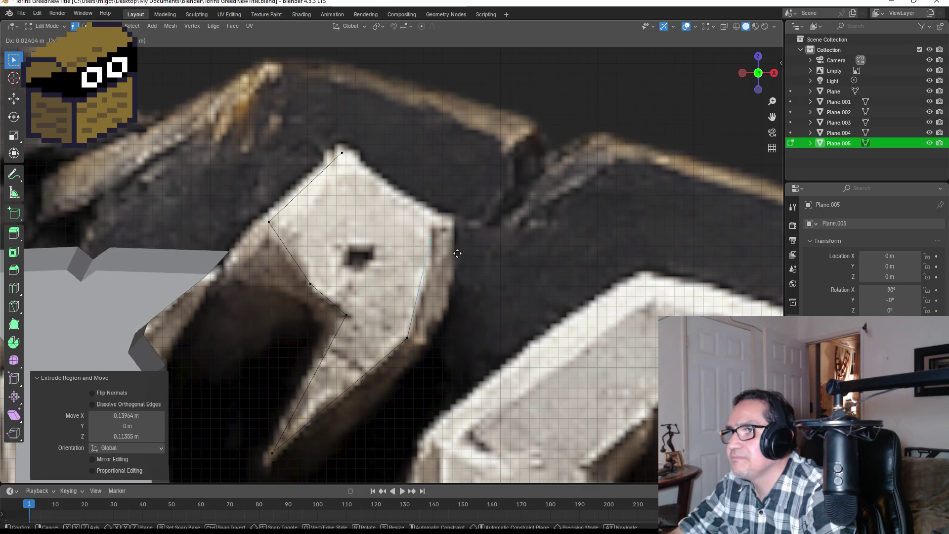
{"action": "left_click", "coordinate": [454, 243]}
{"action": "key", "text": "e"}
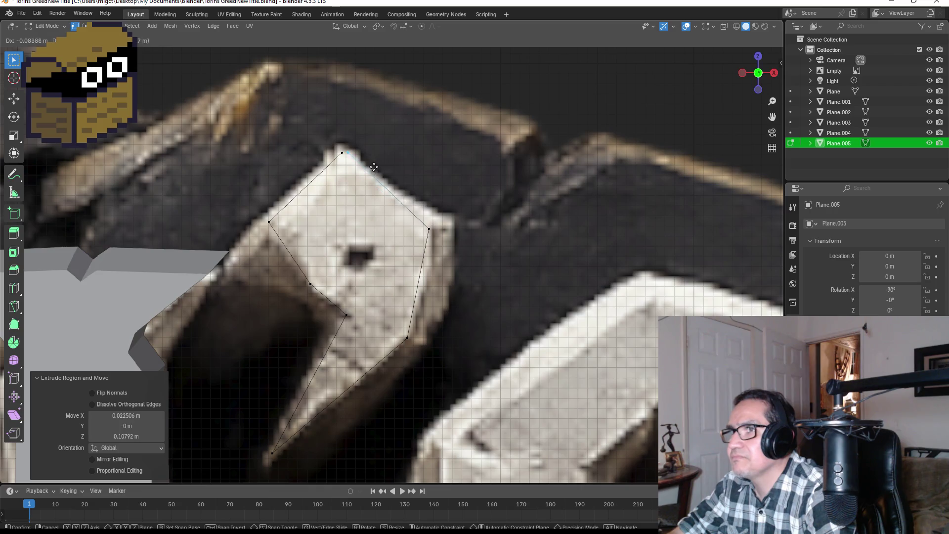
{"action": "left_click", "coordinate": [372, 169]}
{"action": "middle_click_drag", "start_coordinate": [372, 169], "coordinate": [390, 273], "text": "shift"}
{"action": "left_click_drag", "start_coordinate": [354, 247], "coordinate": [386, 270]}
{"action": "key", "text": "m"}
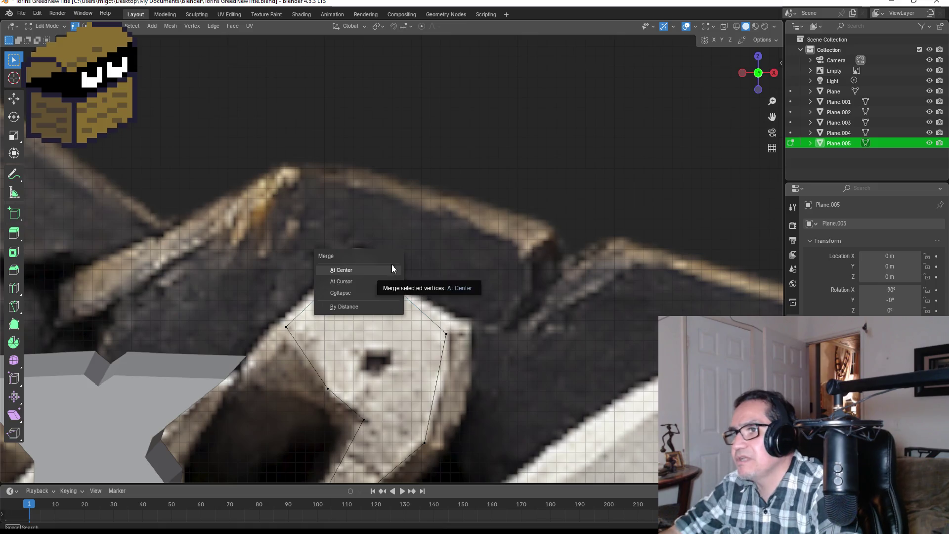
{"action": "left_click", "coordinate": [365, 277]}
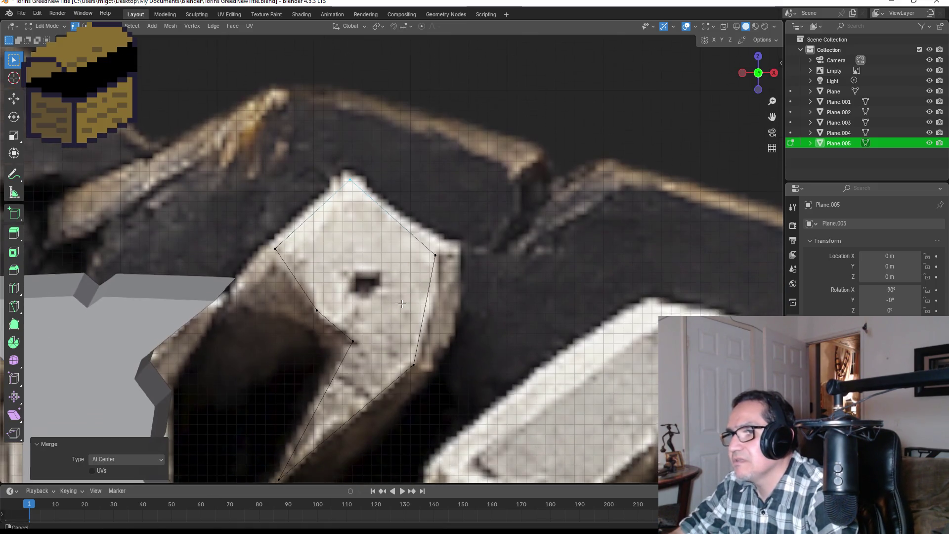
Trace a small loop around the apostrophe's dark hole, merge it closed and select the whole outline.
{"action": "middle_click_drag", "start_coordinate": [319, 375], "coordinate": [308, 296], "text": "shift"}
{"action": "left_click", "coordinate": [316, 311]}
{"action": "key", "text": "g"}
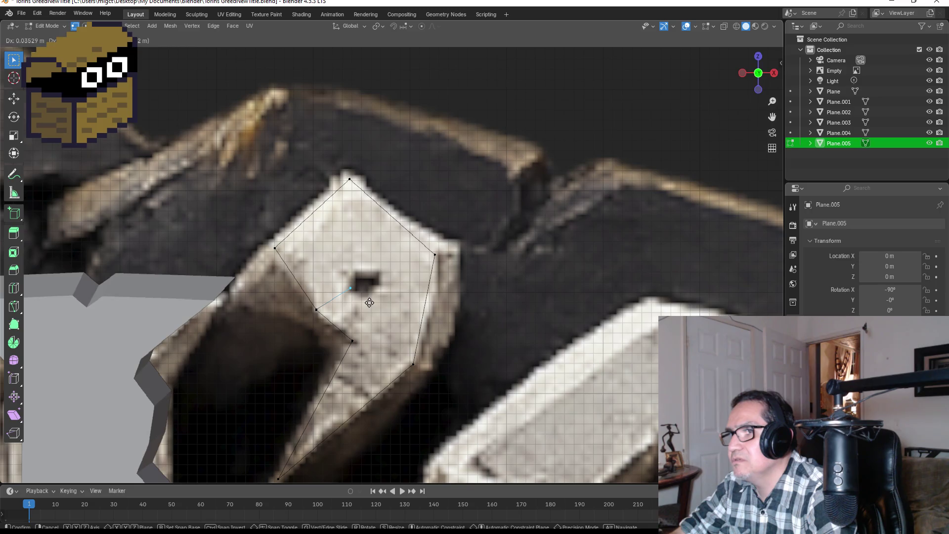
{"action": "left_click", "coordinate": [367, 299]}
{"action": "key", "text": "e"}
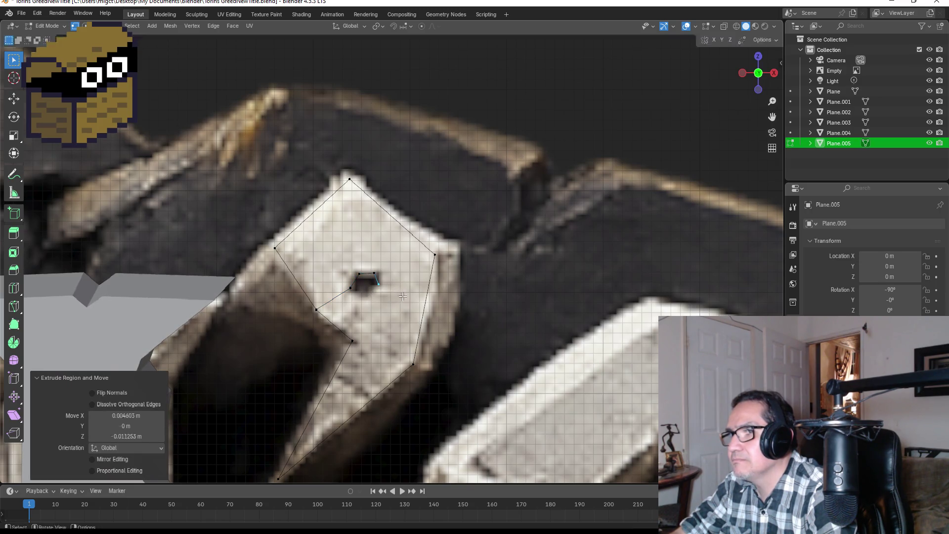
{"action": "left_click", "coordinate": [378, 305]}
{"action": "scroll", "coordinate": [378, 305], "scroll_direction": "up", "scroll_amount": 2}
{"action": "left_click", "coordinate": [339, 321]}
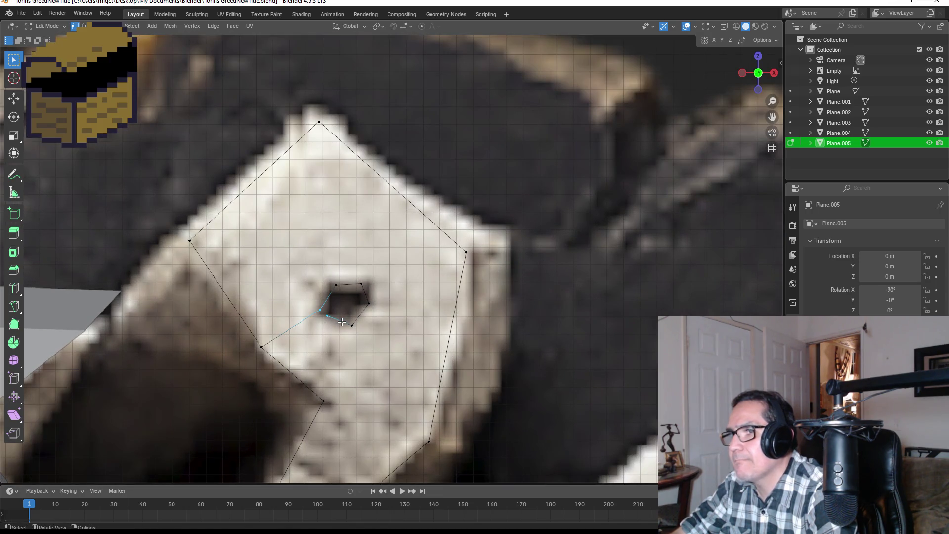
{"action": "key", "text": "m"}
{"action": "left_click", "coordinate": [330, 320]}
{"action": "scroll", "coordinate": [419, 312], "scroll_direction": "down", "scroll_amount": 1}
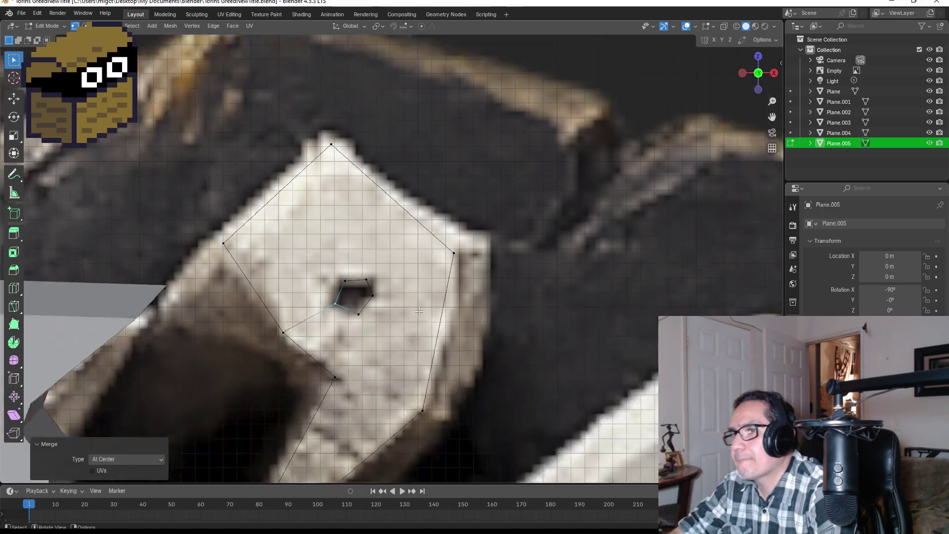
{"action": "scroll", "coordinate": [419, 312], "scroll_direction": "down", "scroll_amount": 3}
{"action": "key", "text": "a"}
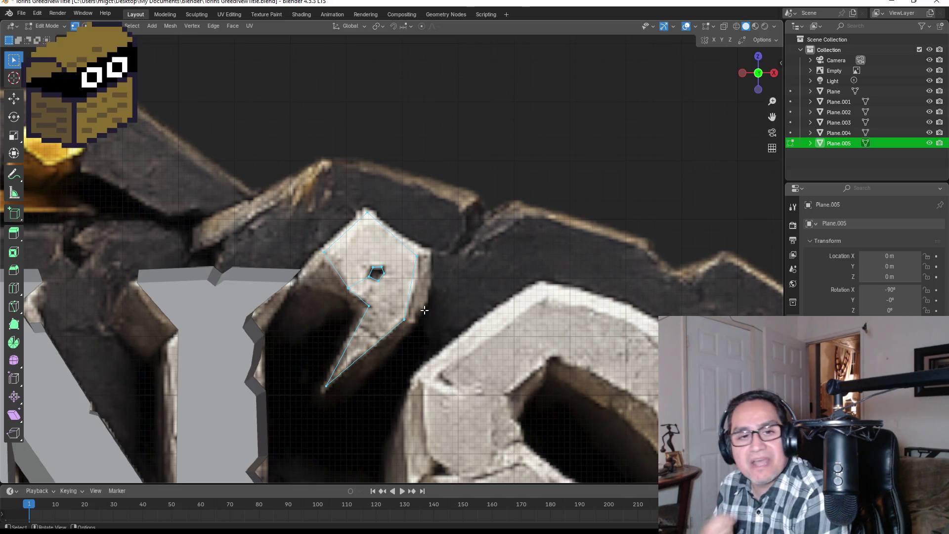
{"action": "key", "text": "f"}
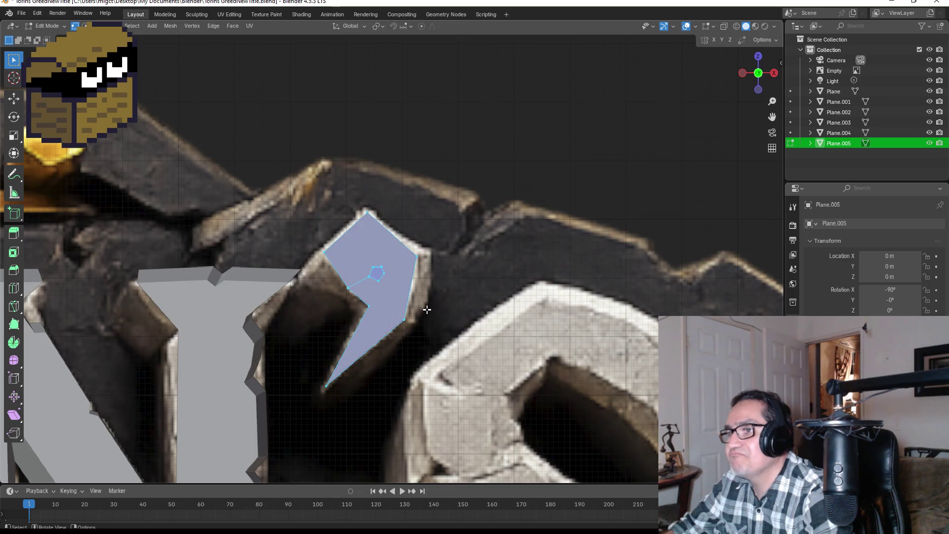
Undo the earlier fill, try filling the outer outline as one face, then delete it back to the bare outline.
{"action": "mouse_move", "coordinate": [564, 279]}
{"action": "middle_mouse_down"}
{"action": "mouse_move", "coordinate": [514, 294]}
{"action": "mouse_move", "coordinate": [544, 290]}
{"action": "middle_mouse_up"}
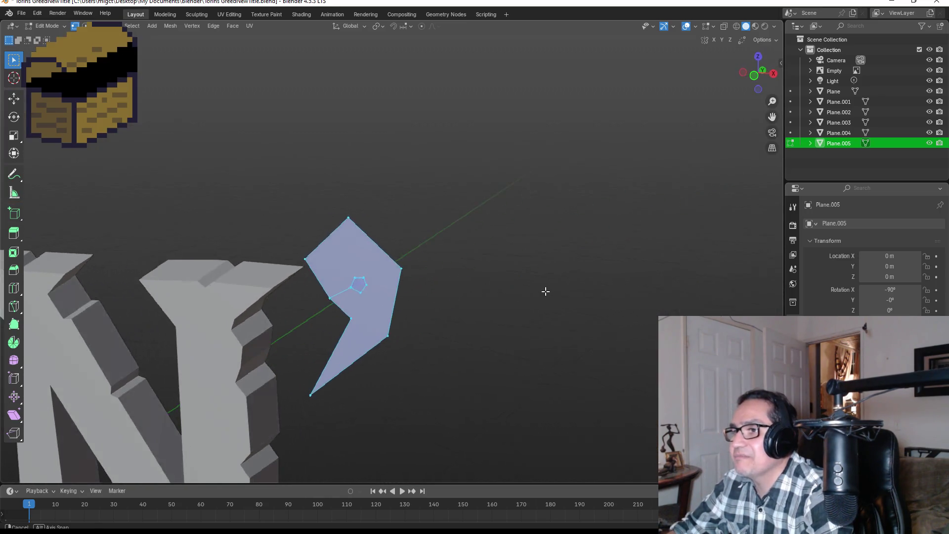
{"action": "scroll", "coordinate": [383, 290], "scroll_direction": "up", "scroll_amount": 3}
{"action": "key", "text": "ctrl+z"}
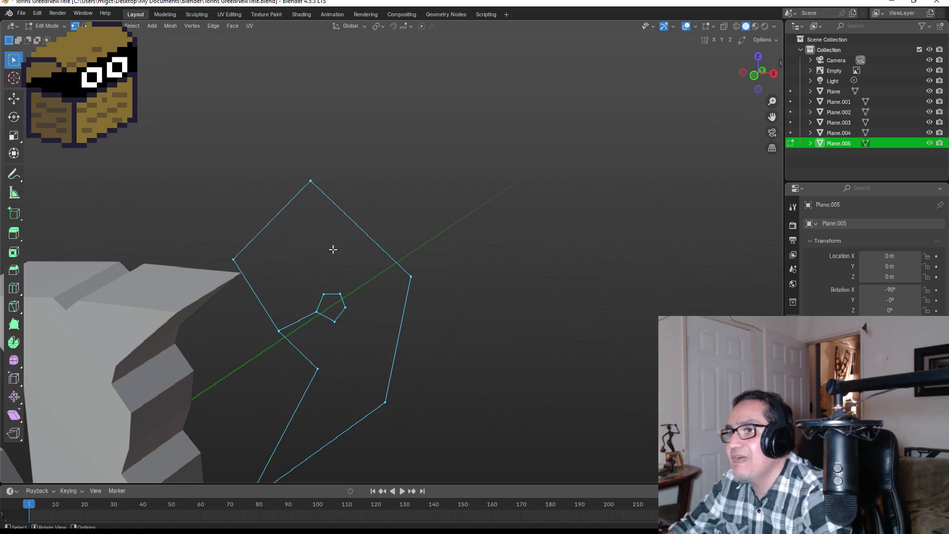
{"action": "key", "text": "ctrl+z"}
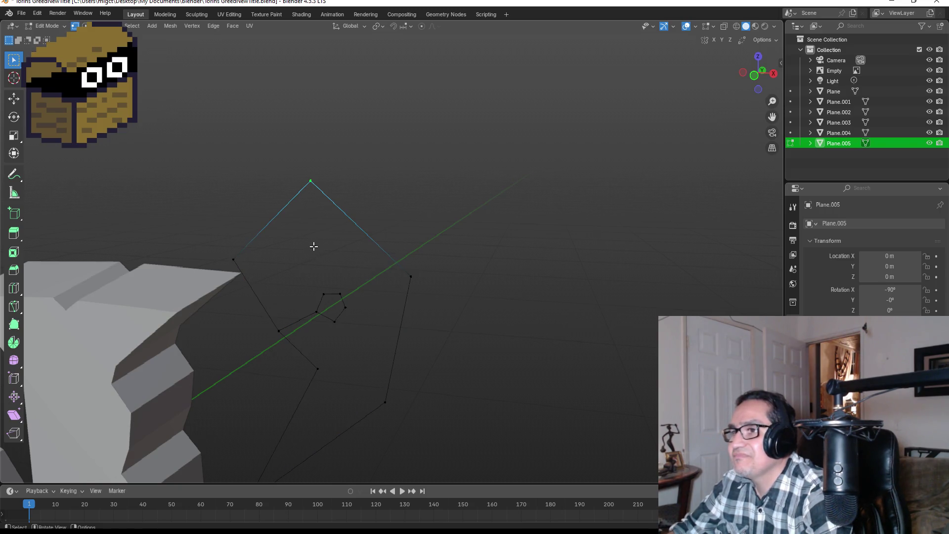
{"action": "key", "text": "ctrl+shift+z"}
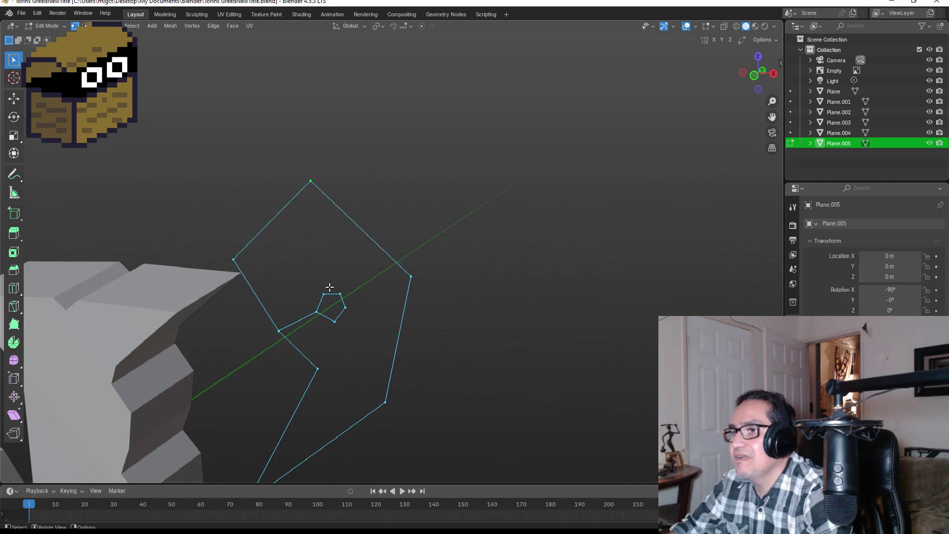
{"action": "left_click_drag", "start_coordinate": [305, 284], "coordinate": [365, 341], "text": "ctrl"}
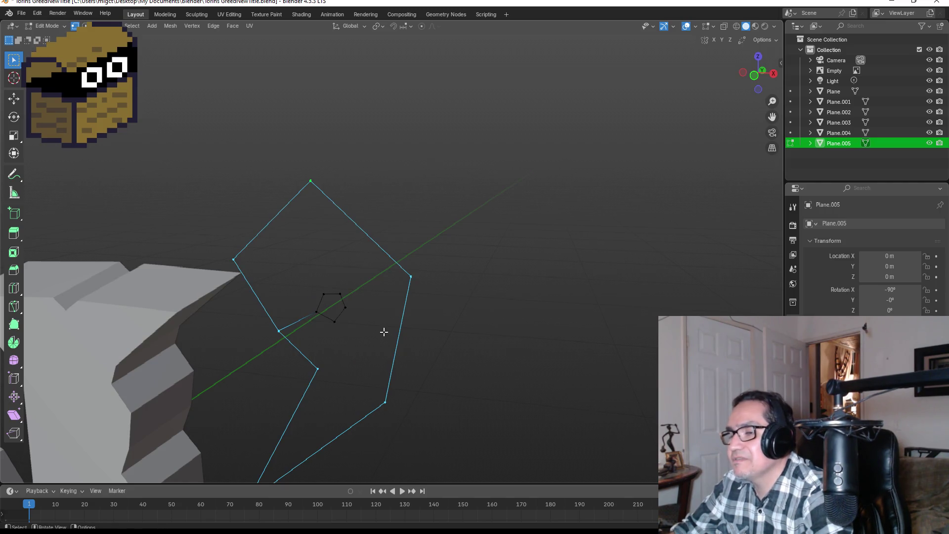
{"action": "key", "text": "f"}
{"action": "key", "text": "alt+a"}
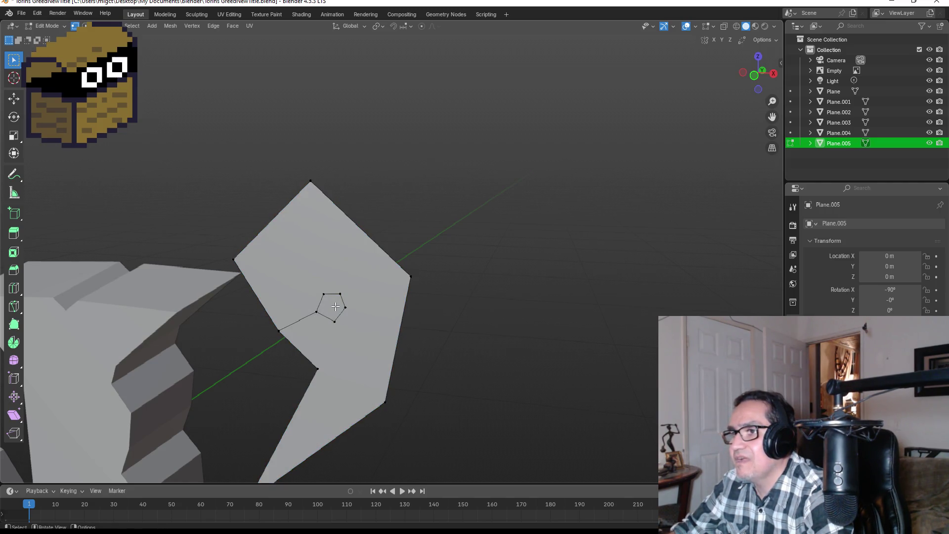
{"action": "key", "text": "2"}
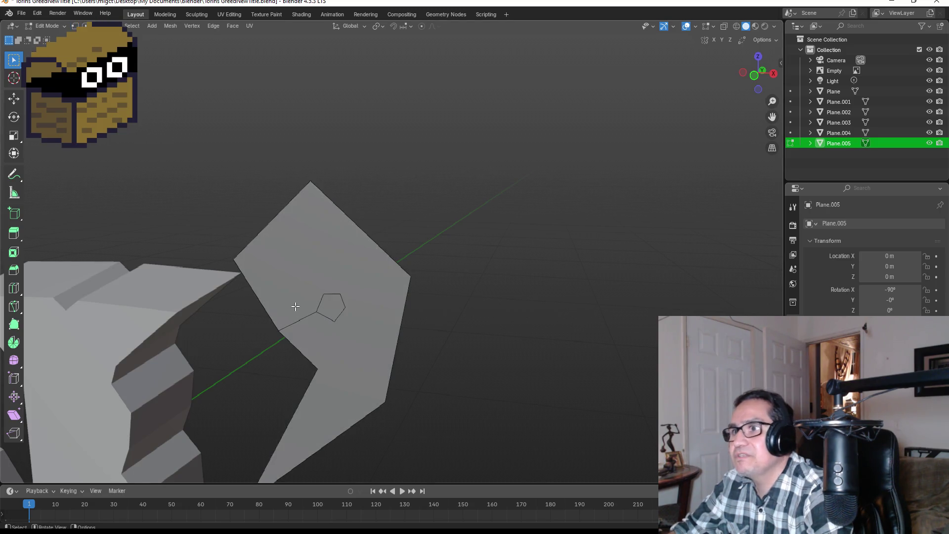
{"action": "key", "text": "a"}
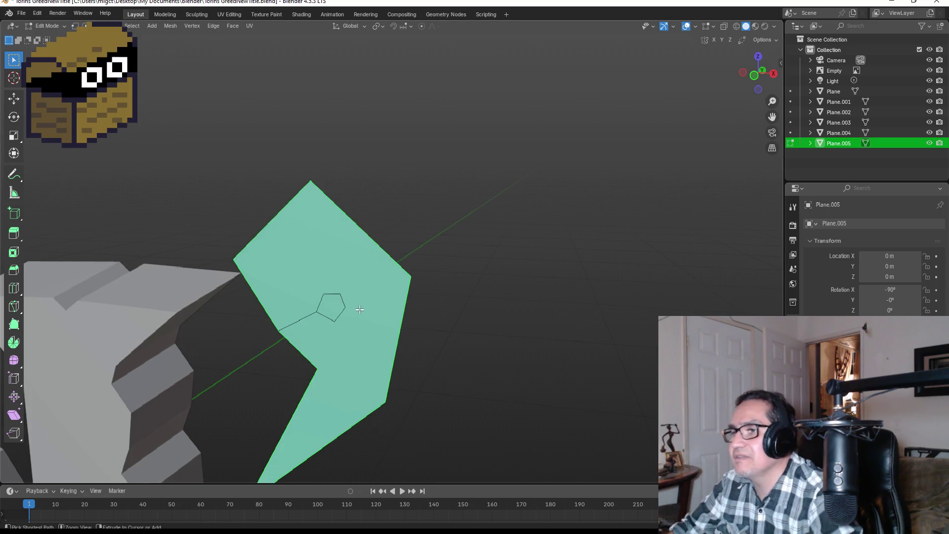
{"action": "key", "text": "alt+a"}
{"action": "key", "text": "1"}
{"action": "key", "text": "a"}
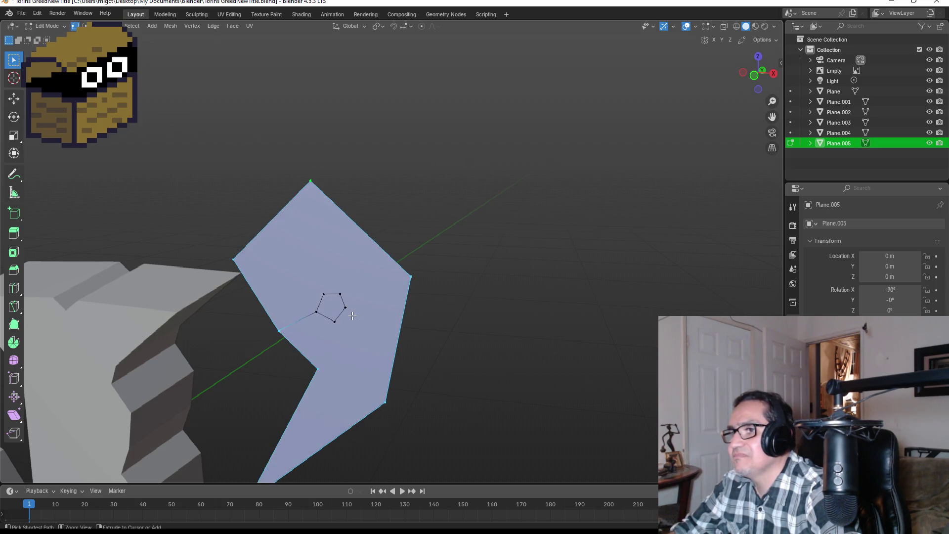
{"action": "key", "text": "x"}
Fill the upper face between the outline and the pentagonal hole from hand-picked vertices.
{"action": "left_click_drag", "start_coordinate": [276, 160], "coordinate": [335, 209]}
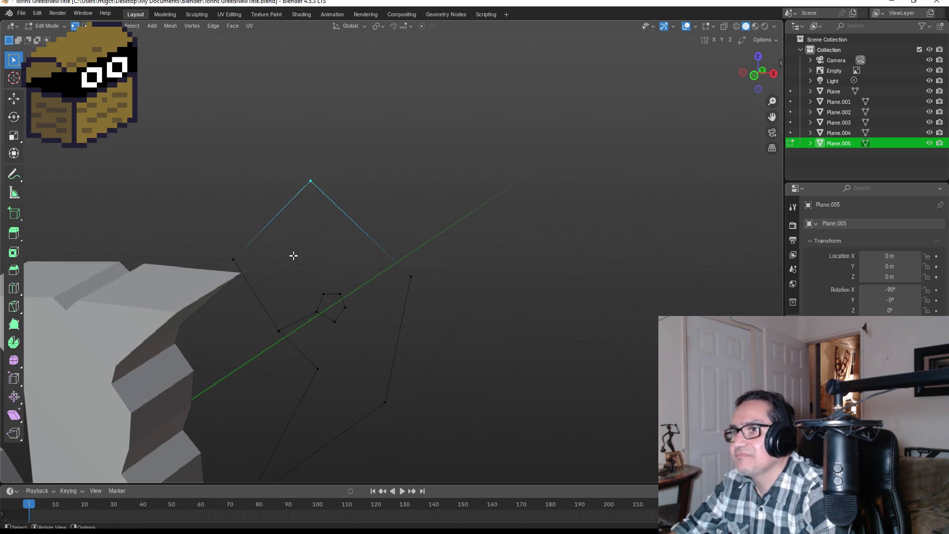
{"action": "left_click", "coordinate": [234, 260], "text": "shift"}
{"action": "left_click", "coordinate": [279, 331], "text": "shift"}
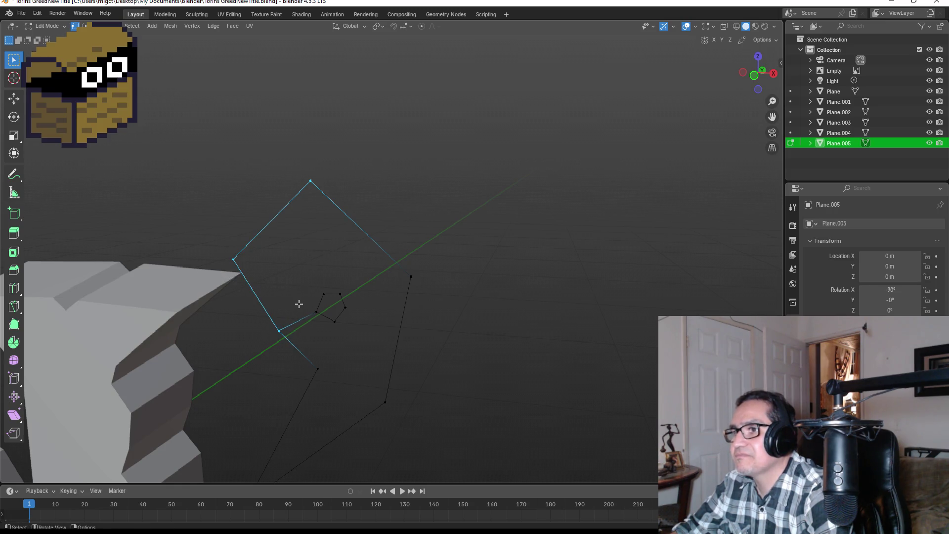
{"action": "left_click", "coordinate": [318, 313], "text": "shift"}
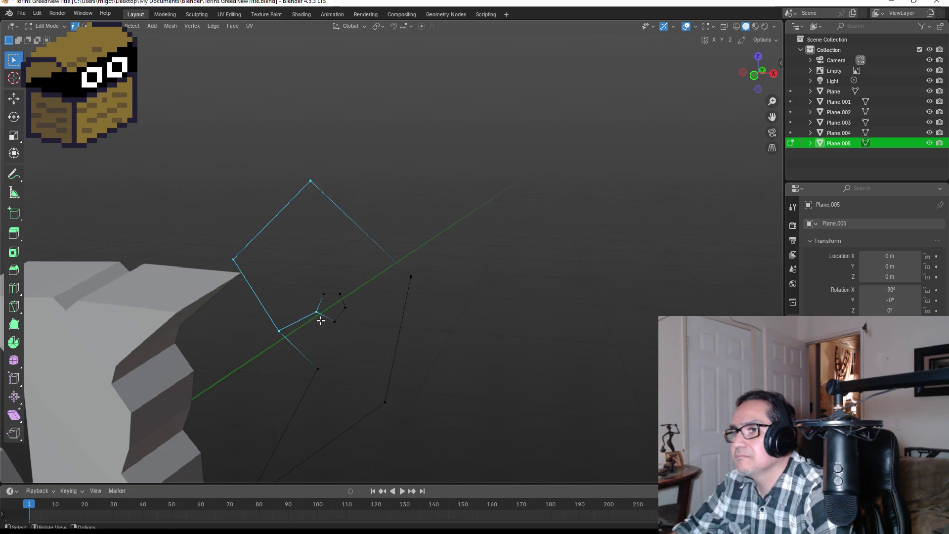
{"action": "left_click", "coordinate": [411, 276], "text": "shift"}
{"action": "key", "text": "f"}
{"action": "scroll", "coordinate": [361, 337], "scroll_direction": "up", "scroll_amount": 4}
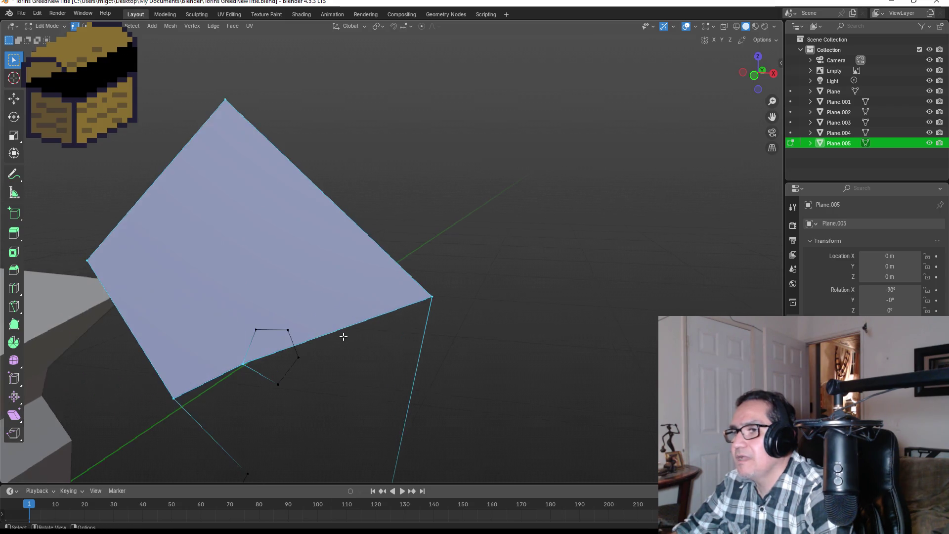
{"action": "key", "text": "ctrl+z"}
{"action": "left_click", "coordinate": [293, 330], "text": "shift"}
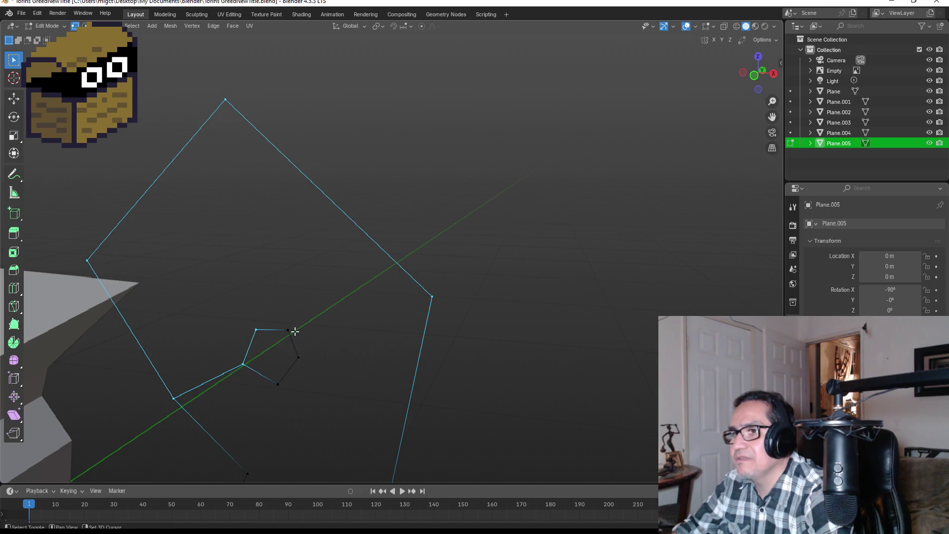
{"action": "key", "text": "f"}
Fill the side face around the hole and the lower tail of the apostrophe.
{"action": "mouse_move", "coordinate": [343, 388]}
{"action": "middle_mouse_down", "text": "shift"}
{"action": "mouse_move", "coordinate": [339, 296]}
{"action": "mouse_move", "coordinate": [271, 229]}
{"action": "middle_mouse_up", "text": "shift"}
{"action": "left_click", "coordinate": [276, 227]}
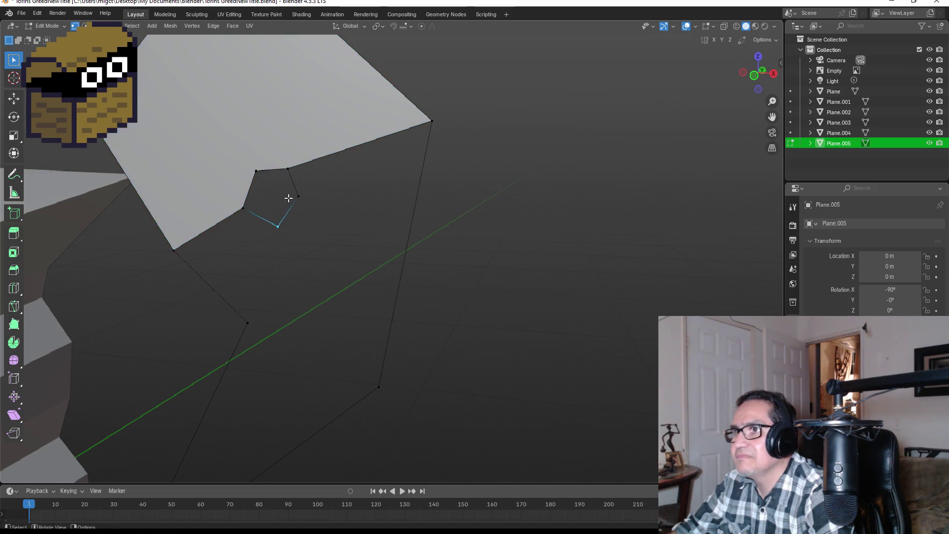
{"action": "left_click", "coordinate": [431, 121], "text": "shift"}
{"action": "left_click_drag", "start_coordinate": [236, 312], "coordinate": [260, 335], "text": "shift"}
{"action": "middle_click_drag", "start_coordinate": [303, 301], "coordinate": [307, 292], "text": "shift"}
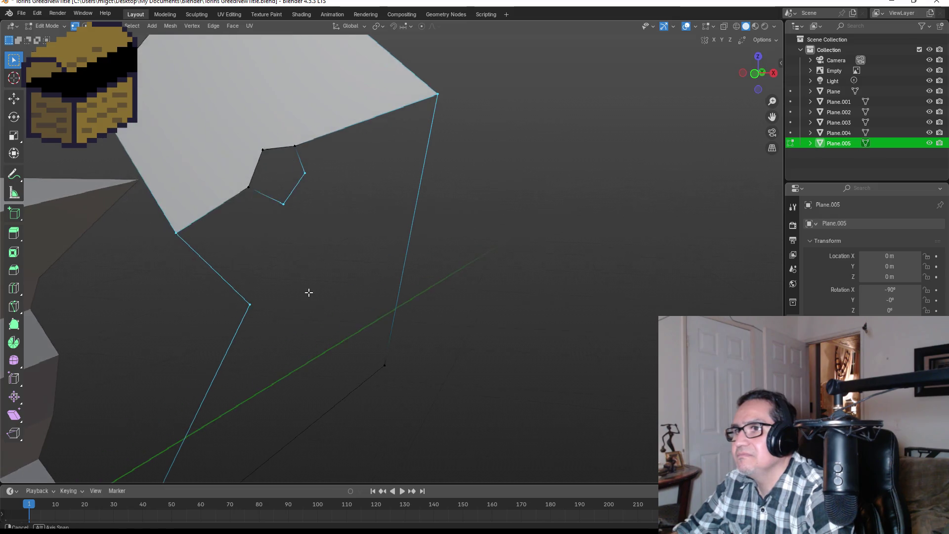
{"action": "left_click", "coordinate": [249, 192], "text": "shift"}
{"action": "middle_click_drag", "start_coordinate": [311, 257], "coordinate": [352, 269], "text": "shift"}
{"action": "key", "text": "f"}
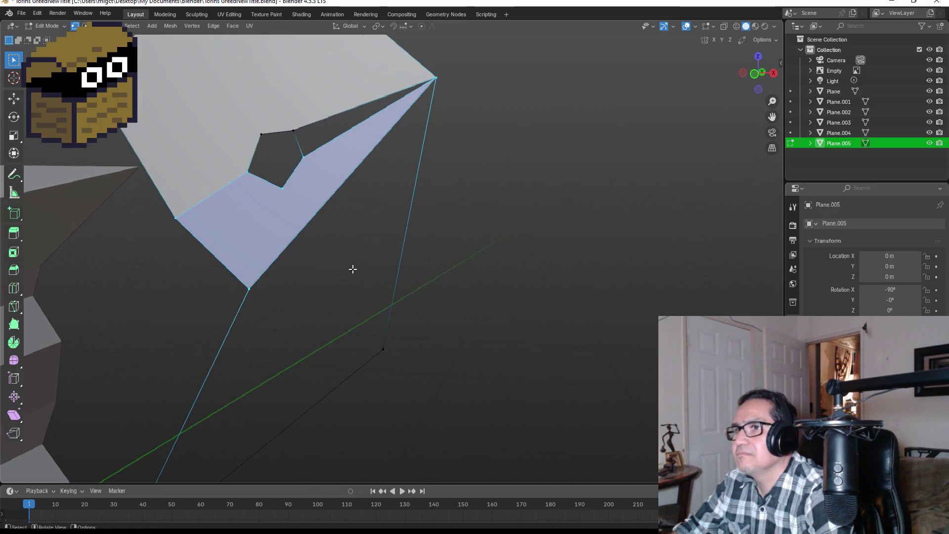
{"action": "scroll", "coordinate": [402, 280], "scroll_direction": "down", "scroll_amount": 3}
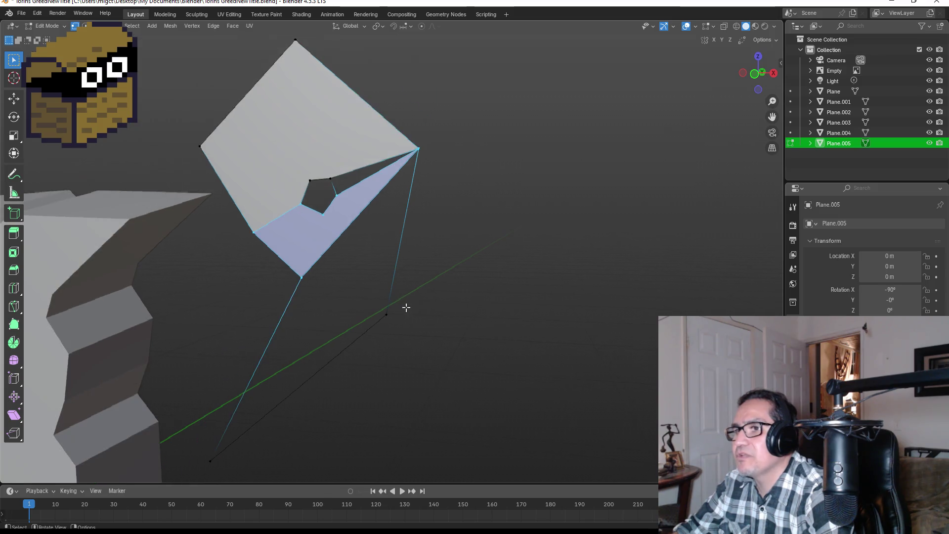
{"action": "left_click", "coordinate": [386, 315], "text": "shift"}
{"action": "left_click", "coordinate": [211, 460], "text": "shift"}
{"action": "key", "text": "f"}
{"action": "key", "text": "alt+a"}
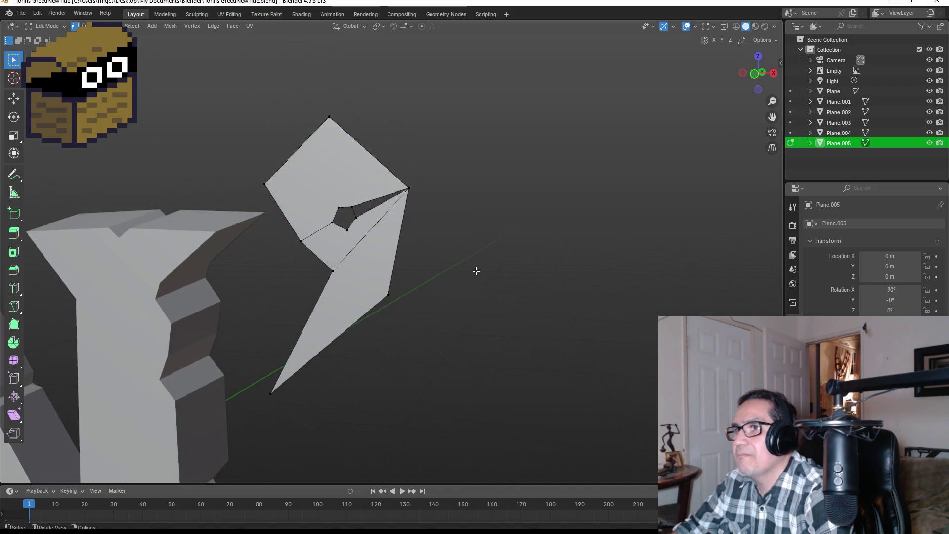
{"action": "scroll", "coordinate": [387, 133], "scroll_direction": "up", "scroll_amount": 3}
Fill the last gap beside the hole, then return to front view in Object Mode.
{"action": "middle_click_drag", "start_coordinate": [386, 126], "coordinate": [264, 361]}
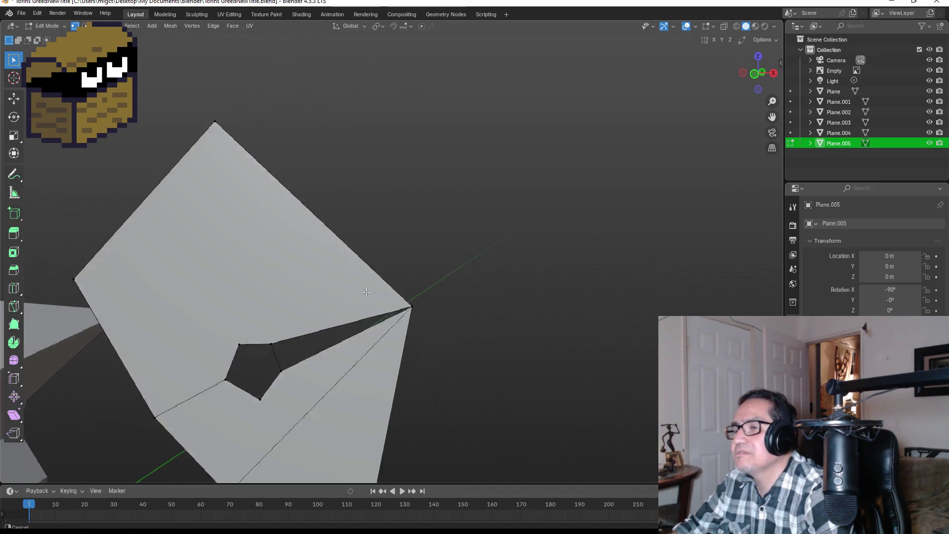
{"action": "left_click", "coordinate": [274, 366], "text": "alt"}
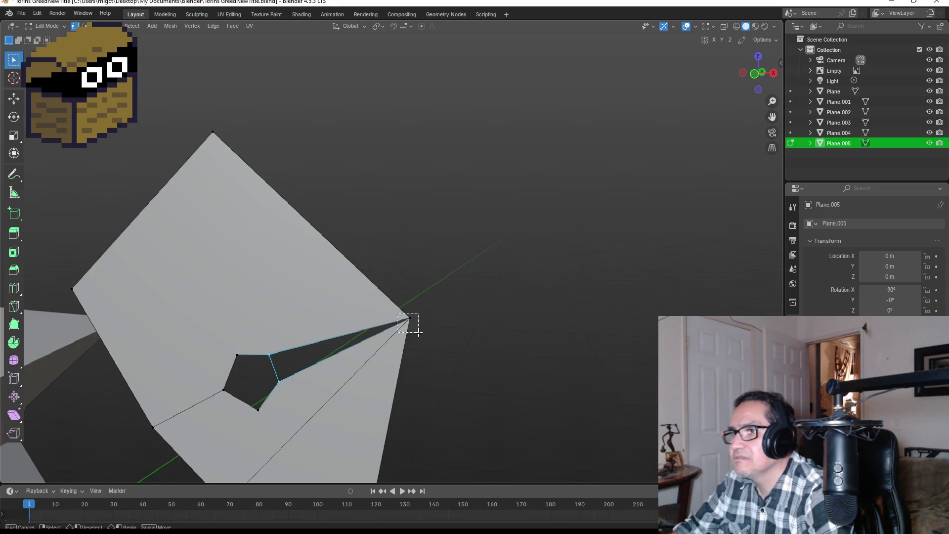
{"action": "key", "text": "f"}
{"action": "key", "text": "alt+a"}
{"action": "middle_click_drag", "start_coordinate": [468, 331], "coordinate": [466, 340]}
{"action": "key", "text": "KP_1"}
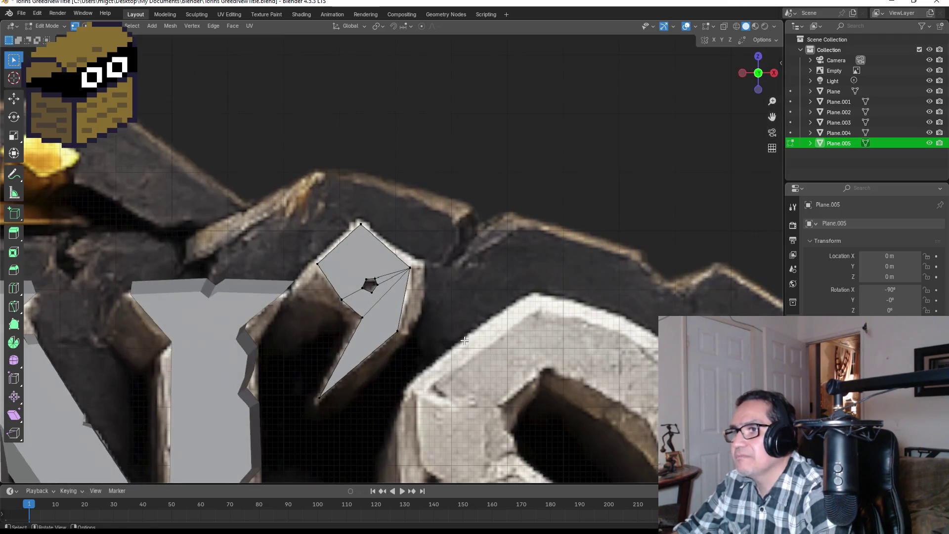
{"action": "key", "text": "Tab"}
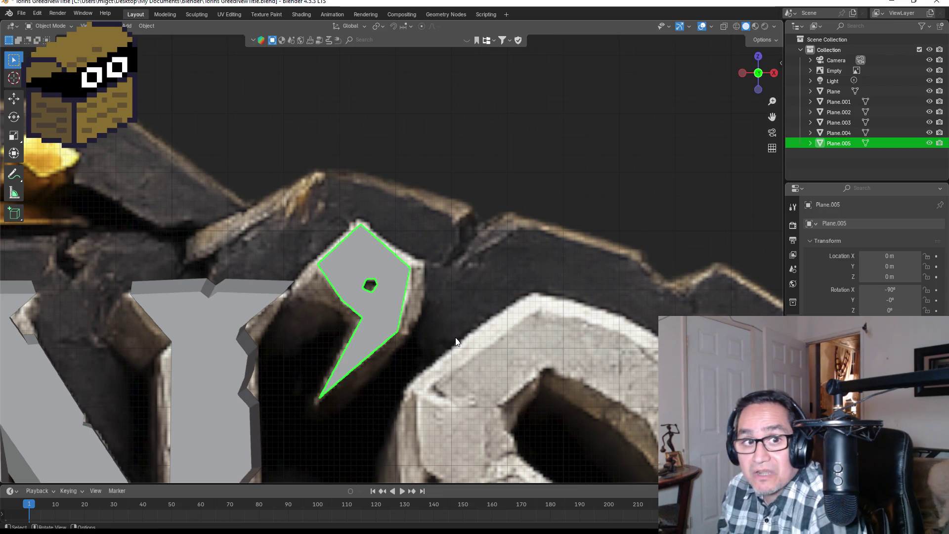
{"action": "mouse_move", "coordinate": [456, 303]}
{"action": "middle_mouse_down"}
{"action": "mouse_move", "coordinate": [363, 303]}
{"action": "mouse_move", "coordinate": [417, 300]}
{"action": "mouse_move", "coordinate": [402, 288]}
{"action": "mouse_move", "coordinate": [436, 286]}
{"action": "middle_mouse_up"}
{"action": "key", "text": "Tab"}
{"action": "key", "text": "a"}
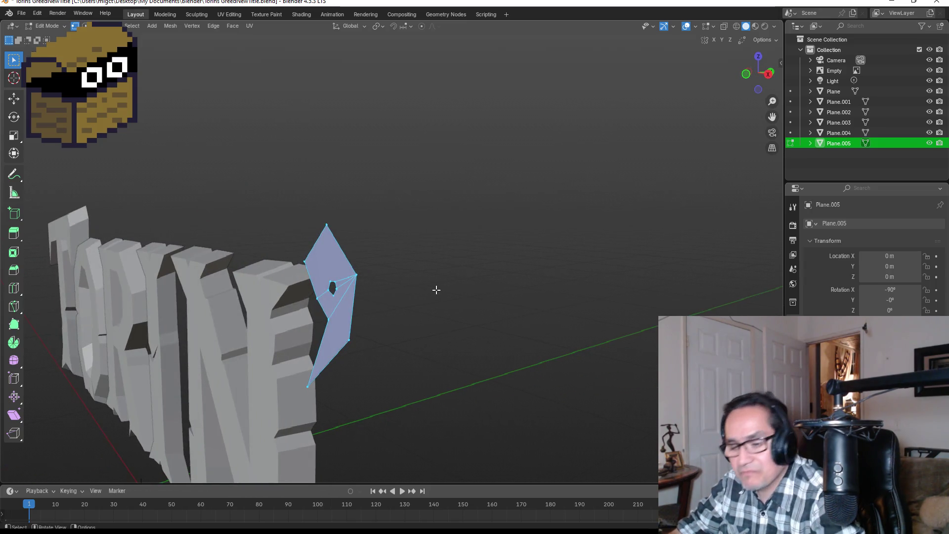
Extrude the apostrophe's faces along their normals into a thick solid.
{"action": "key", "text": "alt+e"}
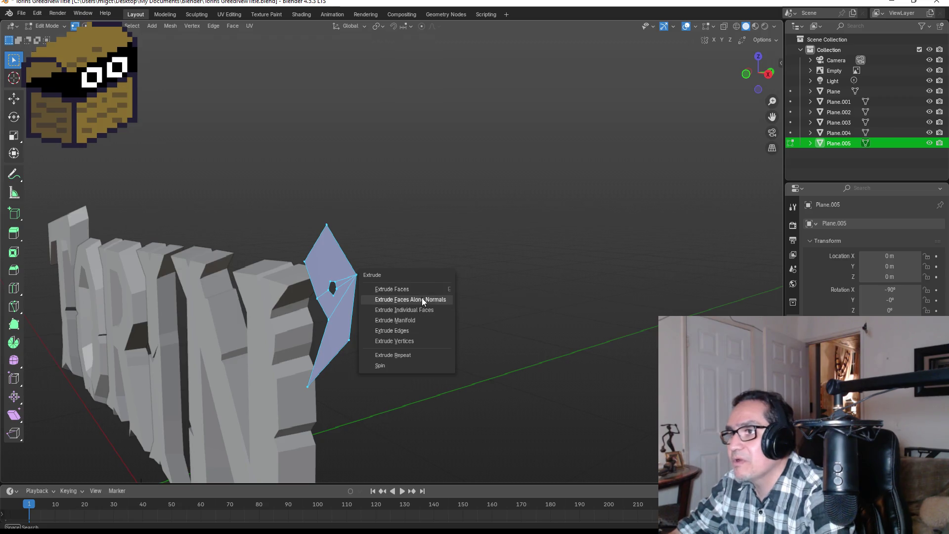
{"action": "left_click", "coordinate": [421, 285]}
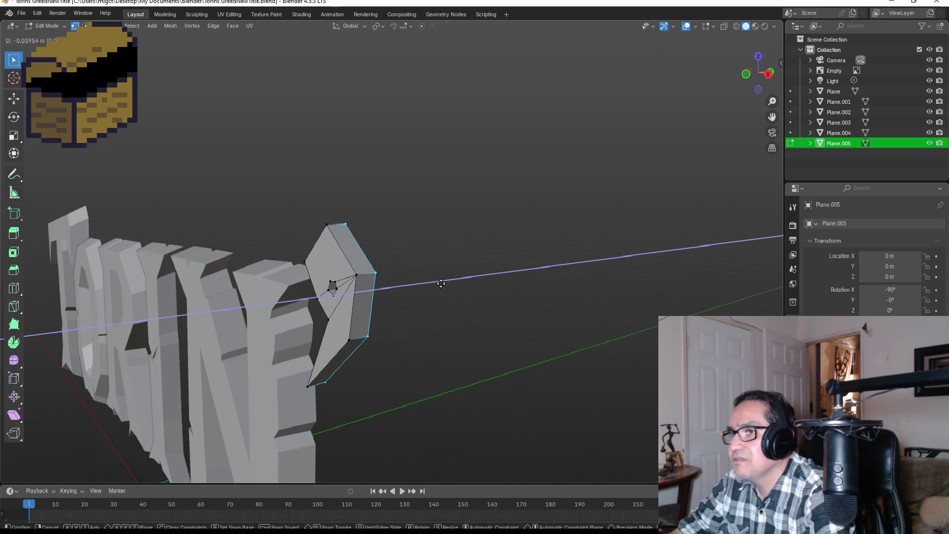
{"action": "left_click", "coordinate": [440, 284]}
{"action": "key", "text": "KP_1"}
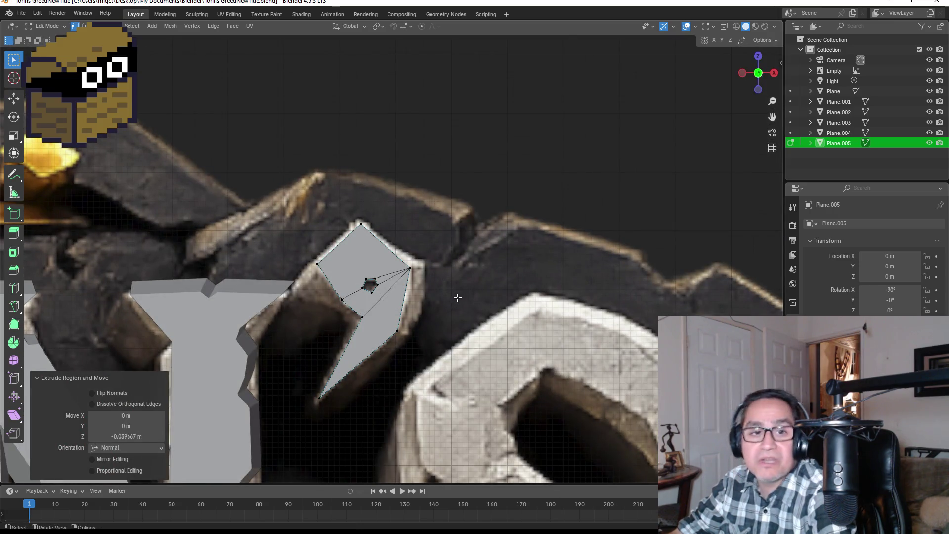
Scale the back faces slightly larger, leave Edit Mode and select the reference image.
{"action": "key", "text": "s"}
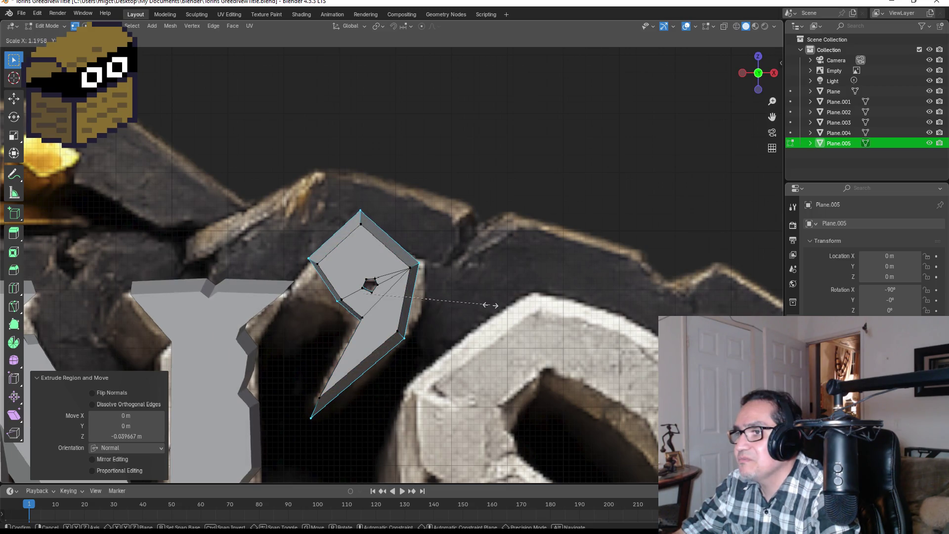
{"action": "left_click", "coordinate": [490, 304]}
{"action": "key", "text": "Tab"}
{"action": "scroll", "coordinate": [486, 319], "scroll_direction": "down", "scroll_amount": 5}
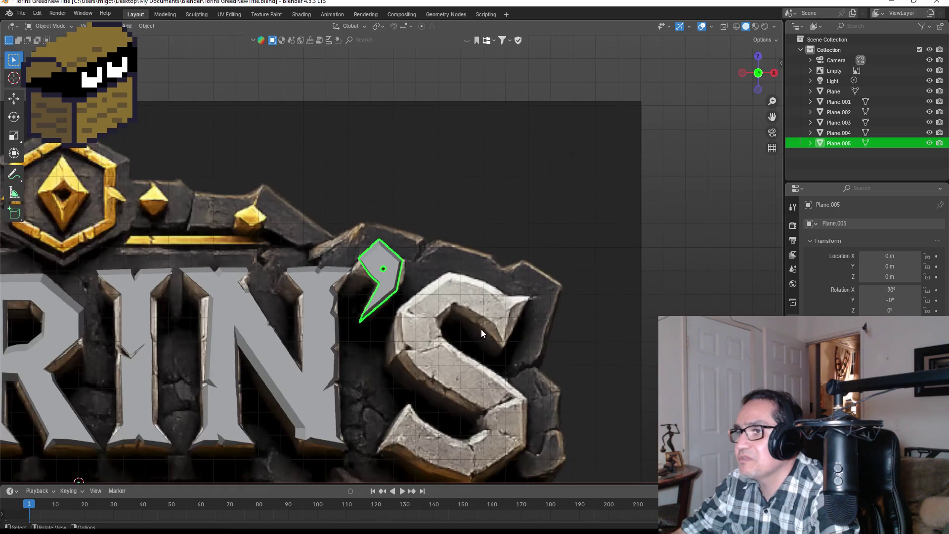
{"action": "scroll", "coordinate": [481, 327], "scroll_direction": "down", "scroll_amount": 3}
{"action": "scroll", "coordinate": [473, 344], "scroll_direction": "up", "scroll_amount": 3}
{"action": "left_click", "coordinate": [474, 321]}
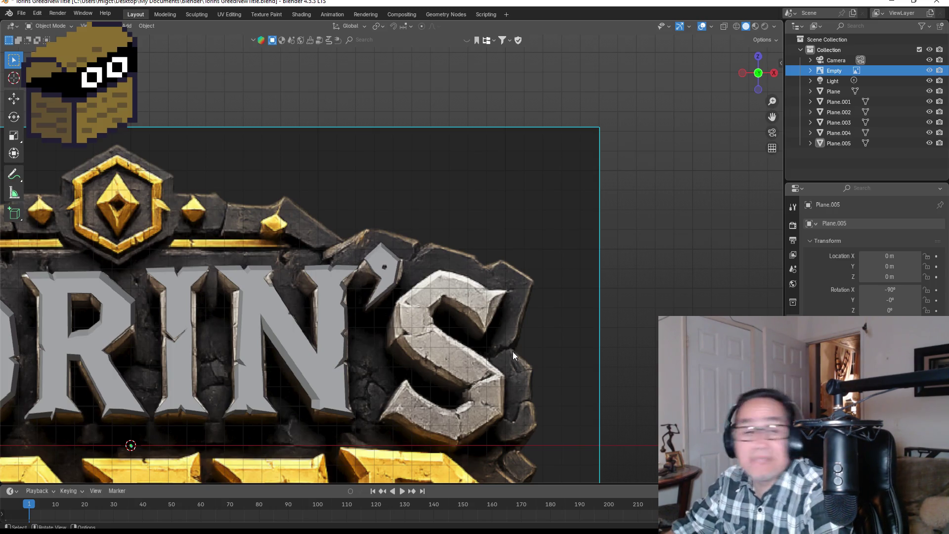
{"action": "scroll", "coordinate": [524, 356], "scroll_direction": "up", "scroll_amount": 2}
{"action": "scroll", "coordinate": [408, 300], "scroll_direction": "up", "scroll_amount": 2}
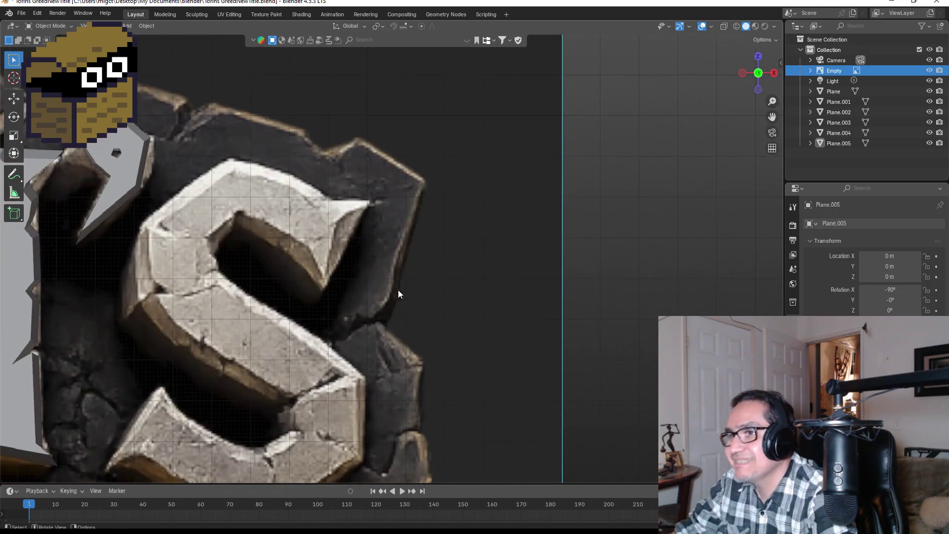
Add a new plane Plane.006 and rotate it exactly 90° in side view so it stands upright.
{"action": "key", "text": "KP_0"}
{"action": "key", "text": "KP_0"}
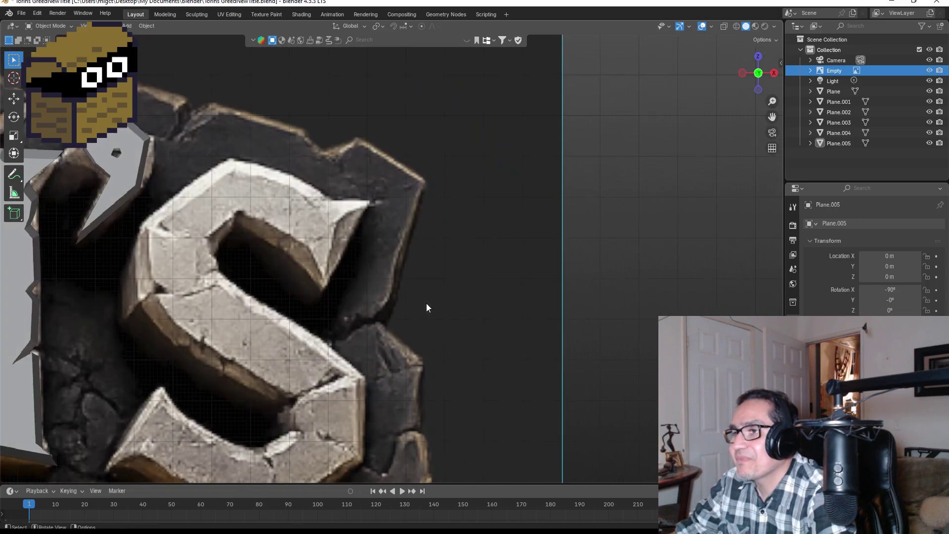
{"action": "key", "text": "shift+a"}
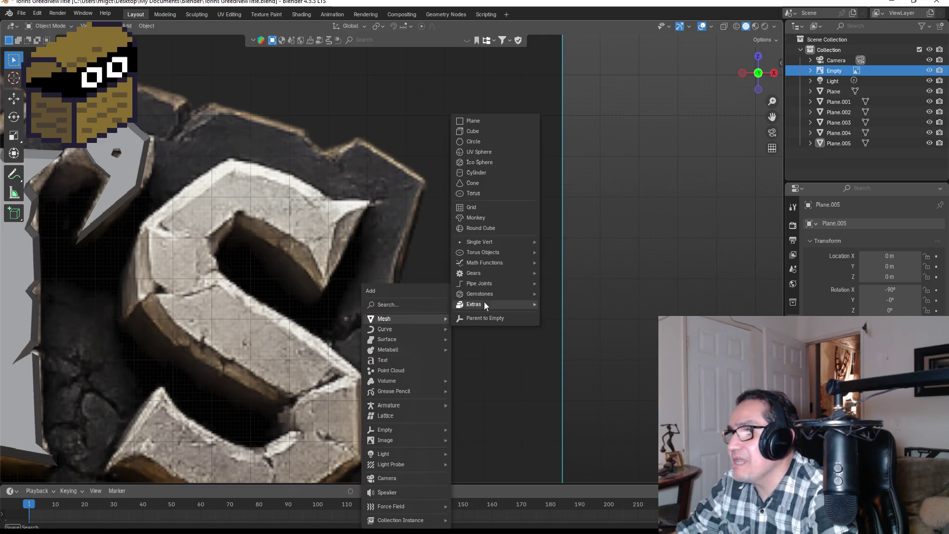
{"action": "left_click", "coordinate": [485, 120]}
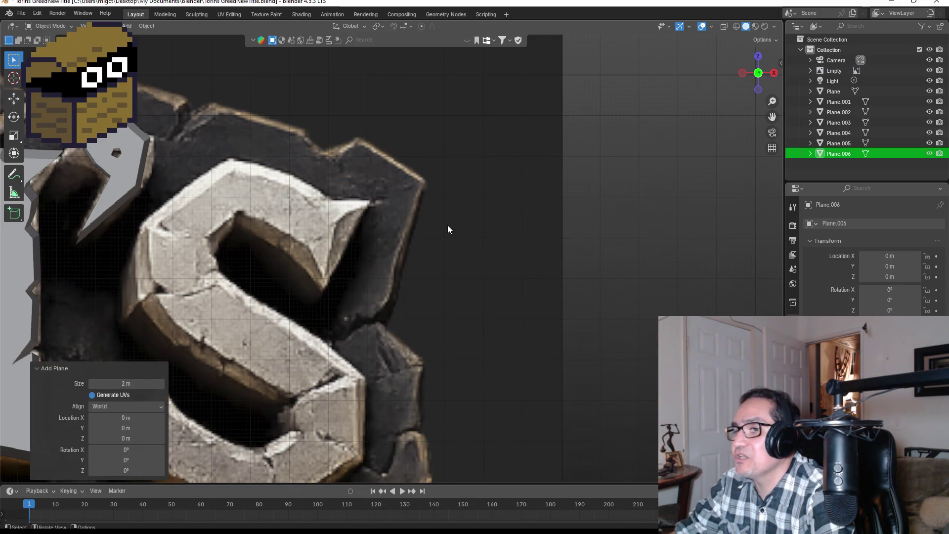
{"action": "key", "text": "KP_3"}
{"action": "key", "text": "r"}
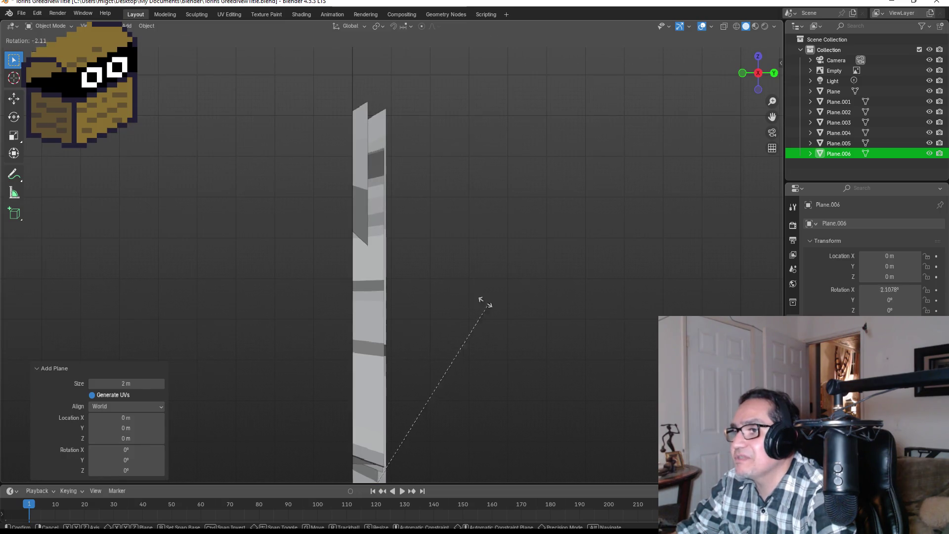
{"action": "left_click", "coordinate": [443, 256]}
{"action": "scroll", "coordinate": [445, 260], "scroll_direction": "down", "scroll_amount": 2}
{"action": "left_click", "coordinate": [126, 425]}
{"action": "key", "text": "BackSpace"}
{"action": "type", "text": "90"}
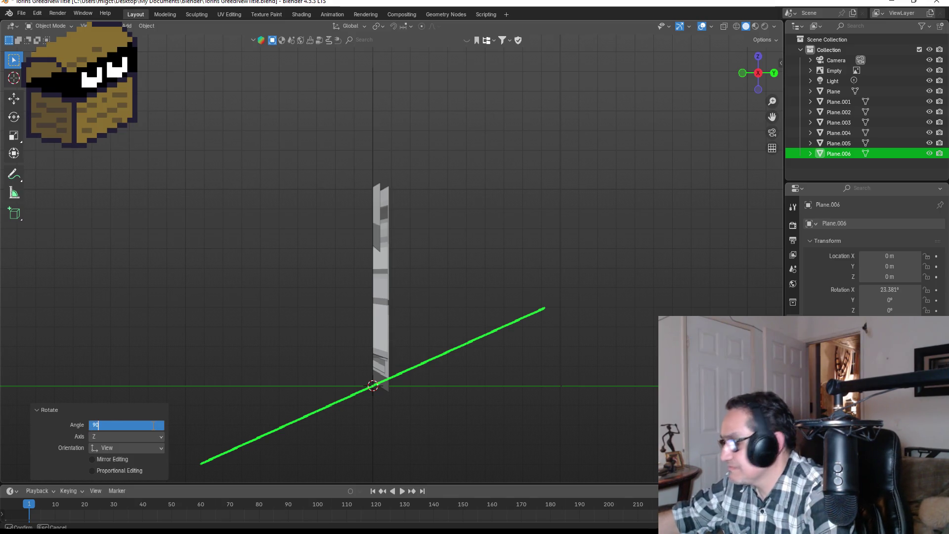
{"action": "key", "text": "Return"}
In front view, shrink the plane and move it over the stone S of the reference.
{"action": "key", "text": "KP_1"}
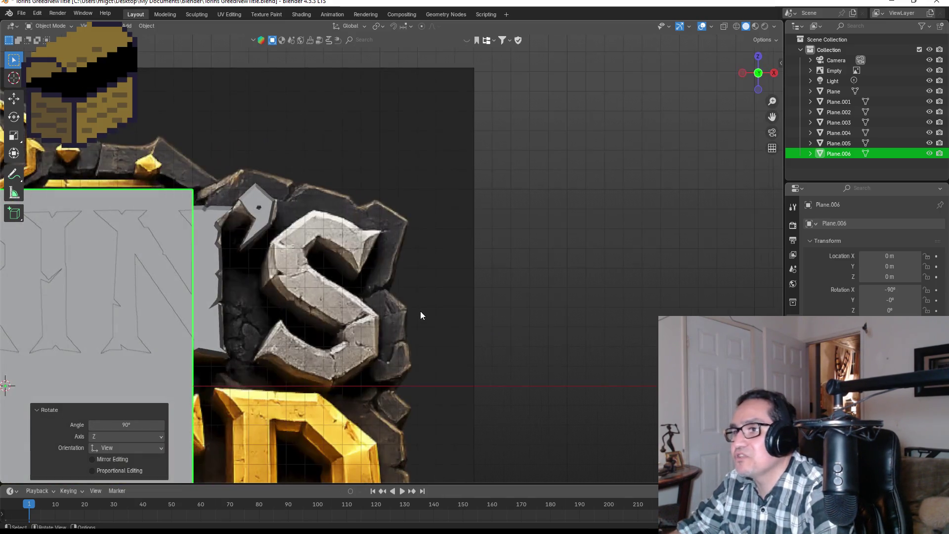
{"action": "key", "text": "s"}
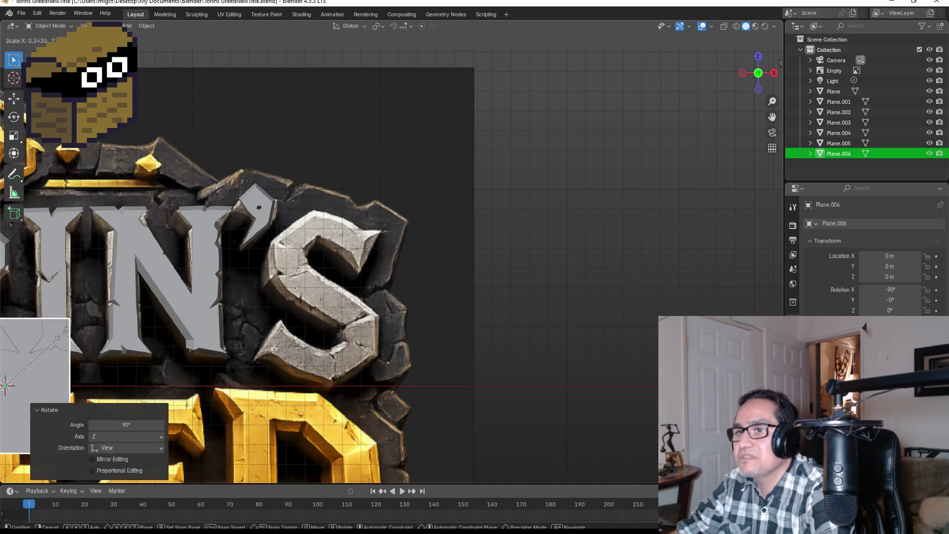
{"action": "left_click", "coordinate": [74, 345]}
{"action": "key", "text": "g"}
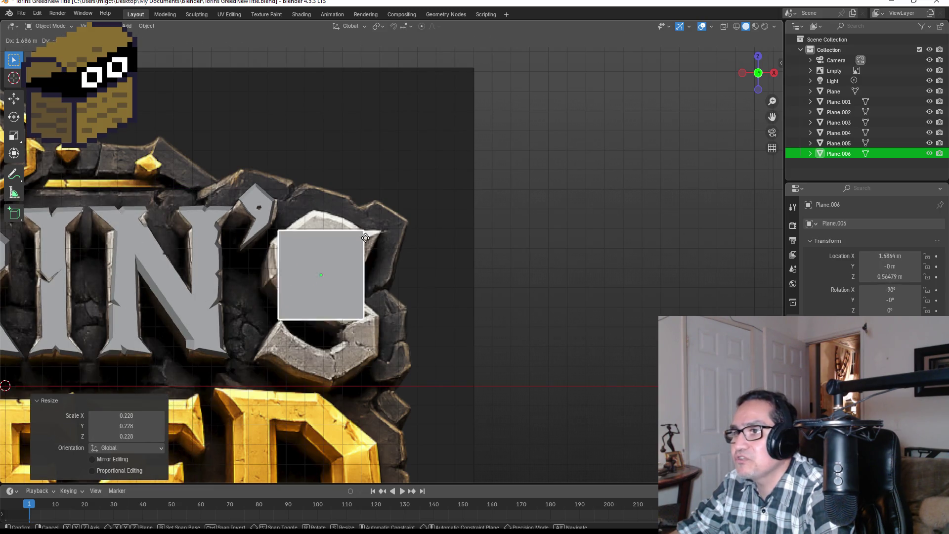
{"action": "left_click", "coordinate": [390, 218]}
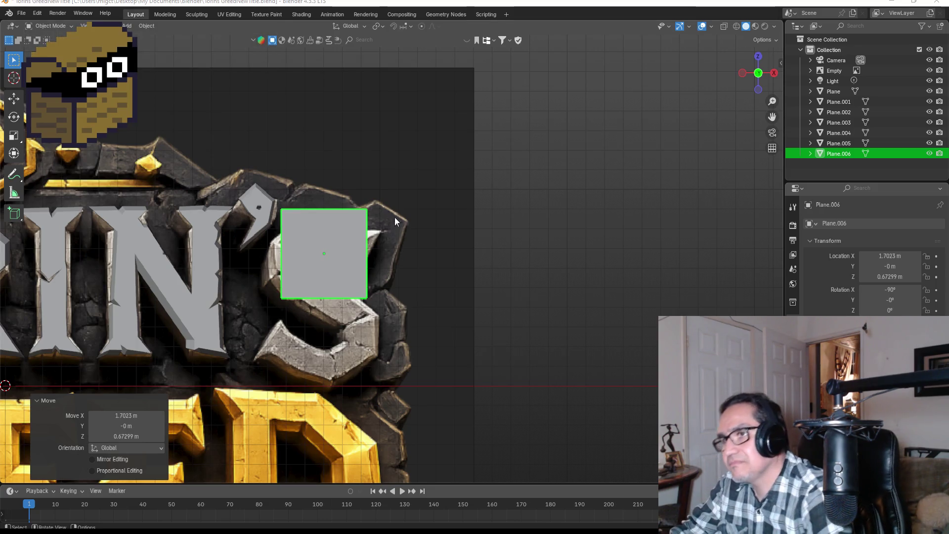
{"action": "scroll", "coordinate": [359, 233], "scroll_direction": "up", "scroll_amount": 4}
{"action": "middle_click_drag", "start_coordinate": [375, 265], "coordinate": [437, 274], "text": "shift"}
{"action": "scroll", "coordinate": [437, 274], "scroll_direction": "down", "scroll_amount": 3}
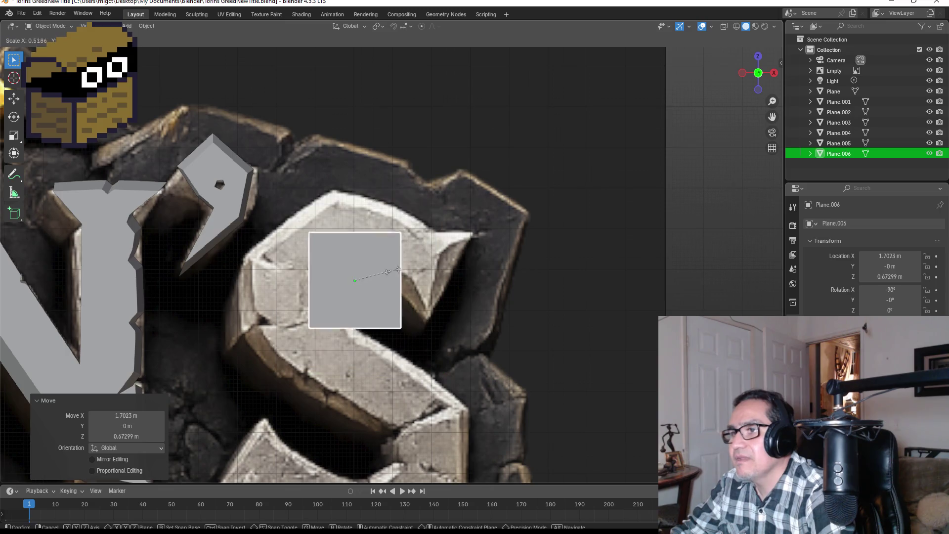
Resize the plane, enter Edit Mode and merge all its geometry into one centre vertex.
{"action": "key", "text": "s"}
{"action": "left_click", "coordinate": [371, 264]}
{"action": "scroll", "coordinate": [362, 261], "scroll_direction": "up", "scroll_amount": 5}
{"action": "key", "text": "Tab"}
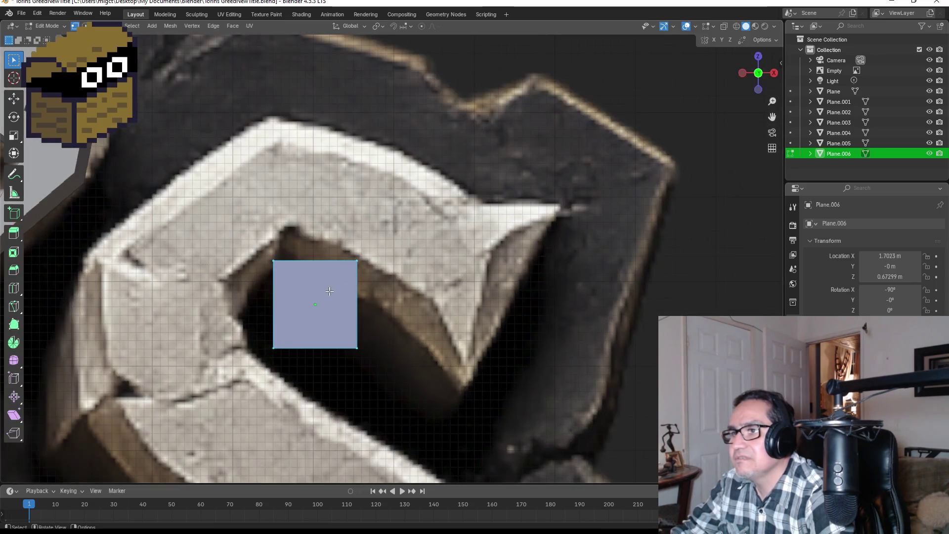
{"action": "left_click_drag", "start_coordinate": [227, 234], "coordinate": [405, 376]}
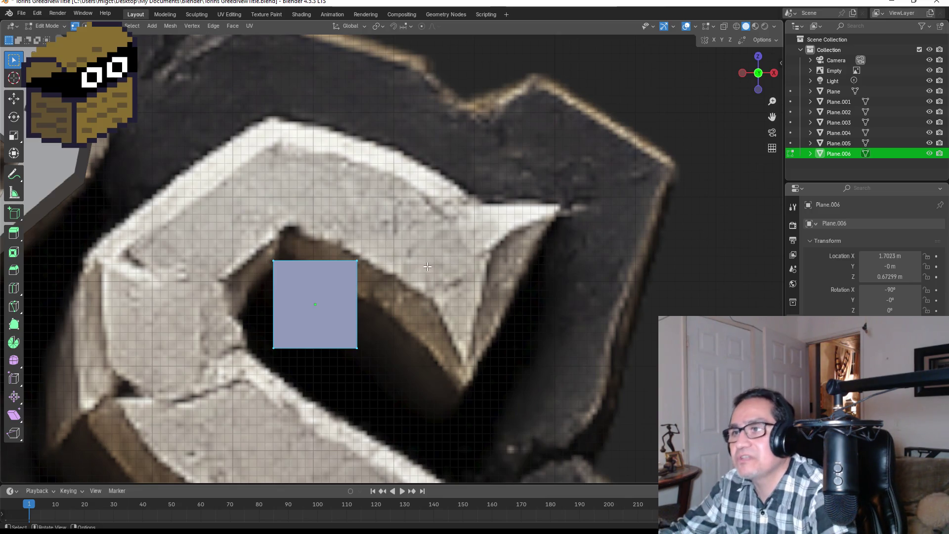
{"action": "scroll", "coordinate": [375, 319], "scroll_direction": "up", "scroll_amount": 3}
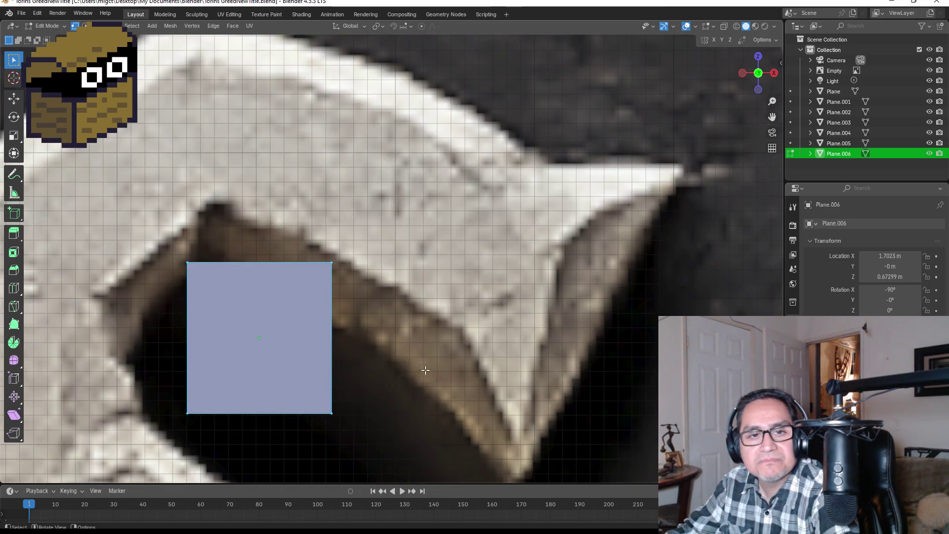
{"action": "middle_click_drag", "start_coordinate": [436, 384], "coordinate": [489, 323], "text": "shift"}
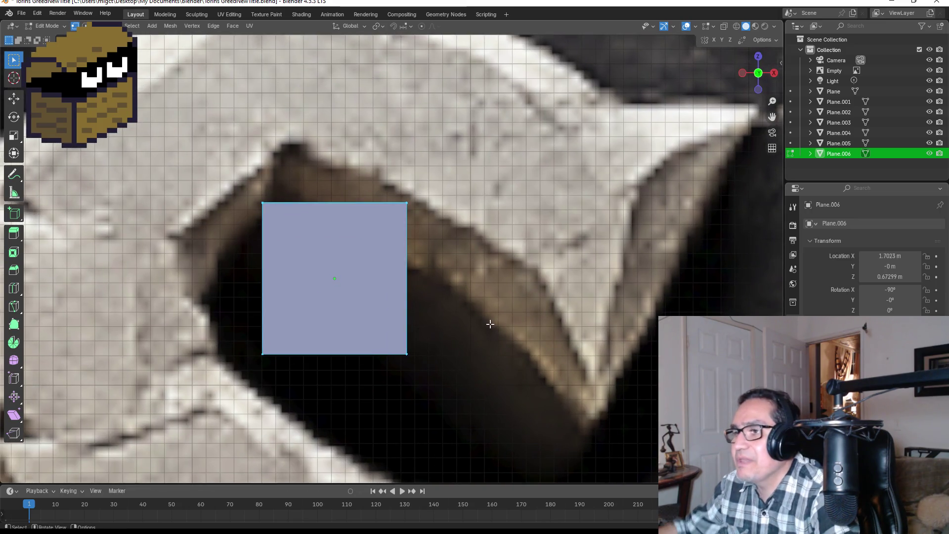
{"action": "key", "text": "m"}
{"action": "left_click", "coordinate": [490, 323]}
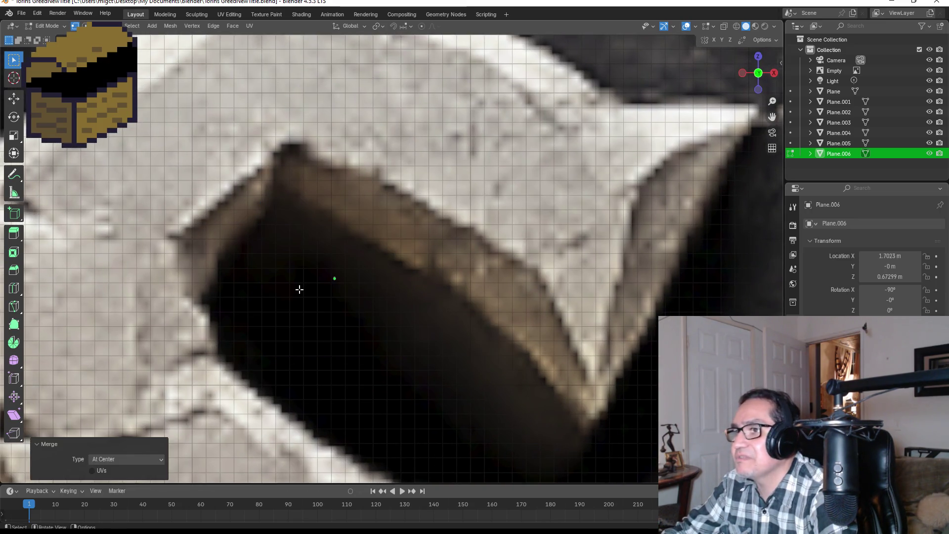
Move the single vertex onto the top edge of the S to start tracing.
{"action": "left_click_drag", "start_coordinate": [281, 238], "coordinate": [392, 324]}
{"action": "scroll", "coordinate": [388, 319], "scroll_direction": "down", "scroll_amount": 3}
{"action": "key", "text": "g"}
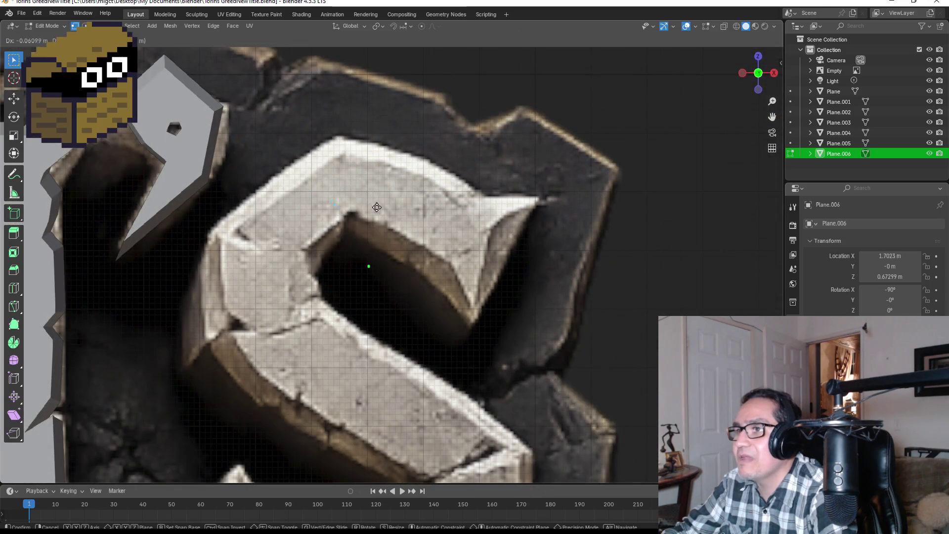
{"action": "left_click", "coordinate": [391, 160]}
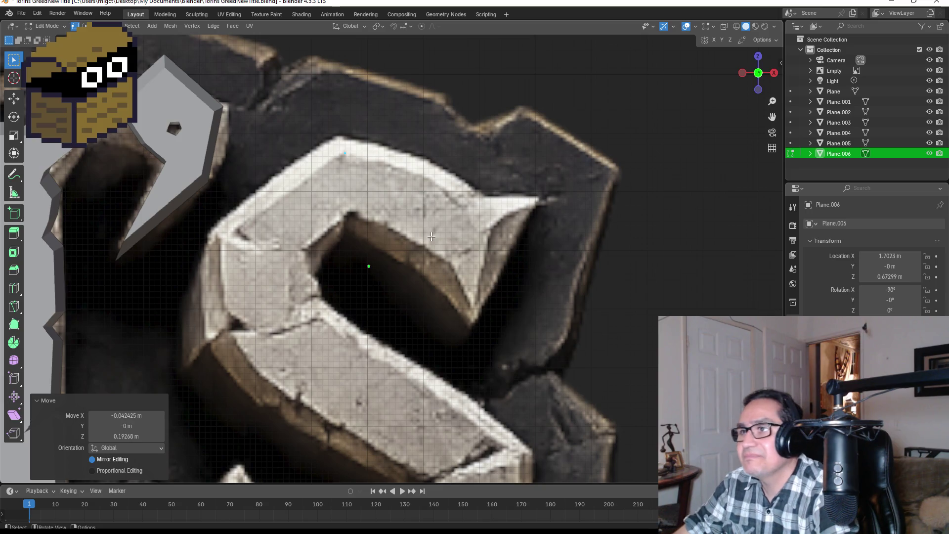
Fix the vertex at the S's top corner and extrude points to the corner notch and along its edge.
{"action": "middle_click_drag", "start_coordinate": [425, 197], "coordinate": [419, 228], "text": "shift"}
{"action": "scroll", "coordinate": [419, 228], "scroll_direction": "up", "scroll_amount": 3}
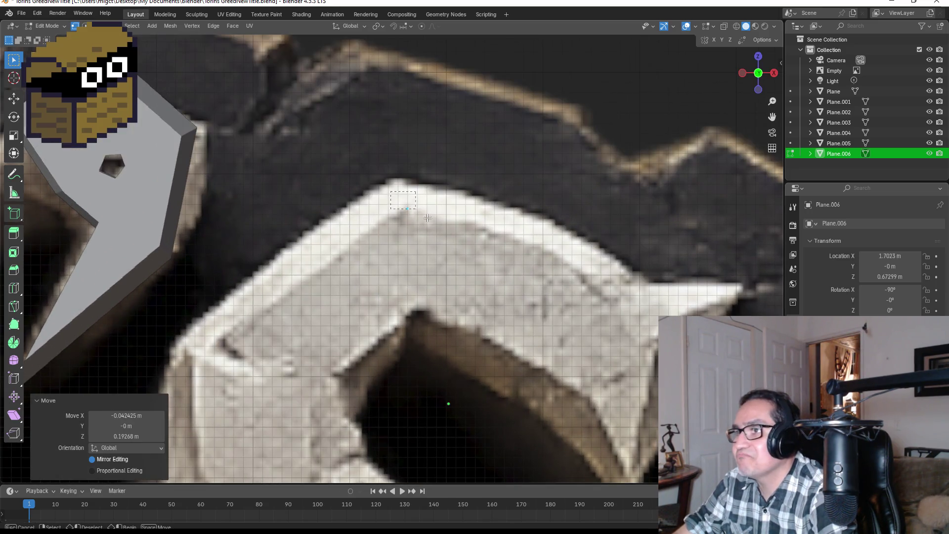
{"action": "key", "text": "g"}
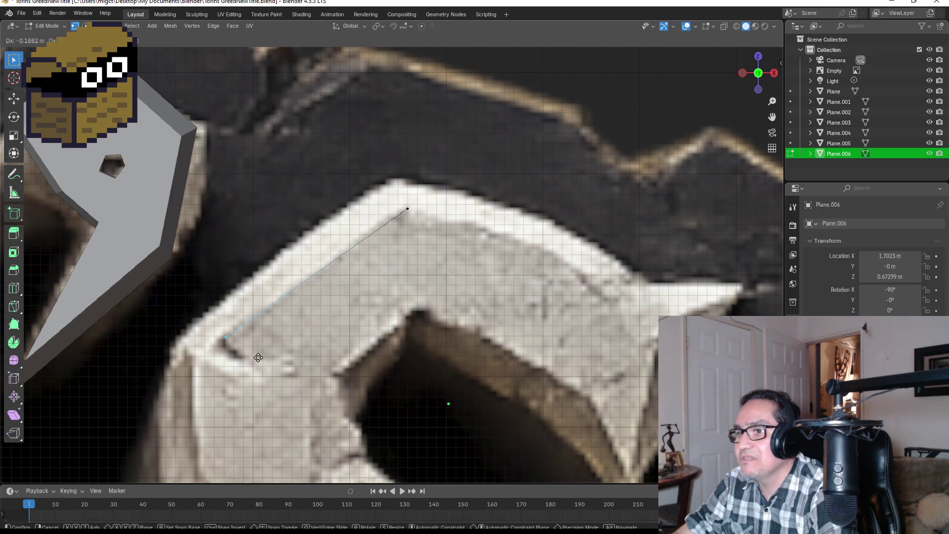
{"action": "left_click", "coordinate": [259, 358]}
{"action": "key", "text": "e"}
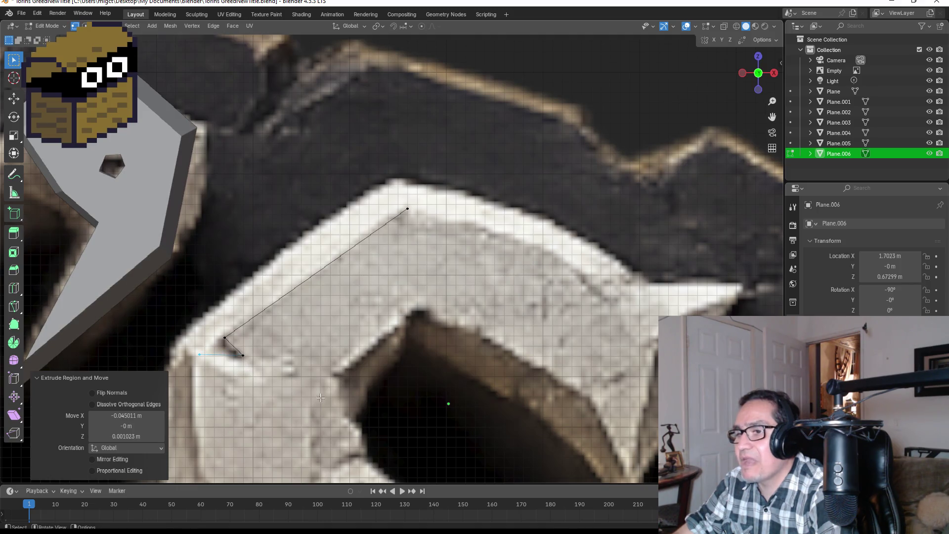
{"action": "scroll", "coordinate": [244, 364], "scroll_direction": "up", "scroll_amount": 2}
{"action": "scroll", "coordinate": [297, 341], "scroll_direction": "up", "scroll_amount": 1}
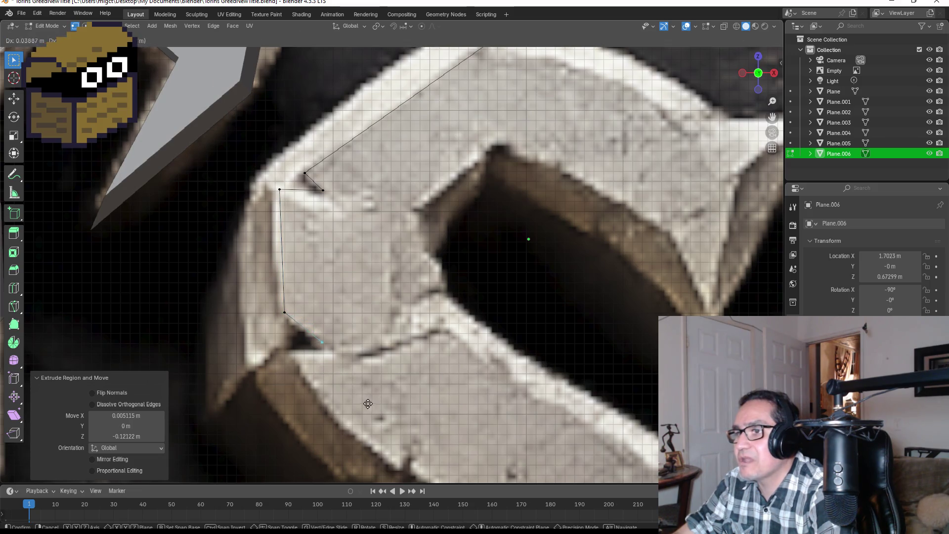
{"action": "left_click", "coordinate": [370, 406]}
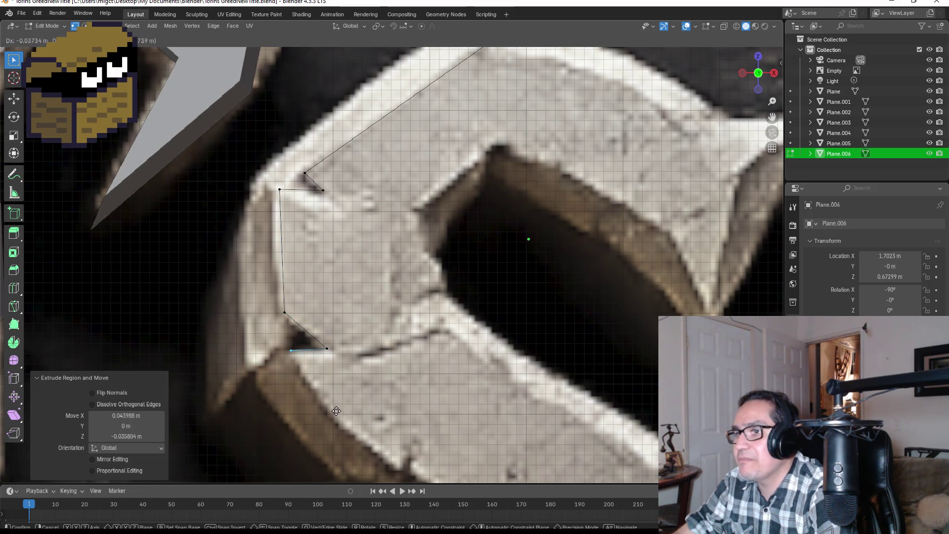
{"action": "key", "text": "e"}
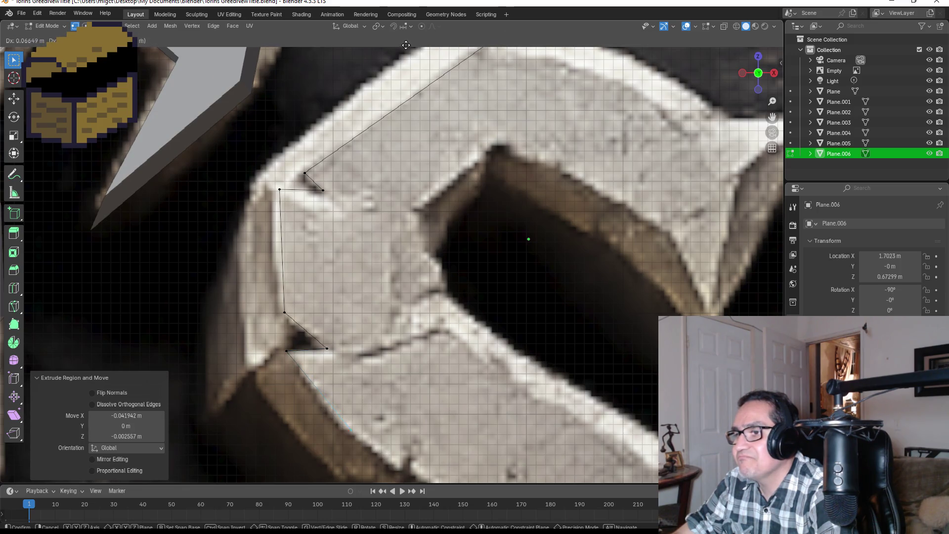
{"action": "left_click", "coordinate": [407, 48]}
{"action": "scroll", "coordinate": [525, 297], "scroll_direction": "down", "scroll_amount": 2}
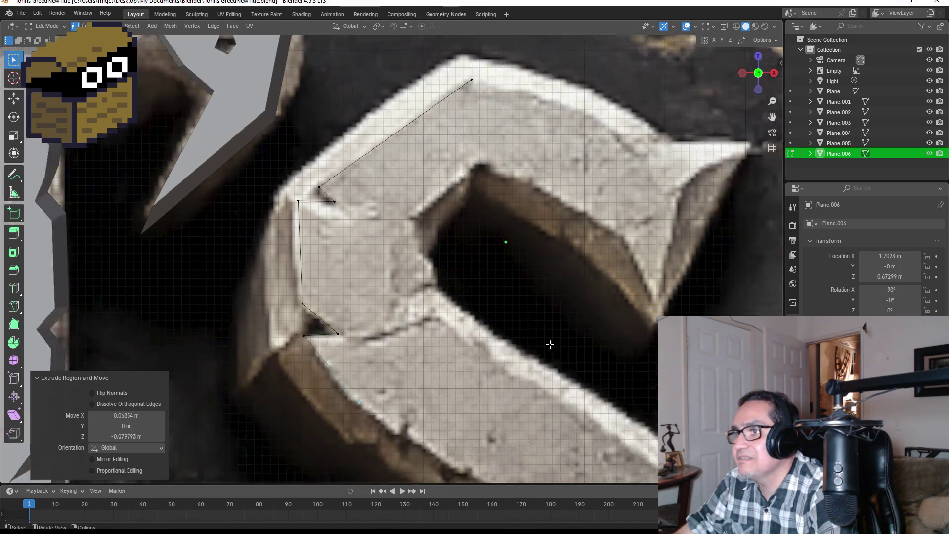
{"action": "scroll", "coordinate": [512, 347], "scroll_direction": "down", "scroll_amount": 2}
{"action": "scroll", "coordinate": [512, 348], "scroll_direction": "down", "scroll_amount": 2}
{"action": "scroll", "coordinate": [371, 283], "scroll_direction": "up", "scroll_amount": 4}
{"action": "scroll", "coordinate": [349, 260], "scroll_direction": "up", "scroll_amount": 1}
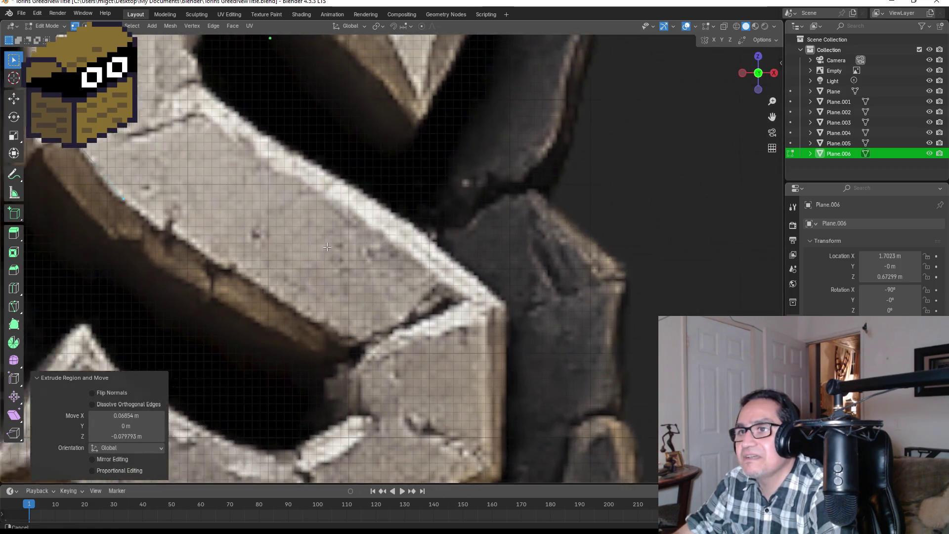
{"action": "scroll", "coordinate": [333, 248], "scroll_direction": "up", "scroll_amount": 1}
Extrude outline points along the lower block's edge and small notch out to the block's end.
{"action": "key", "text": "e"}
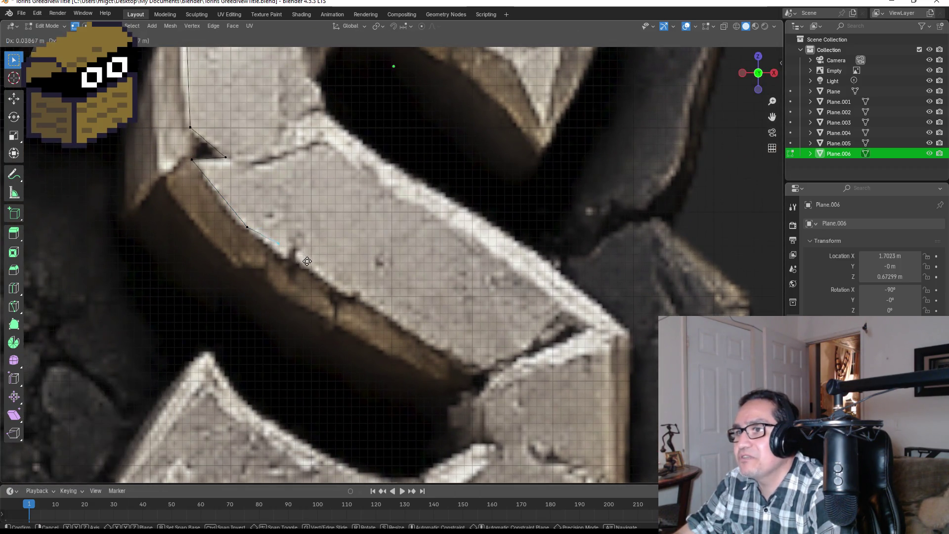
{"action": "left_click", "coordinate": [314, 272]}
{"action": "key", "text": "e"}
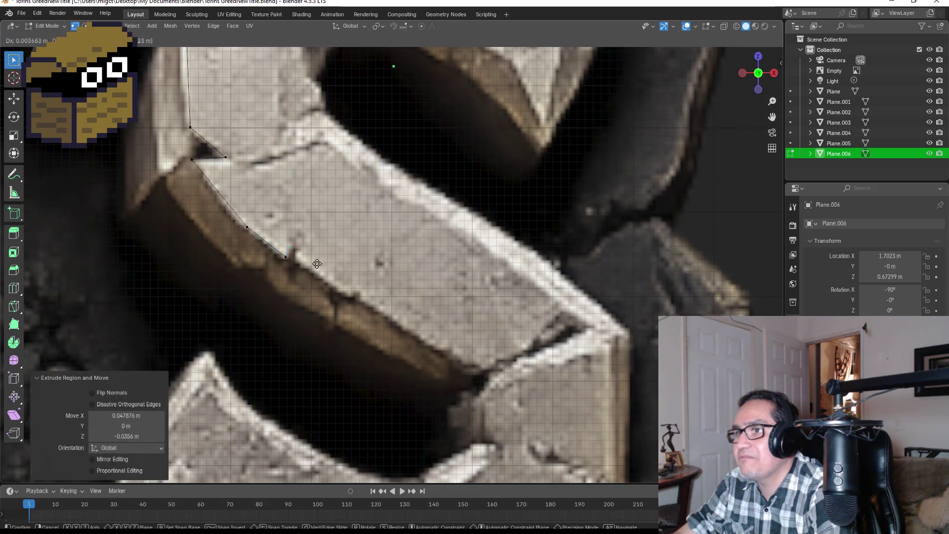
{"action": "left_click", "coordinate": [325, 265]}
{"action": "key", "text": "e"}
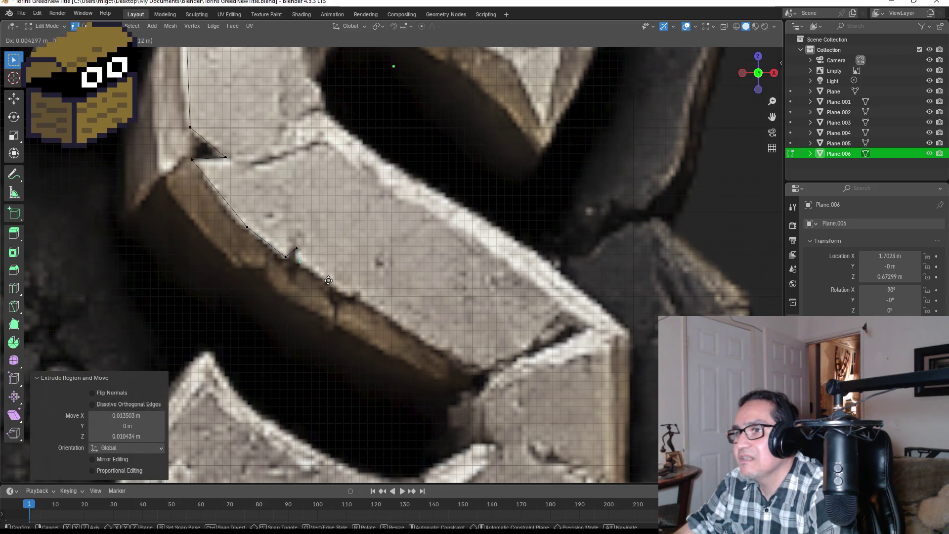
{"action": "left_click", "coordinate": [327, 282]}
{"action": "key", "text": "e"}
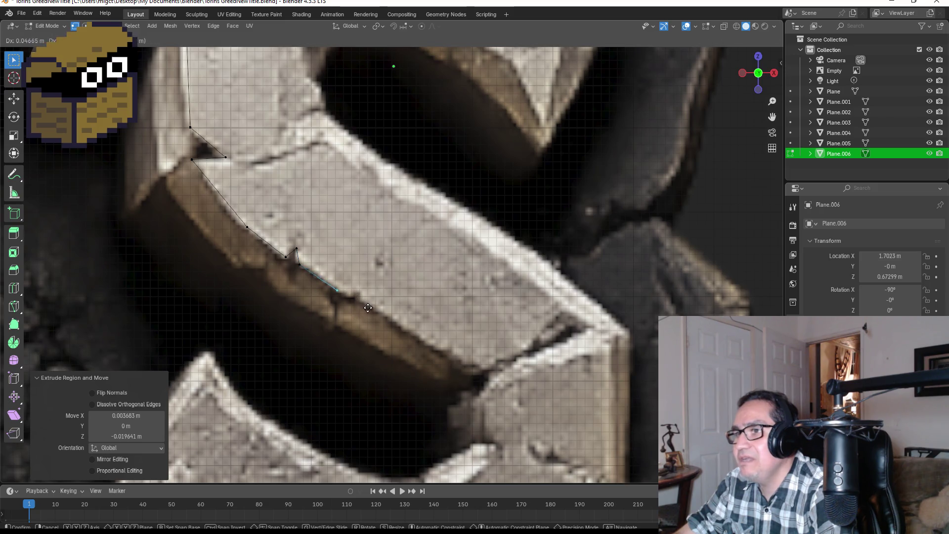
{"action": "left_click", "coordinate": [393, 311]}
{"action": "key", "text": "e"}
{"action": "left_click", "coordinate": [402, 323]}
{"action": "key", "text": "e"}
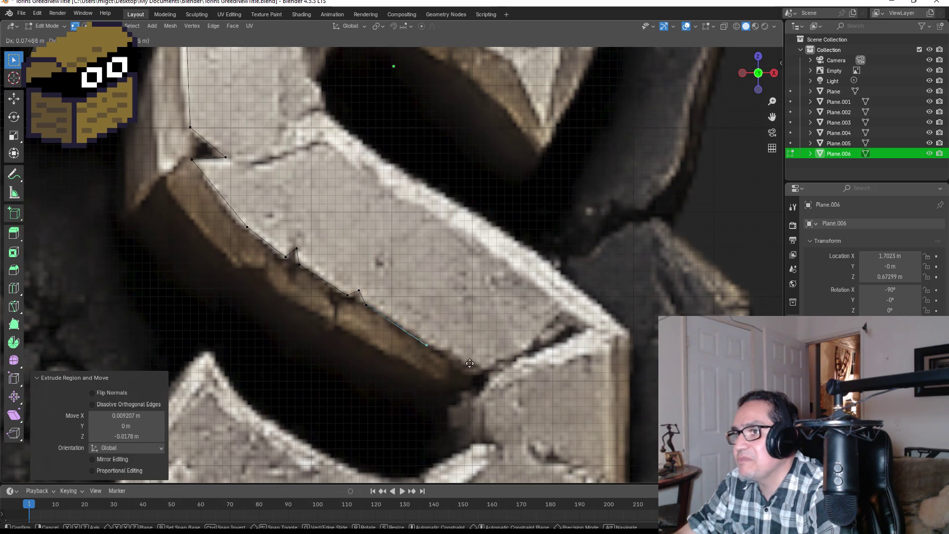
{"action": "left_click", "coordinate": [513, 387]}
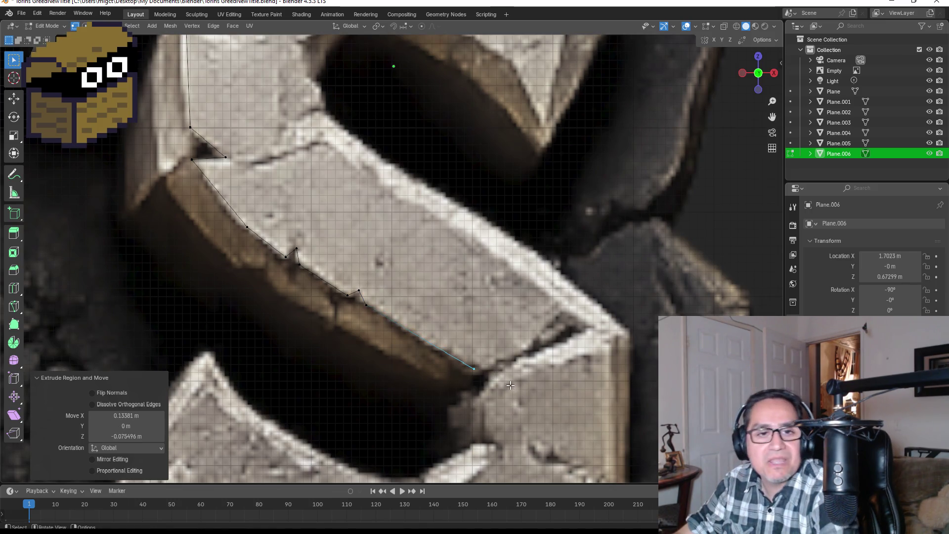
{"action": "scroll", "coordinate": [558, 363], "scroll_direction": "up", "scroll_amount": 1}
{"action": "scroll", "coordinate": [559, 362], "scroll_direction": "up", "scroll_amount": 1}
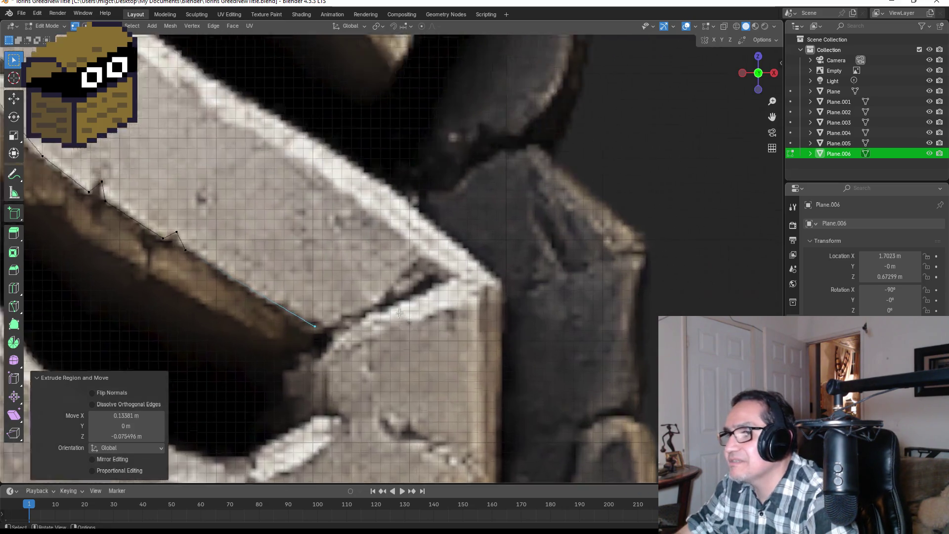
{"action": "scroll", "coordinate": [559, 363], "scroll_direction": "up", "scroll_amount": 1}
Reselect the outline's last point and extrude vertices past the inner corner and notch to the lower edge.
{"action": "left_click_drag", "start_coordinate": [261, 346], "coordinate": [319, 377]}
{"action": "key", "text": "e"}
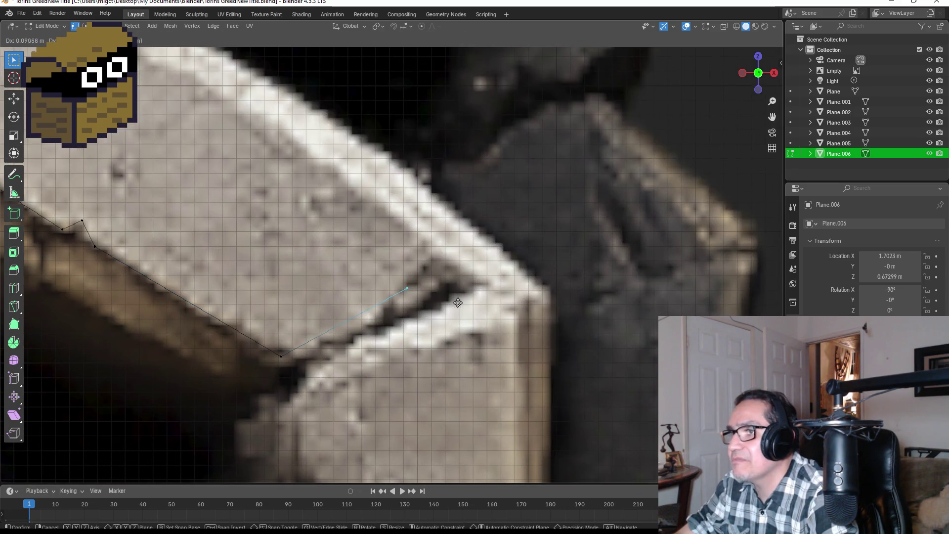
{"action": "left_click", "coordinate": [491, 297]}
{"action": "key", "text": "e"}
{"action": "left_click", "coordinate": [517, 305]}
{"action": "key", "text": "e"}
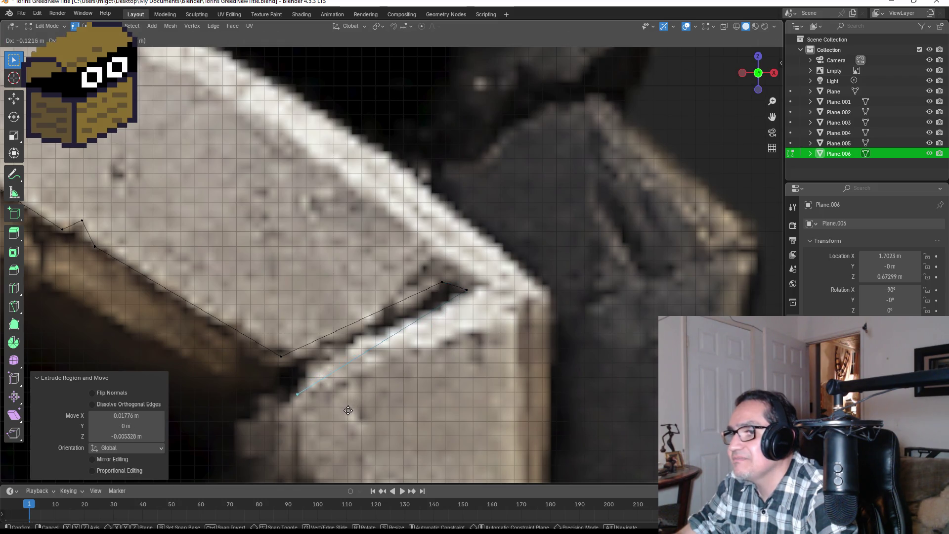
{"action": "middle_click_drag", "start_coordinate": [344, 415], "coordinate": [369, 254], "text": "shift"}
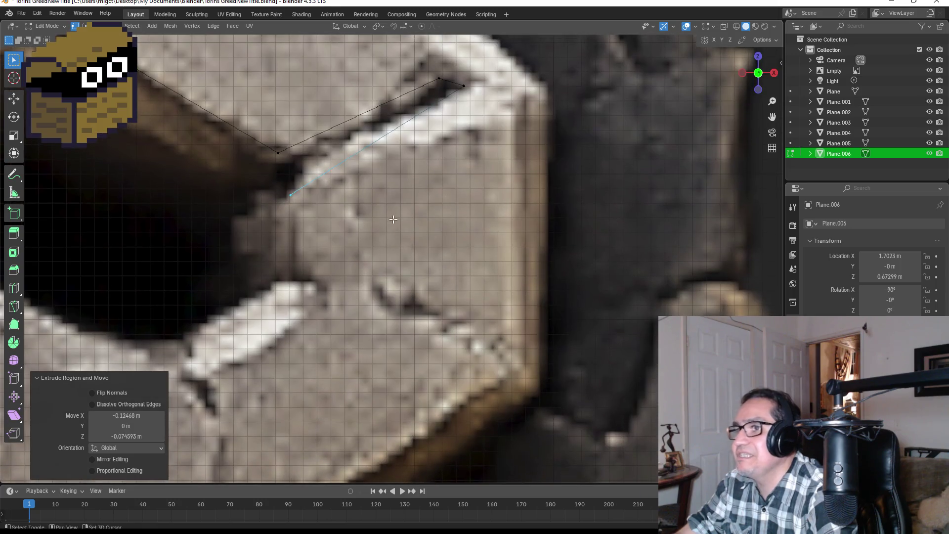
{"action": "left_click", "coordinate": [376, 296]}
{"action": "key", "text": "e"}
{"action": "left_click", "coordinate": [408, 329]}
{"action": "key", "text": "e"}
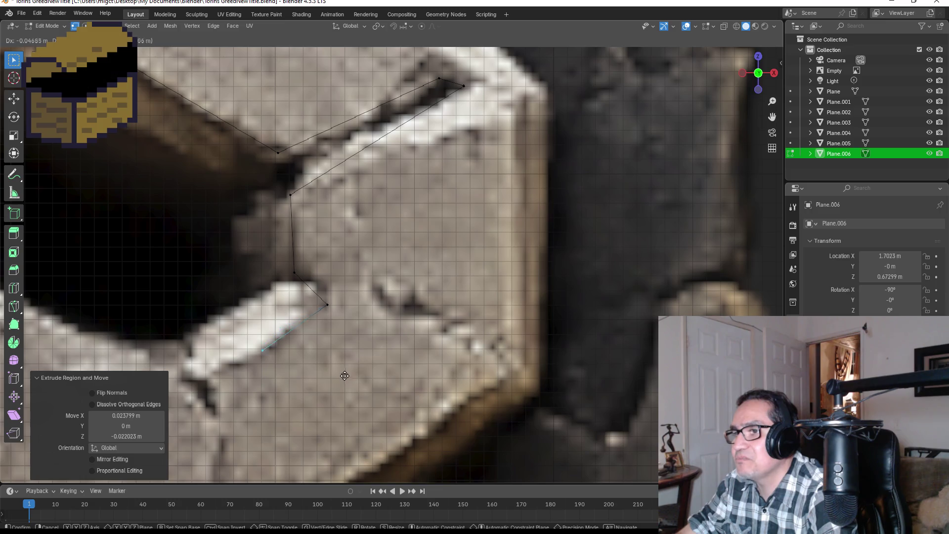
{"action": "left_click", "coordinate": [291, 401]}
{"action": "key", "text": "e"}
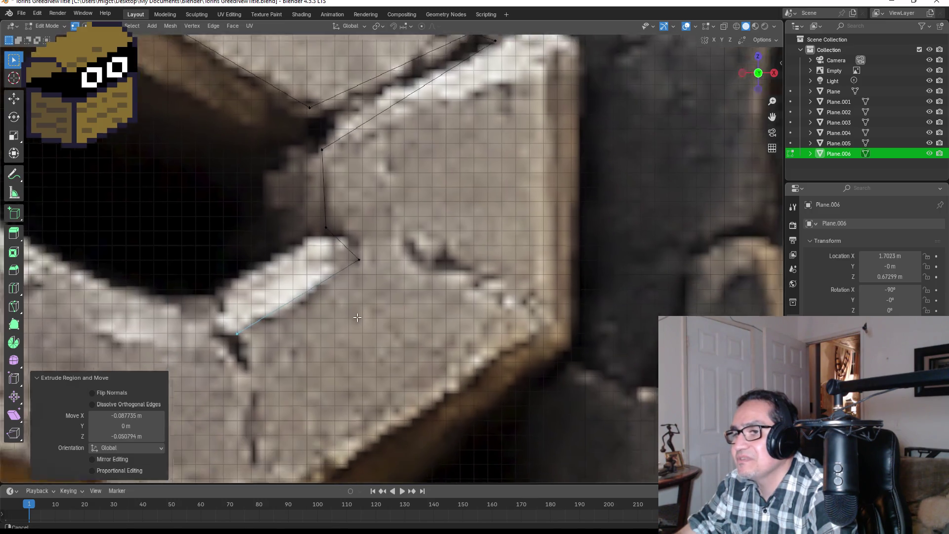
{"action": "middle_click_drag", "start_coordinate": [291, 401], "coordinate": [410, 317], "text": "shift"}
{"action": "left_click", "coordinate": [407, 318]}
Extrude vertices along the S's curved edge to its pointed tip and down to the lower-left tip.
{"action": "key", "text": "e"}
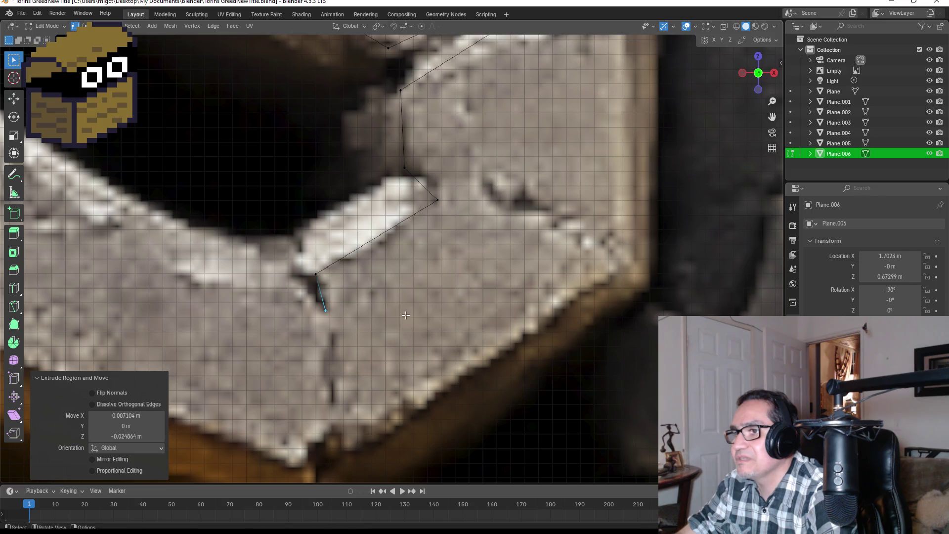
{"action": "mouse_move", "coordinate": [374, 297]}
{"action": "middle_mouse_down", "text": "shift"}
{"action": "mouse_move", "coordinate": [385, 299]}
{"action": "mouse_move", "coordinate": [376, 266]}
{"action": "middle_mouse_up", "text": "shift"}
{"action": "left_click", "coordinate": [385, 298]}
{"action": "key", "text": "e"}
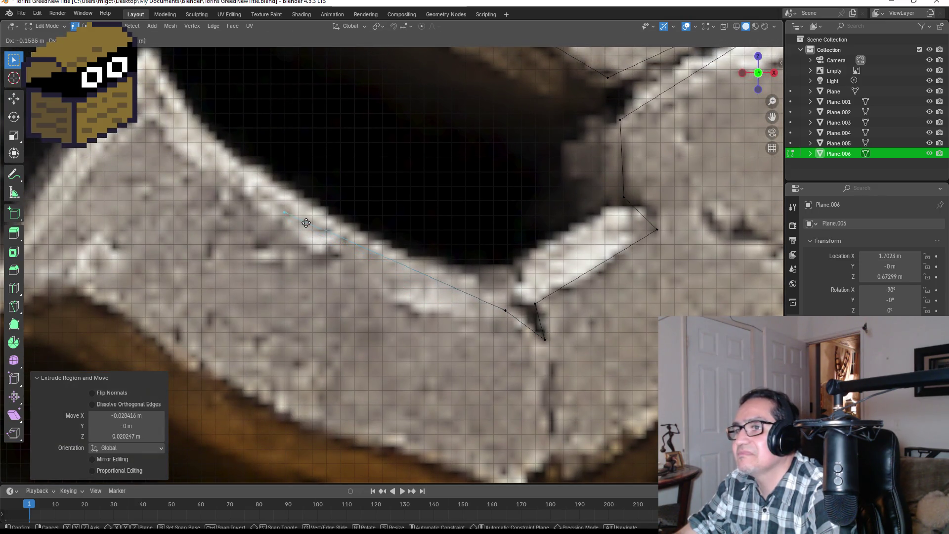
{"action": "left_click", "coordinate": [411, 311]}
{"action": "key", "text": "e"}
{"action": "left_click", "coordinate": [309, 246]}
{"action": "key", "text": "e"}
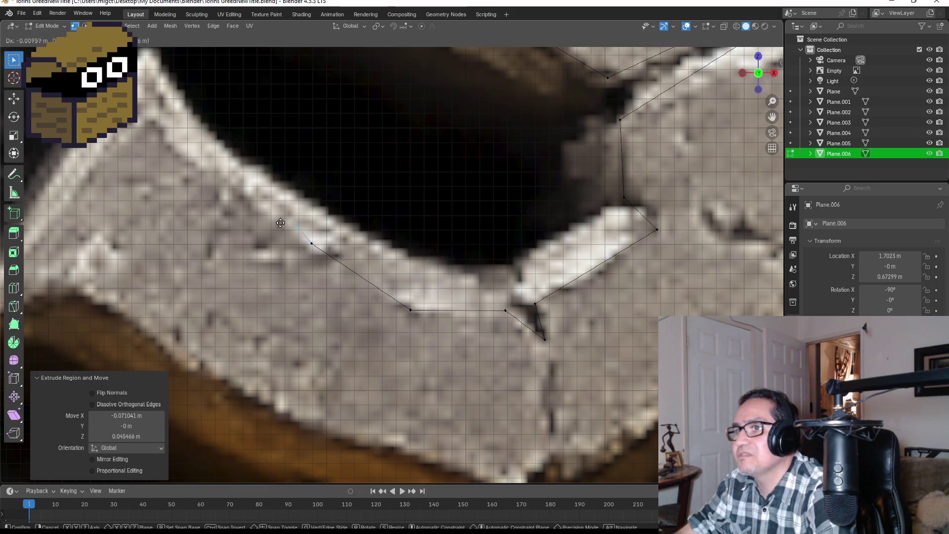
{"action": "left_click", "coordinate": [214, 174]}
{"action": "key", "text": "e"}
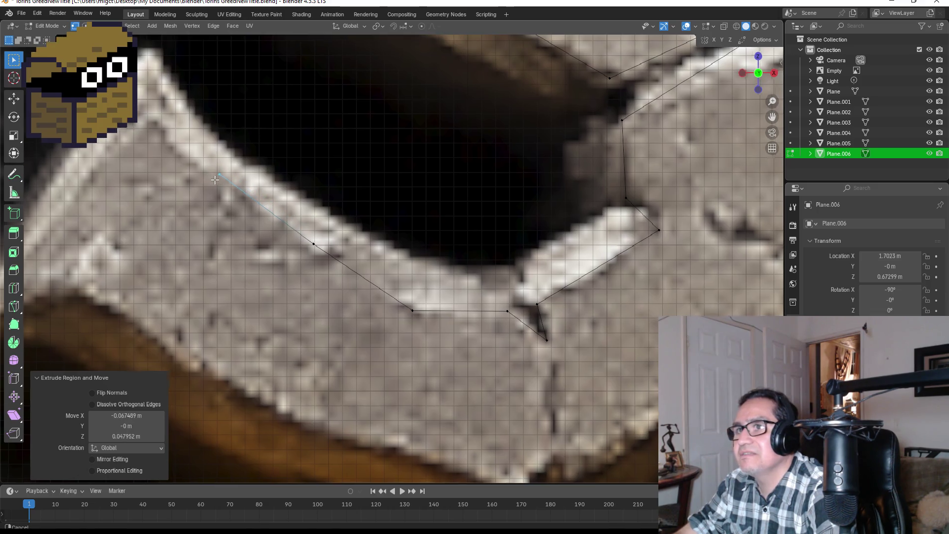
{"action": "middle_click_drag", "start_coordinate": [157, 134], "coordinate": [311, 235], "text": "shift"}
{"action": "left_click", "coordinate": [292, 214]}
{"action": "scroll", "coordinate": [311, 230], "scroll_direction": "down", "scroll_amount": 4}
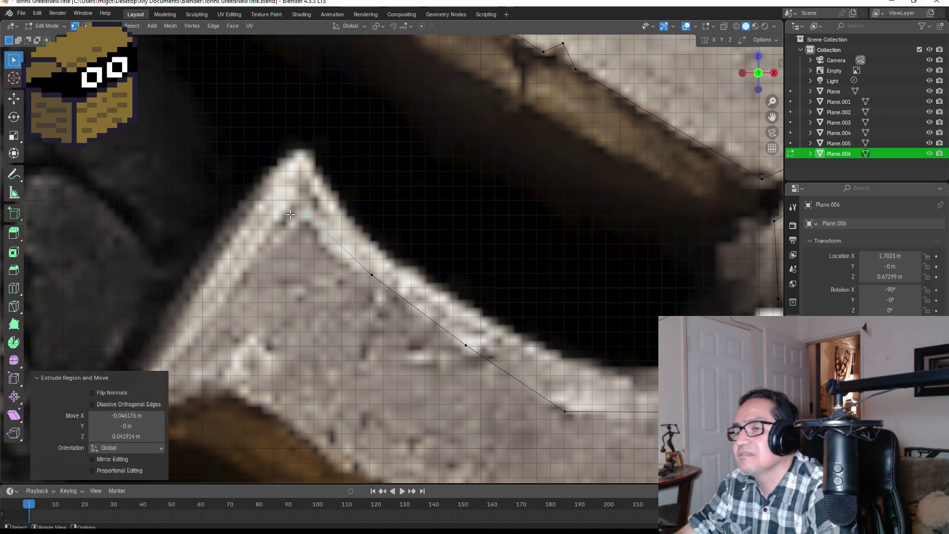
{"action": "scroll", "coordinate": [374, 259], "scroll_direction": "up", "scroll_amount": 1}
{"action": "scroll", "coordinate": [374, 264], "scroll_direction": "up", "scroll_amount": 2}
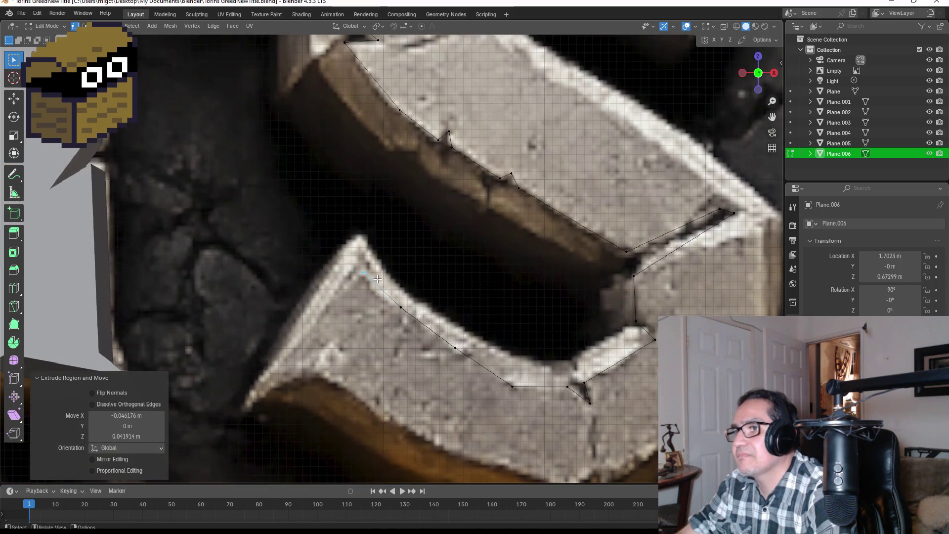
{"action": "key", "text": "e"}
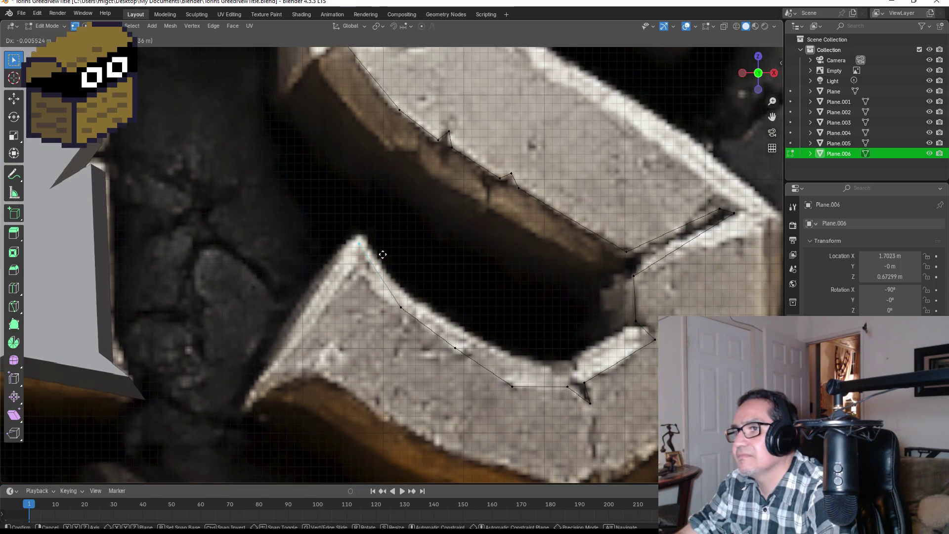
{"action": "left_click", "coordinate": [383, 255]}
{"action": "key", "text": "e"}
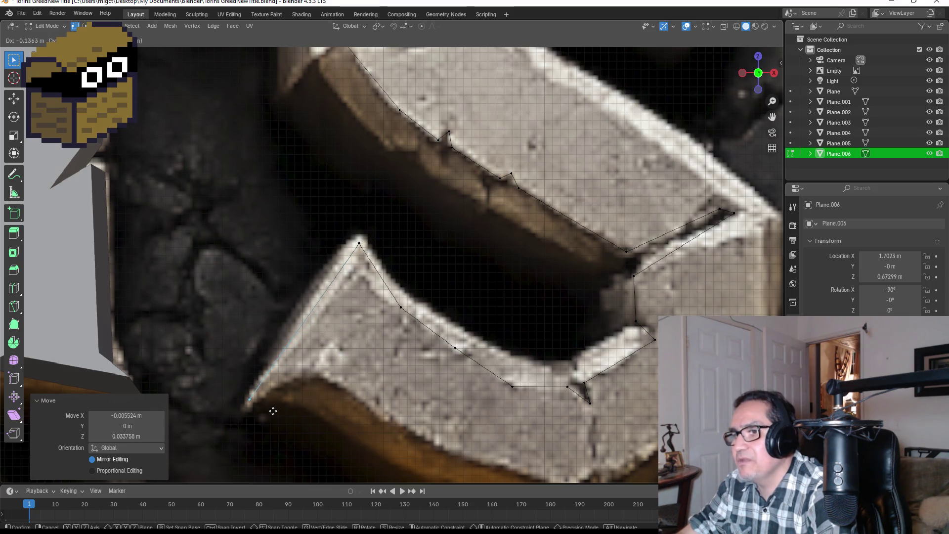
{"action": "left_click", "coordinate": [272, 413]}
Extrude vertices along the bottom edge and notches to the right corner, starting up the right side.
{"action": "key", "text": "e"}
{"action": "left_click", "coordinate": [350, 375]}
{"action": "key", "text": "e"}
{"action": "left_click", "coordinate": [418, 424]}
{"action": "key", "text": "e"}
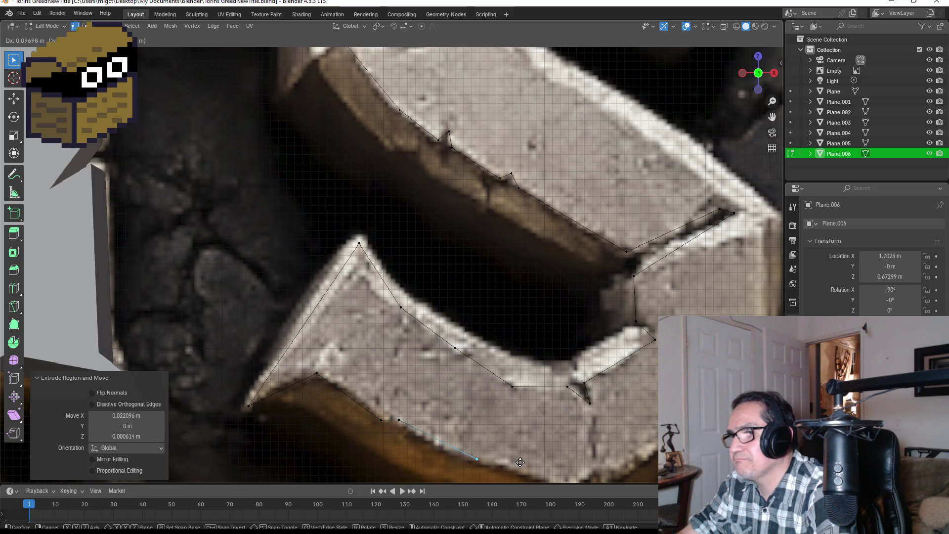
{"action": "middle_click_drag", "start_coordinate": [521, 462], "coordinate": [362, 363], "text": "shift"}
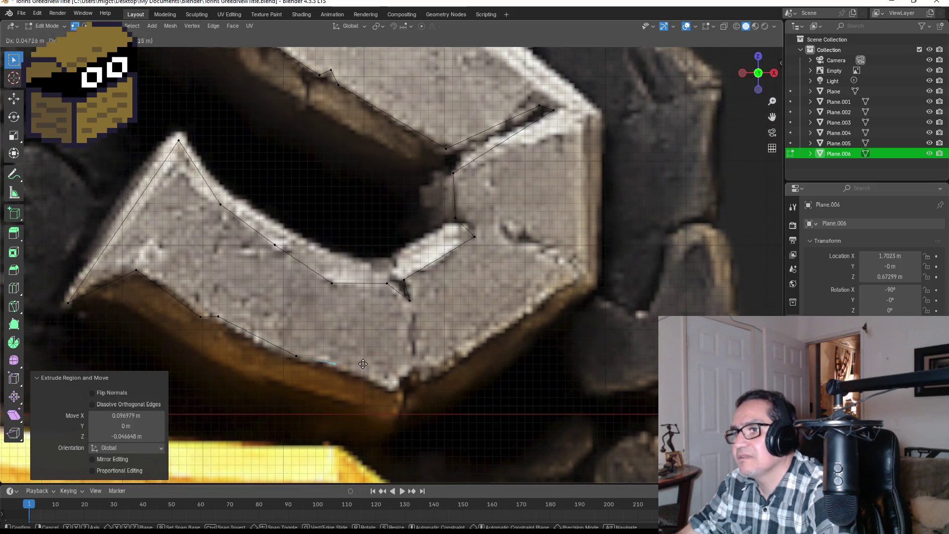
{"action": "left_click", "coordinate": [422, 382]}
{"action": "key", "text": "e"}
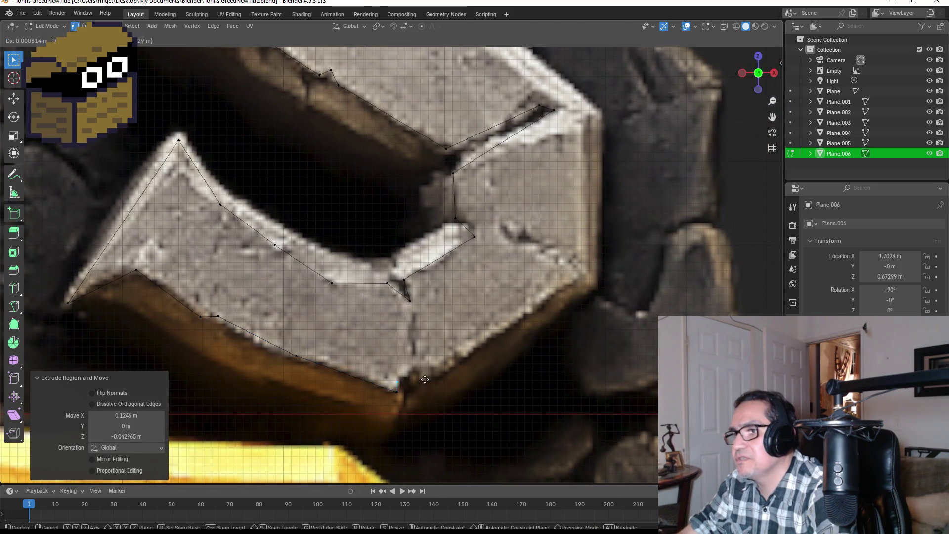
{"action": "left_click", "coordinate": [448, 367]}
{"action": "key", "text": "e"}
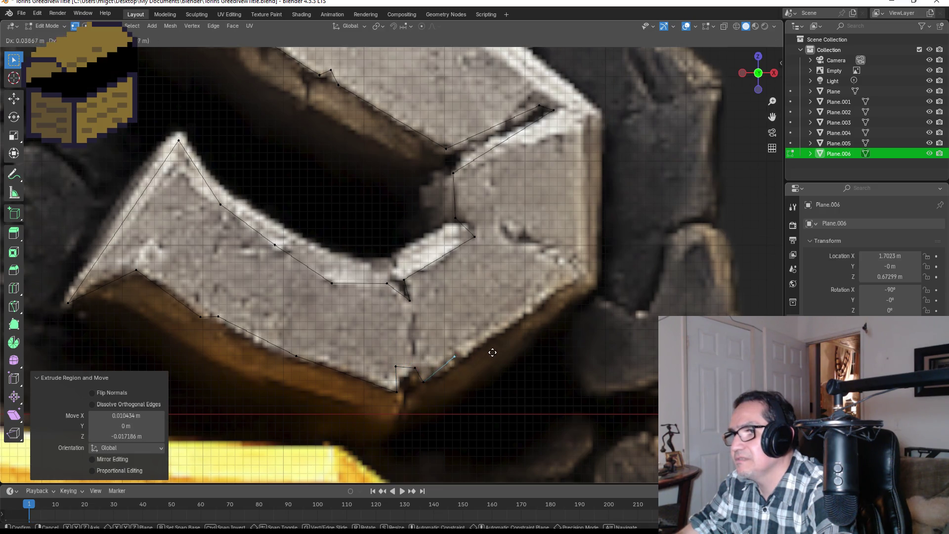
{"action": "left_click", "coordinate": [484, 343]}
{"action": "key", "text": "e"}
{"action": "left_click", "coordinate": [512, 344]}
{"action": "key", "text": "e"}
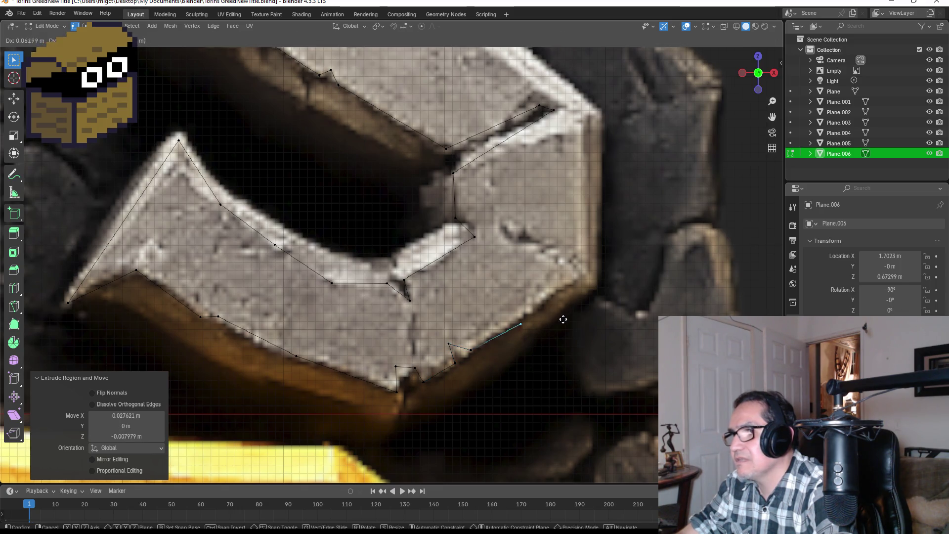
{"action": "left_click", "coordinate": [621, 269]}
{"action": "middle_click_drag", "start_coordinate": [663, 233], "coordinate": [487, 349], "text": "shift"}
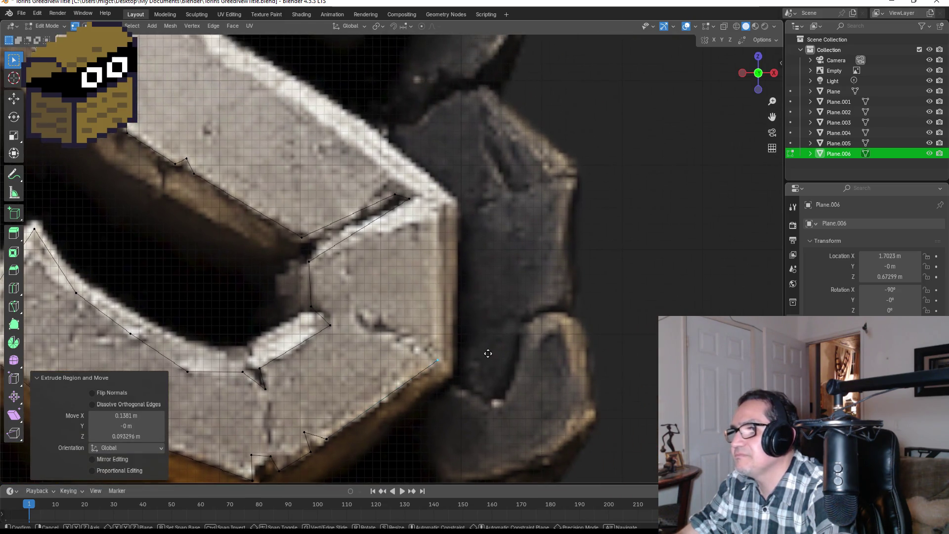
{"action": "key", "text": "e"}
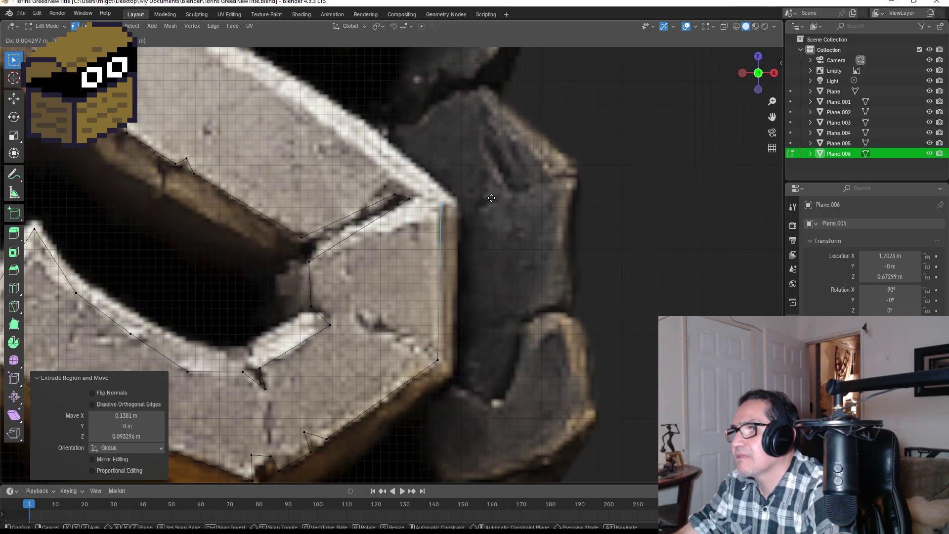
Extrude vertices up the S's right side to the inner corner and along the inner edge.
{"action": "left_click", "coordinate": [497, 193]}
{"action": "key", "text": "e"}
{"action": "middle_click_drag", "start_coordinate": [502, 191], "coordinate": [540, 378], "text": "shift"}
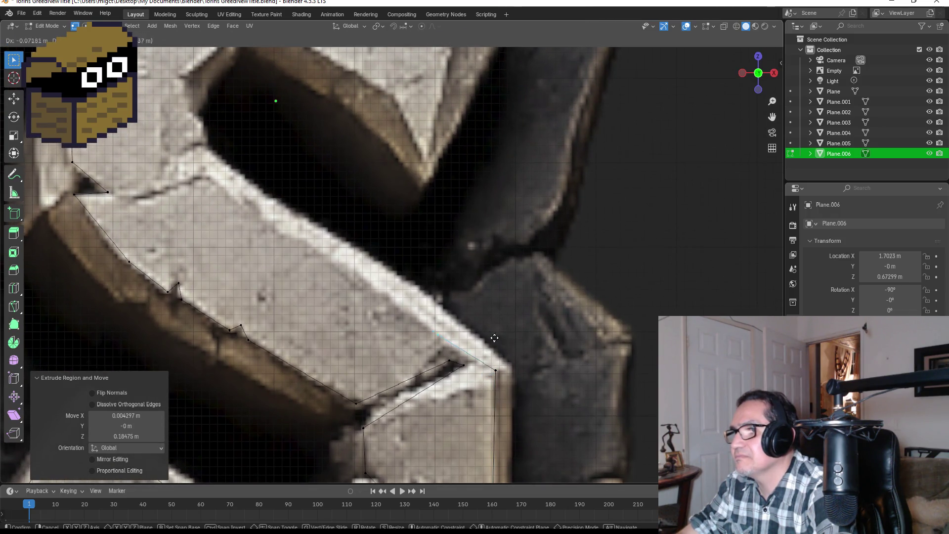
{"action": "mouse_move", "coordinate": [361, 243]}
{"action": "middle_mouse_down", "text": "shift"}
{"action": "mouse_move", "coordinate": [388, 227]}
{"action": "mouse_move", "coordinate": [479, 349]}
{"action": "middle_mouse_up", "text": "shift"}
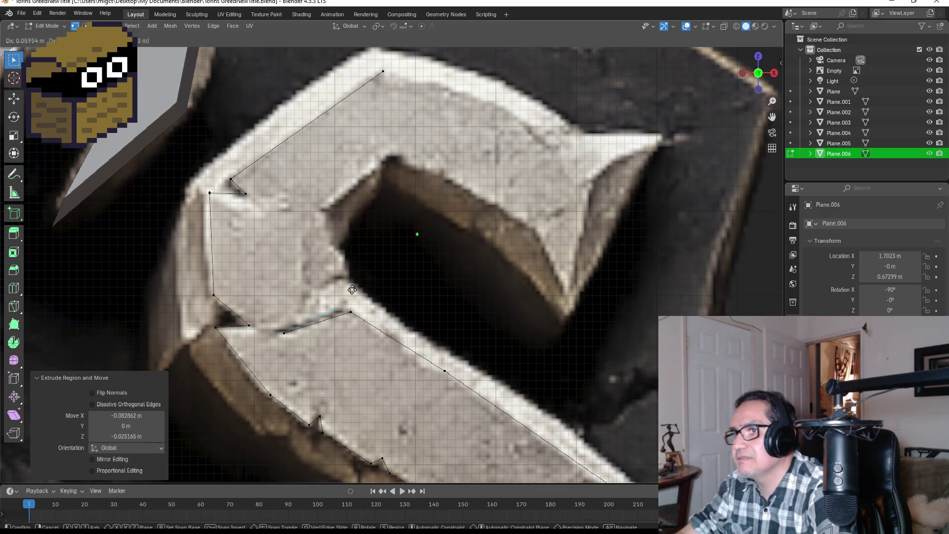
{"action": "left_click", "coordinate": [362, 280]}
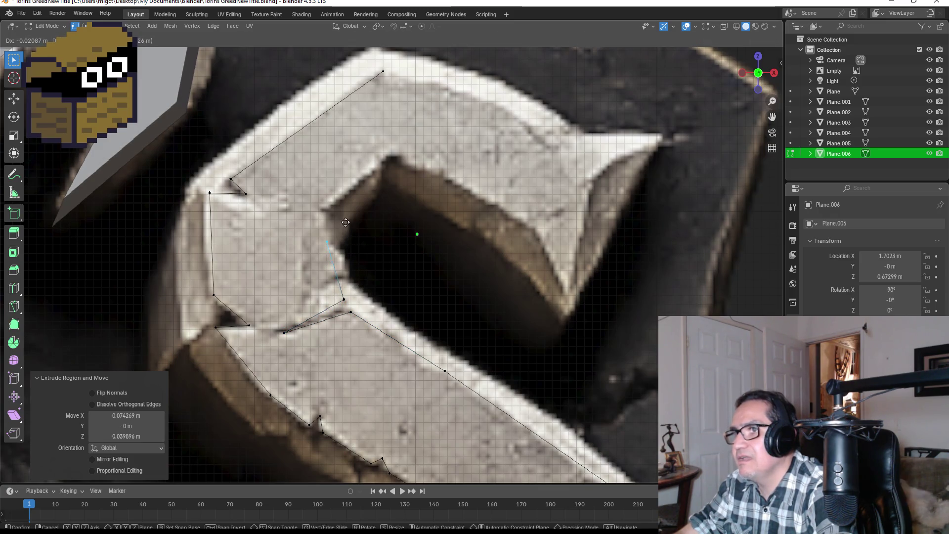
{"action": "middle_click_drag", "start_coordinate": [357, 216], "coordinate": [366, 339], "text": "shift"}
{"action": "key", "text": "e"}
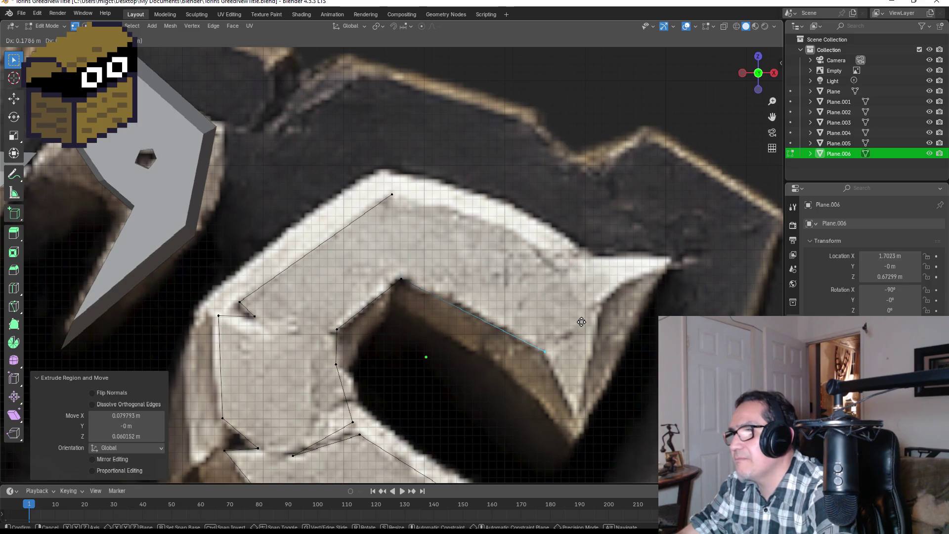
{"action": "left_click", "coordinate": [615, 384]}
Extrude past the upper right tip, drop the last vertex onto the starting one and bring up Merge.
{"action": "key", "text": "e"}
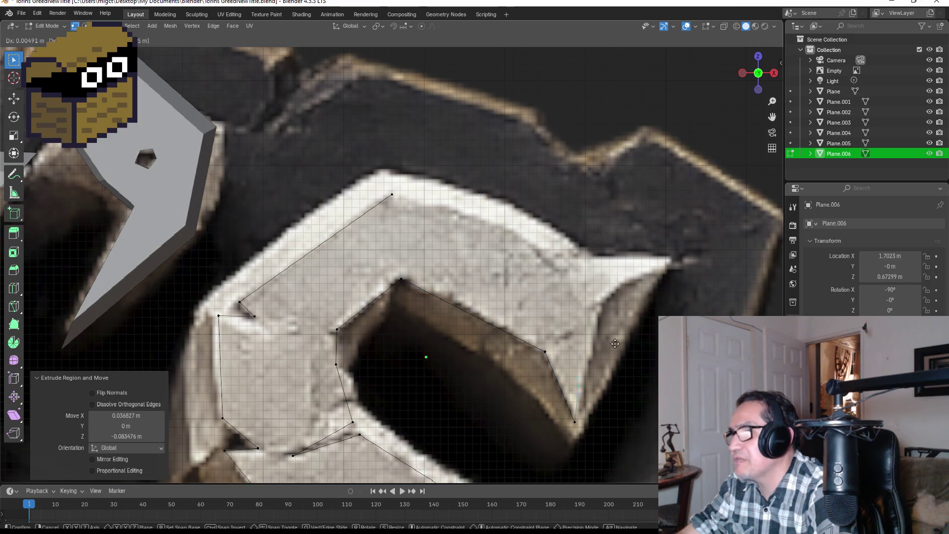
{"action": "left_click", "coordinate": [635, 278]}
{"action": "key", "text": "e"}
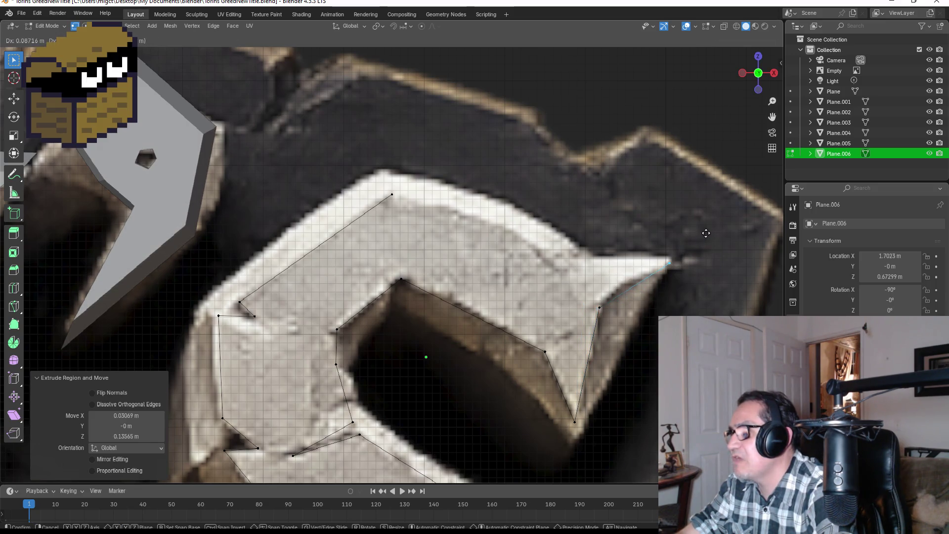
{"action": "left_click", "coordinate": [632, 228]}
{"action": "key", "text": "e"}
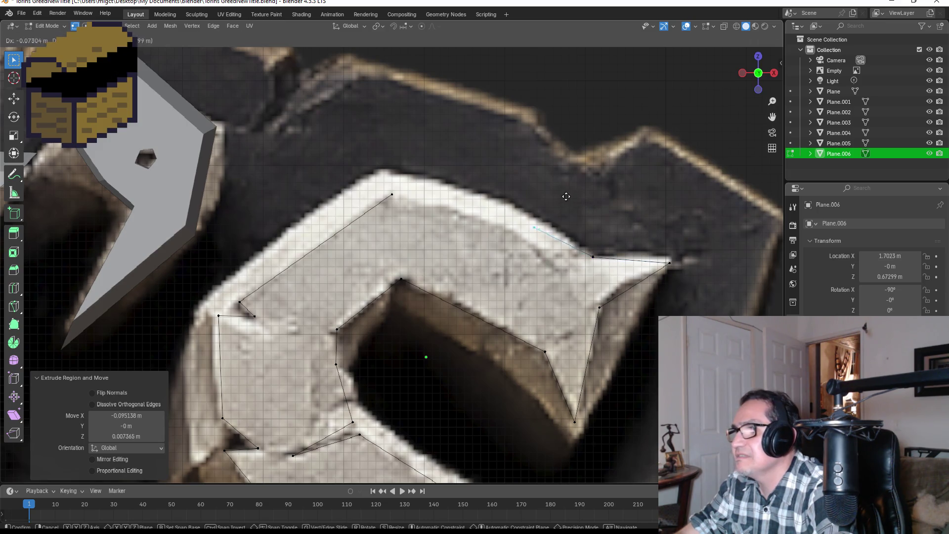
{"action": "left_click", "coordinate": [430, 166]}
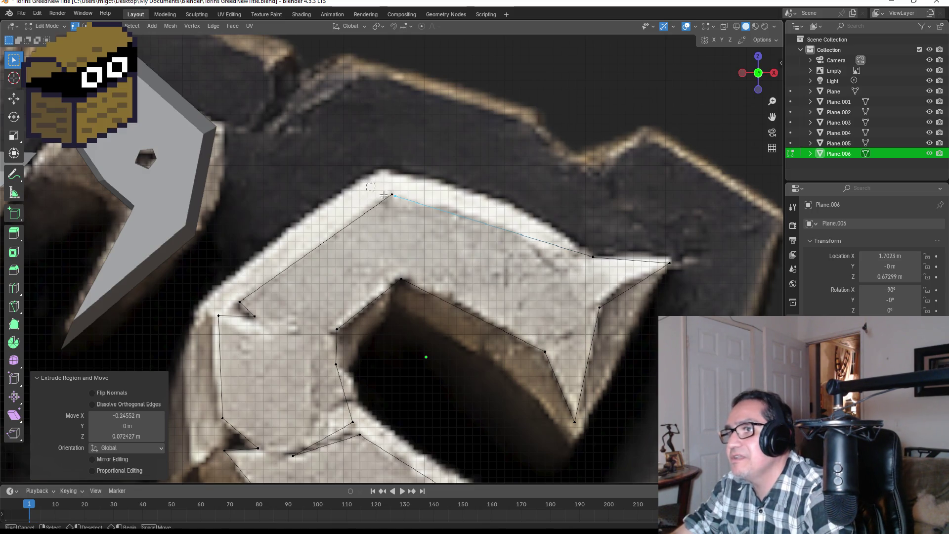
{"action": "left_click", "coordinate": [421, 218]}
{"action": "key", "text": "m"}
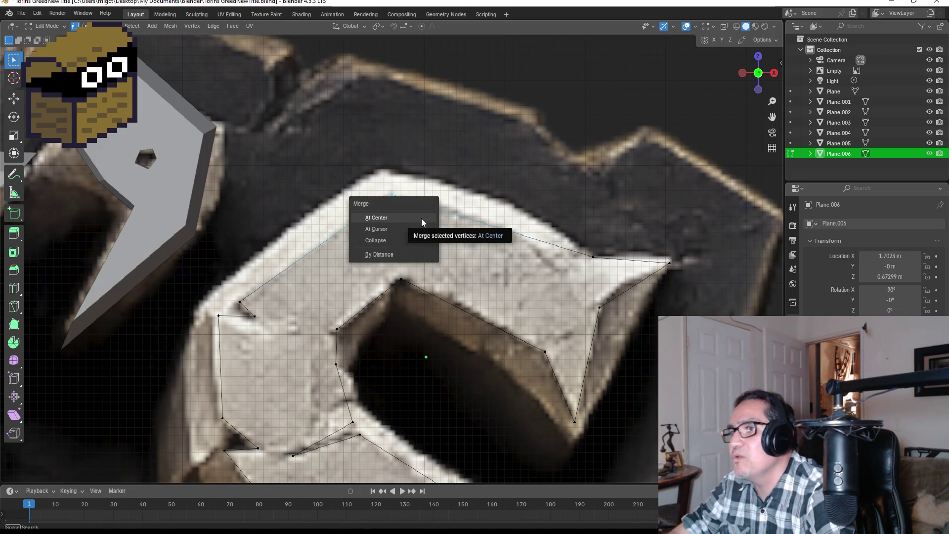
Merge the overlapping end vertices at their centre to close the S loop.
{"action": "left_click", "coordinate": [422, 218]}
{"action": "scroll", "coordinate": [458, 223], "scroll_direction": "down", "scroll_amount": 5}
{"action": "scroll", "coordinate": [540, 311], "scroll_direction": "down", "scroll_amount": 1}
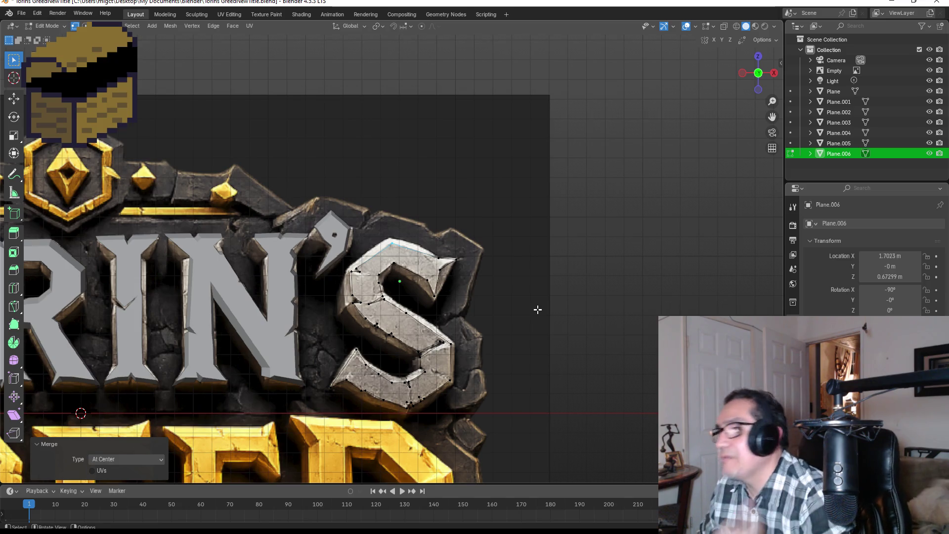
{"action": "scroll", "coordinate": [551, 236], "scroll_direction": "up", "scroll_amount": 2}
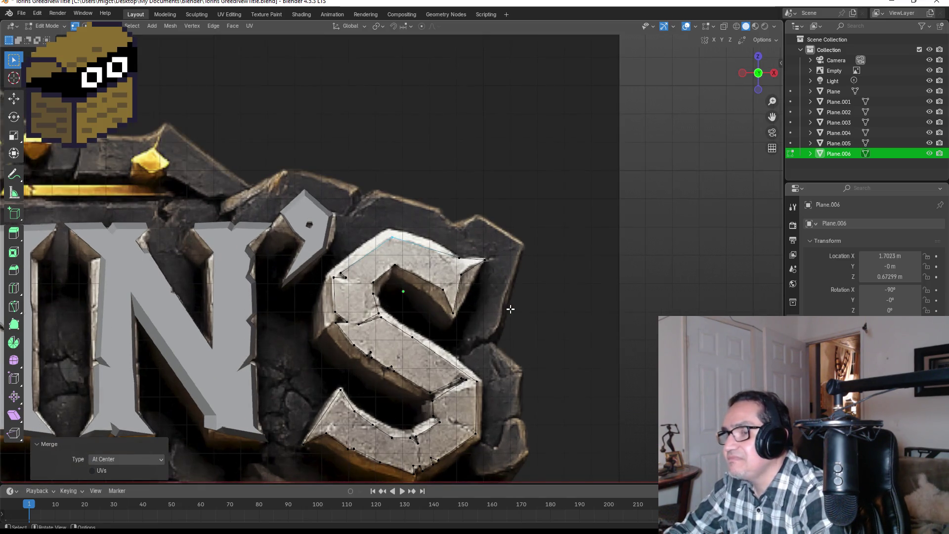
Select the whole S outline and fill it with a face.
{"action": "key", "text": "a"}
{"action": "mouse_move", "coordinate": [565, 319]}
{"action": "middle_mouse_down"}
{"action": "mouse_move", "coordinate": [539, 313]}
{"action": "mouse_move", "coordinate": [564, 317]}
{"action": "middle_mouse_up"}
{"action": "key", "text": "f"}
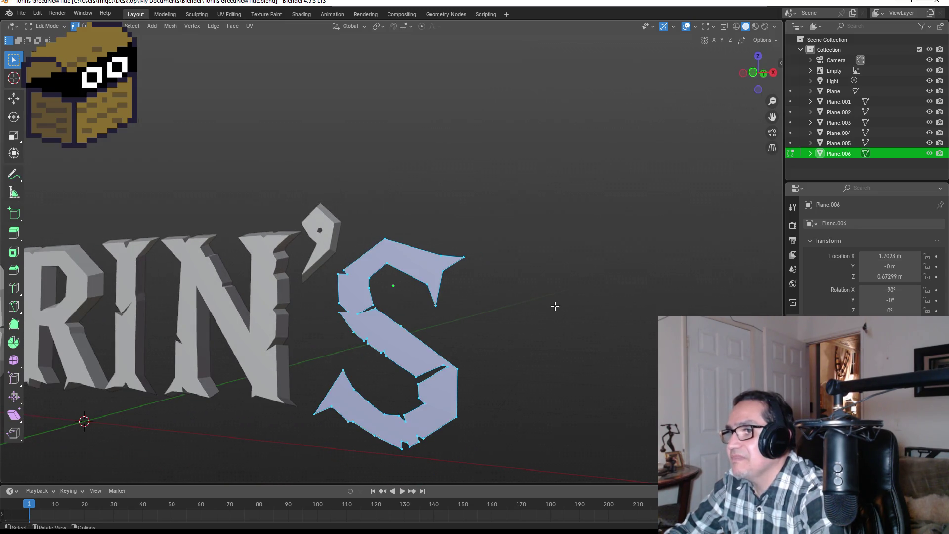
{"action": "mouse_move", "coordinate": [564, 327]}
{"action": "middle_mouse_down"}
{"action": "mouse_move", "coordinate": [524, 326]}
{"action": "mouse_move", "coordinate": [568, 317]}
{"action": "mouse_move", "coordinate": [553, 327]}
{"action": "middle_mouse_up"}
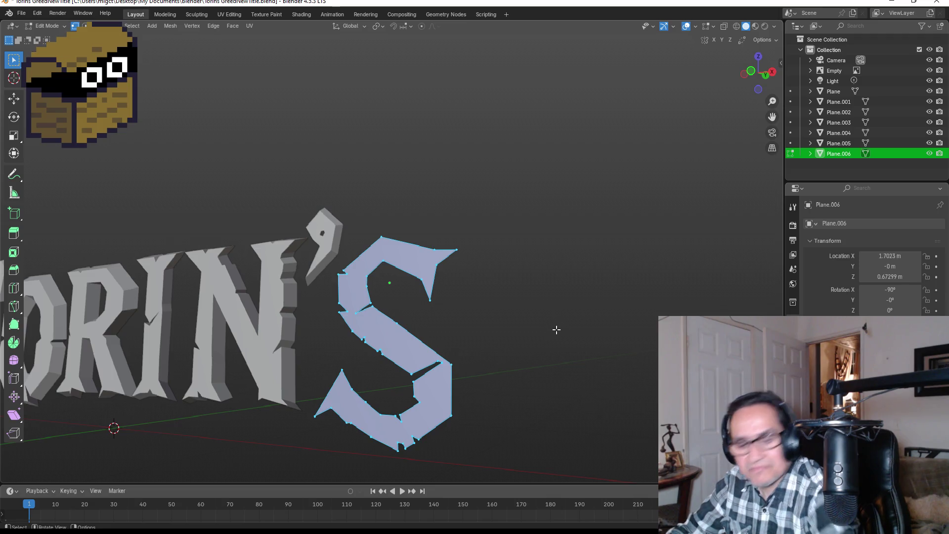
Extrude the S face along its normals into a slab about 0.104 m thick, then return to front view.
{"action": "key", "text": "alt+e"}
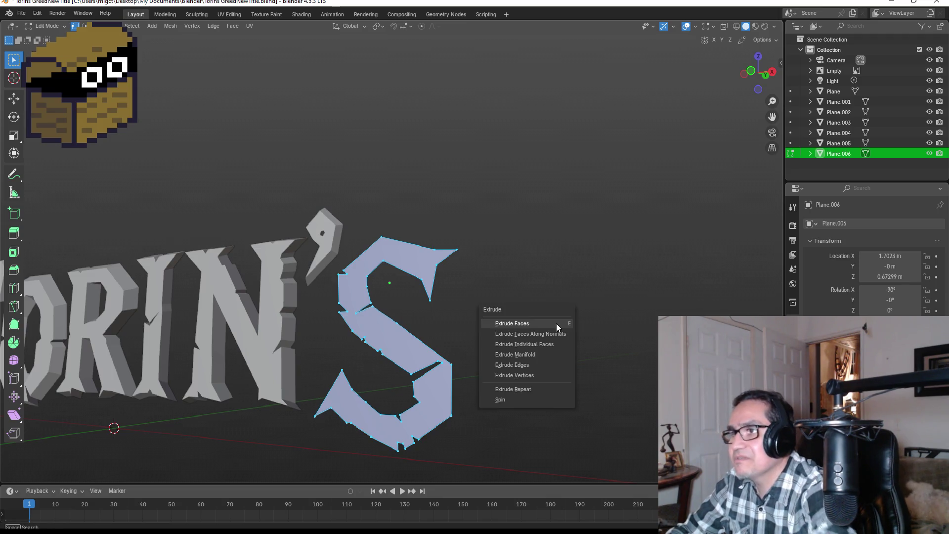
{"action": "left_click", "coordinate": [552, 325]}
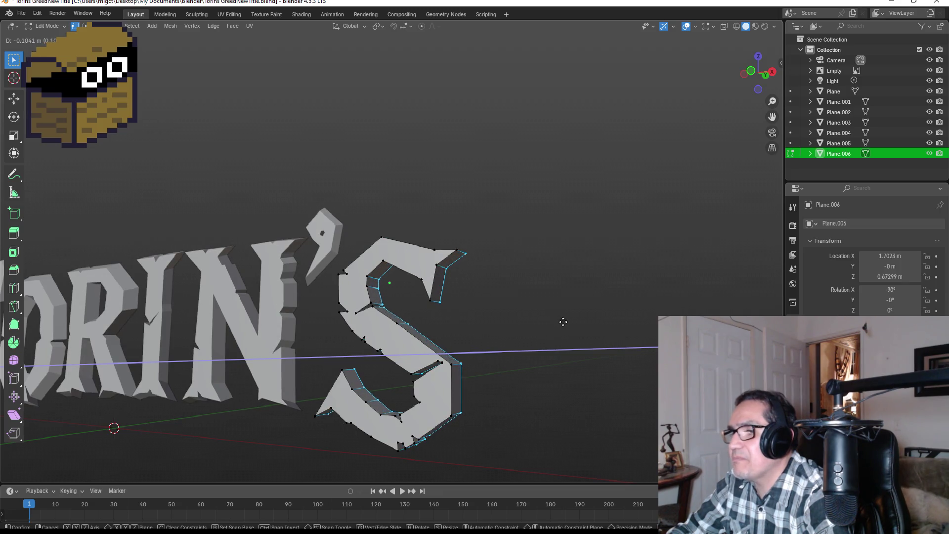
{"action": "left_click", "coordinate": [563, 321]}
{"action": "middle_click_drag", "start_coordinate": [564, 322], "coordinate": [569, 319]}
{"action": "key", "text": "KP_1"}
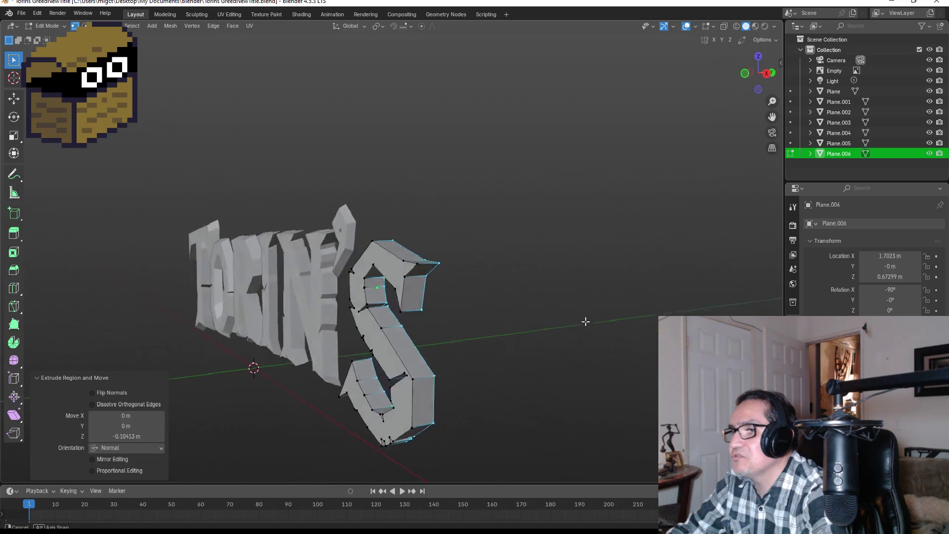
{"action": "scroll", "coordinate": [644, 316], "scroll_direction": "up", "scroll_amount": 4}
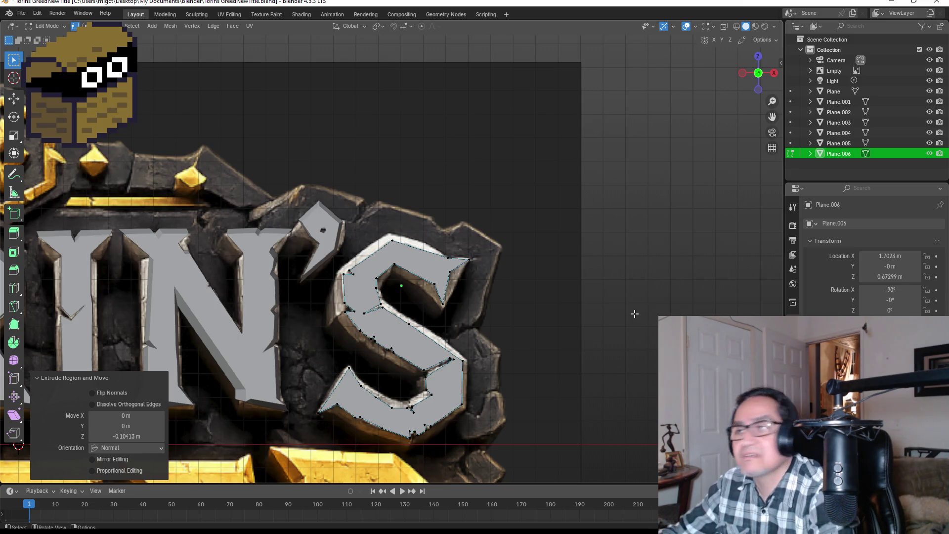
Scale the extruded S up to about 1.087 and turn the view to check the letters' depth.
{"action": "key", "text": "s"}
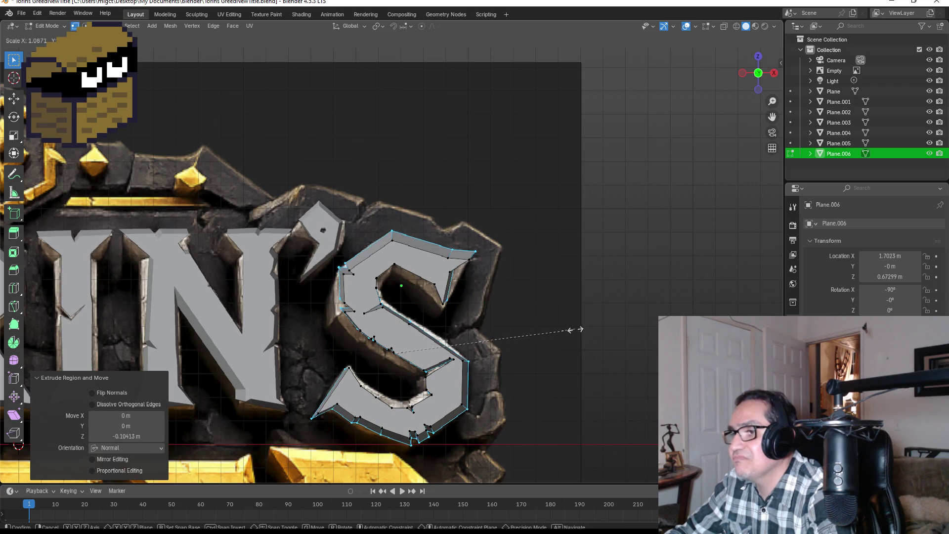
{"action": "left_click", "coordinate": [576, 329]}
{"action": "mouse_move", "coordinate": [526, 334]}
{"action": "middle_mouse_down", "text": "shift"}
{"action": "mouse_move", "coordinate": [561, 303]}
{"action": "mouse_move", "coordinate": [552, 313]}
{"action": "mouse_move", "coordinate": [586, 309]}
{"action": "middle_mouse_up", "text": "shift"}
{"action": "scroll", "coordinate": [561, 303], "scroll_direction": "up", "scroll_amount": 2}
{"action": "scroll", "coordinate": [451, 299], "scroll_direction": "up", "scroll_amount": 2}
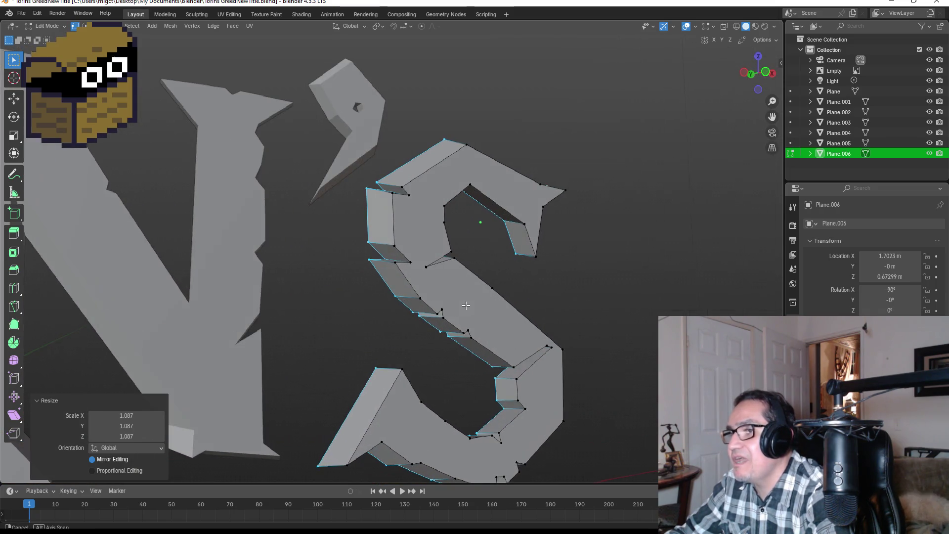
Select the edges running along the S's inner strip, down to the lower inner corner.
{"action": "left_click", "coordinate": [399, 282]}
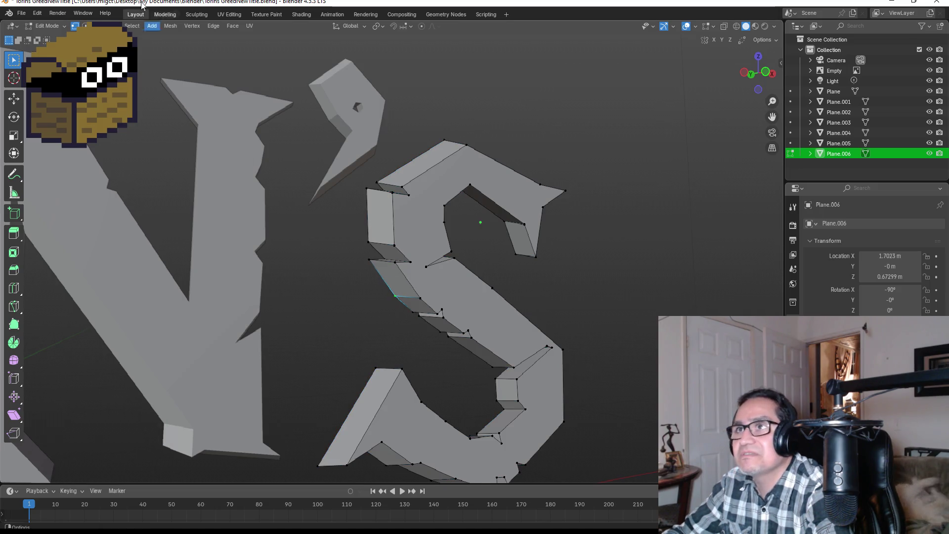
{"action": "key", "text": "h"}
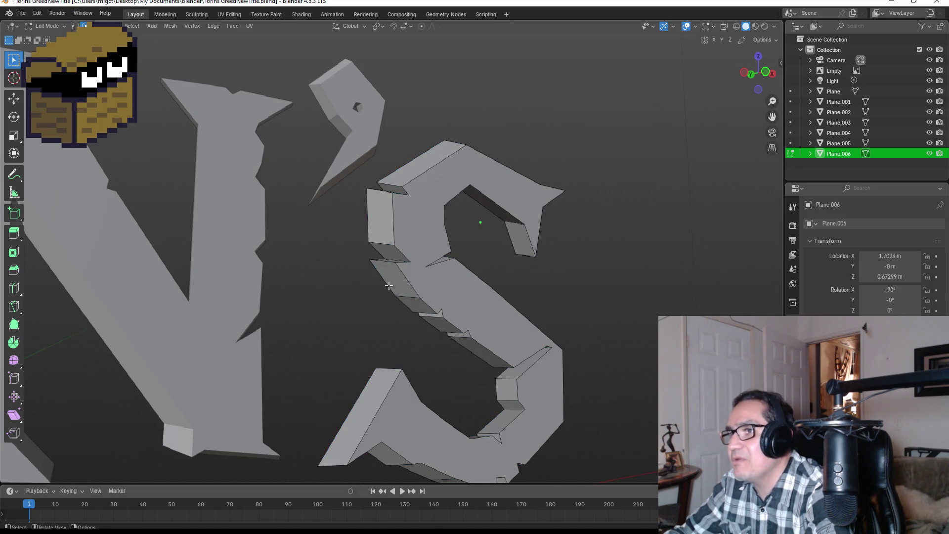
{"action": "left_click", "coordinate": [391, 286], "text": "shift"}
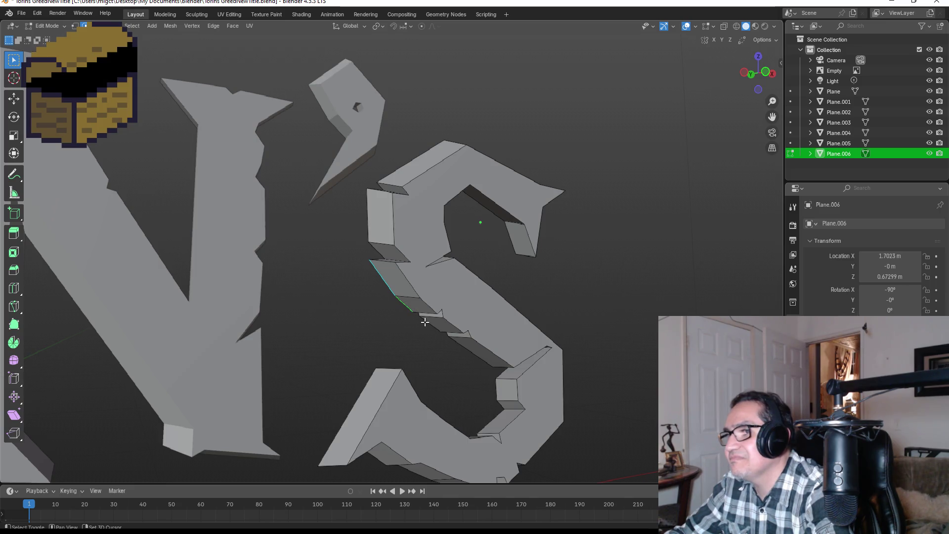
{"action": "middle_click_drag", "start_coordinate": [435, 327], "coordinate": [462, 338]}
{"action": "left_click", "coordinate": [518, 368], "text": "shift"}
{"action": "left_click", "coordinate": [526, 398], "text": "shift"}
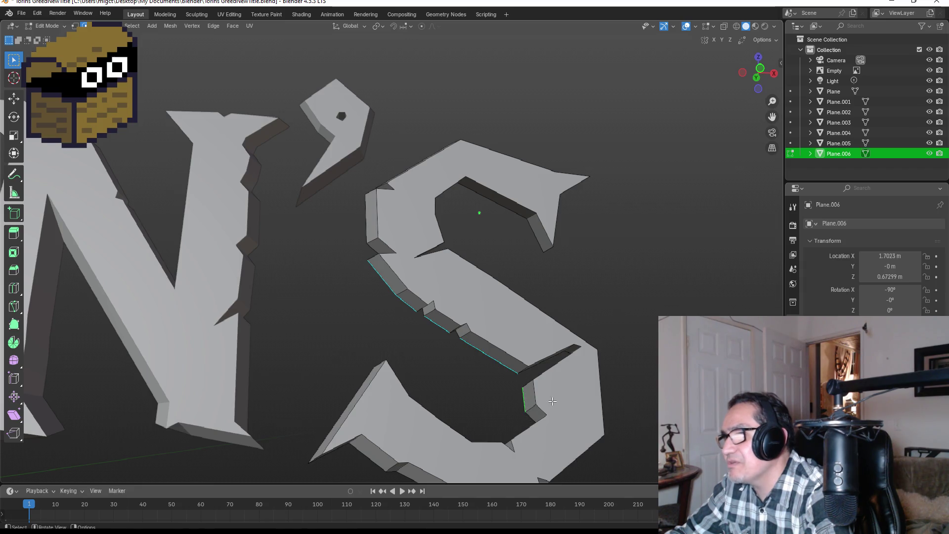
{"action": "middle_click_drag", "start_coordinate": [527, 417], "coordinate": [495, 443]}
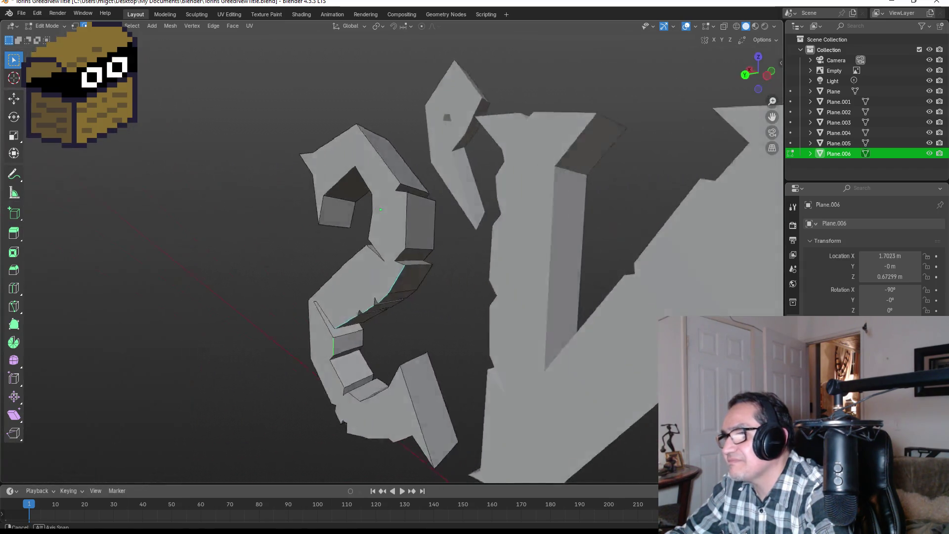
{"action": "left_click", "coordinate": [301, 394], "text": "shift"}
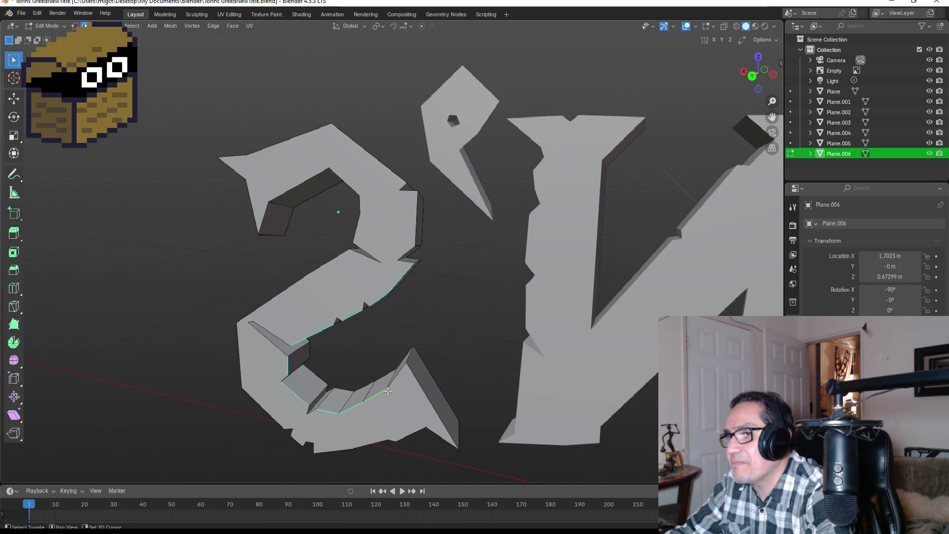
{"action": "mouse_move", "coordinate": [398, 374]}
{"action": "middle_mouse_down"}
{"action": "mouse_move", "coordinate": [404, 333]}
{"action": "mouse_move", "coordinate": [443, 353]}
{"action": "middle_mouse_up"}
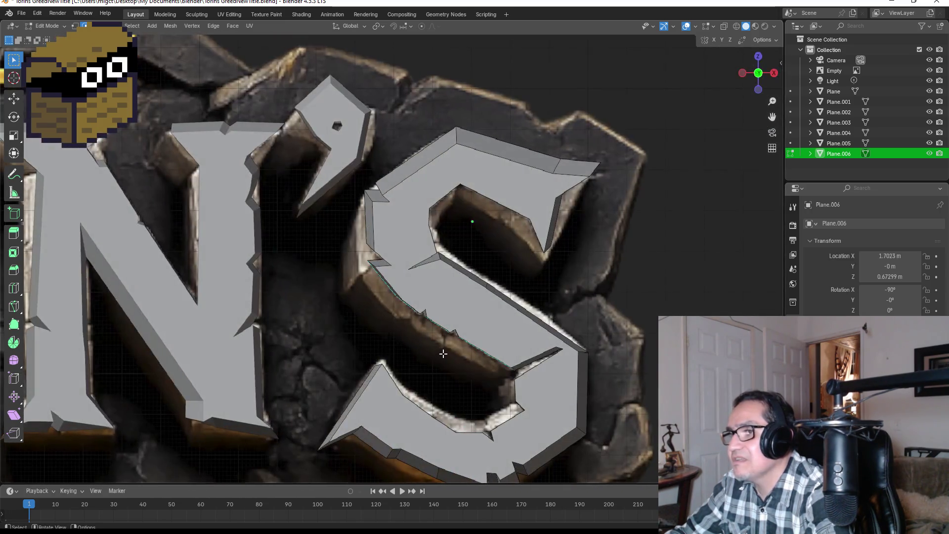
Shrink the selected inner edges to 0.773, leave Edit Mode and clear the selection in front view.
{"action": "key", "text": "s"}
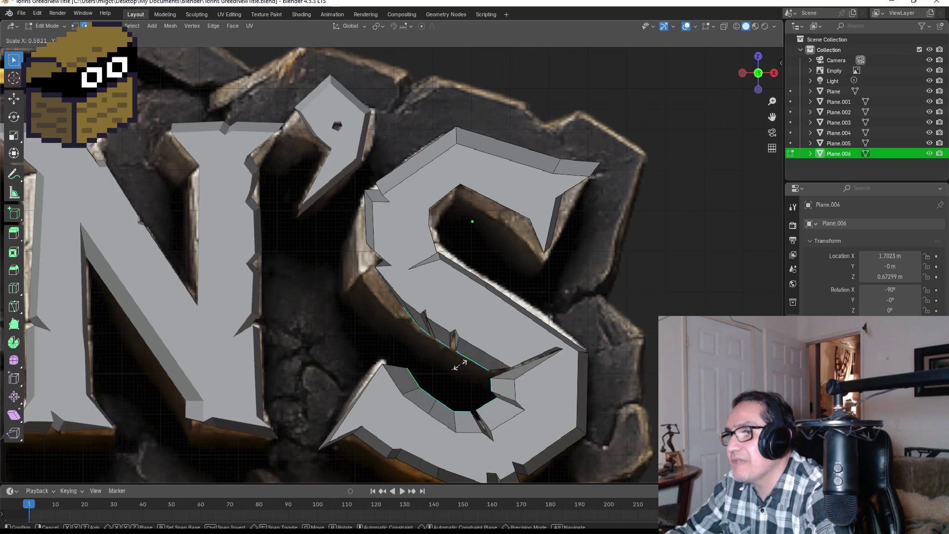
{"action": "left_click", "coordinate": [528, 364]}
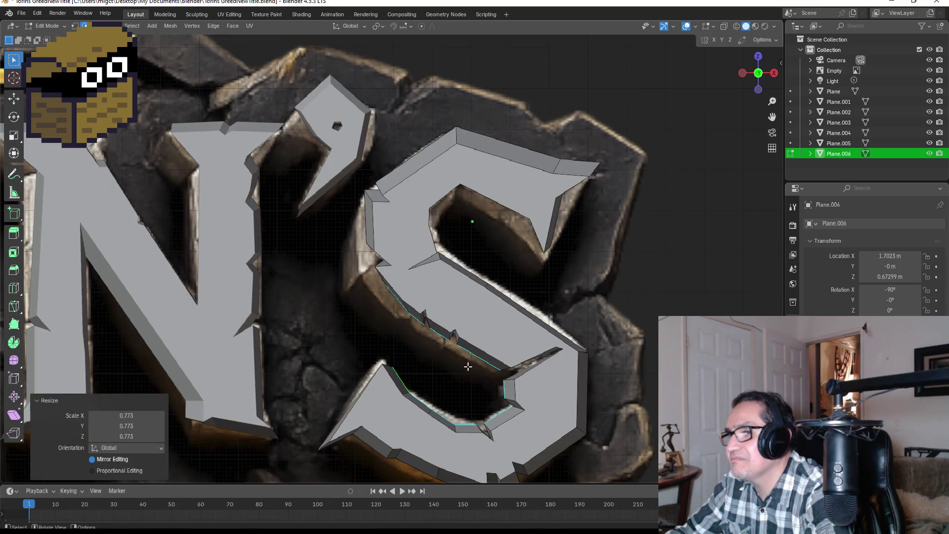
{"action": "key", "text": "Tab"}
{"action": "key", "text": "KP_1"}
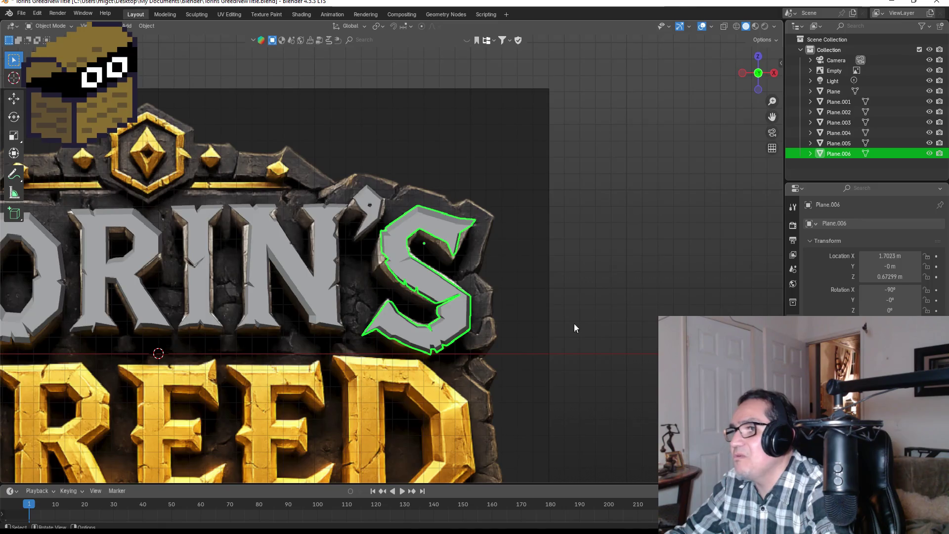
{"action": "scroll", "coordinate": [517, 315], "scroll_direction": "down", "scroll_amount": 3}
{"action": "left_click", "coordinate": [494, 276]}
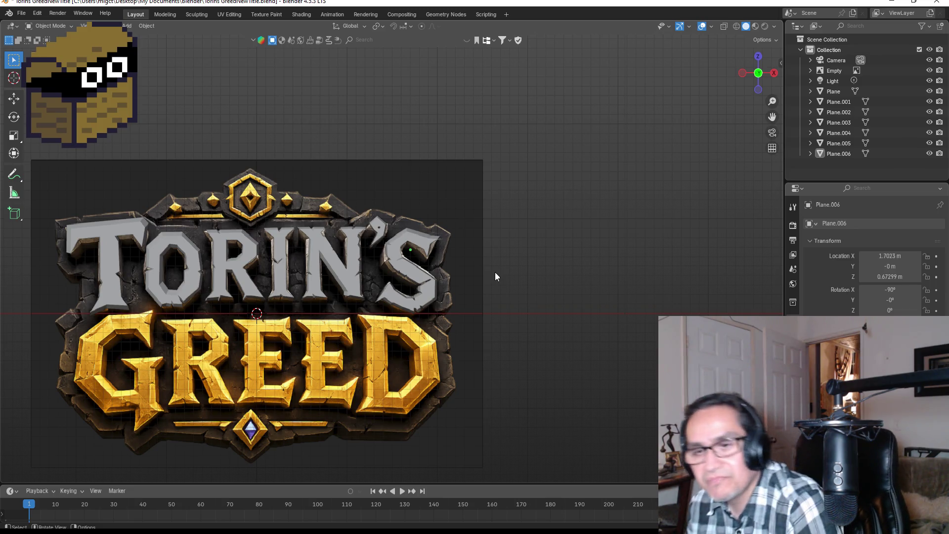
{"action": "scroll", "coordinate": [488, 282], "scroll_direction": "up", "scroll_amount": 3}
{"action": "scroll", "coordinate": [485, 299], "scroll_direction": "down", "scroll_amount": 3}
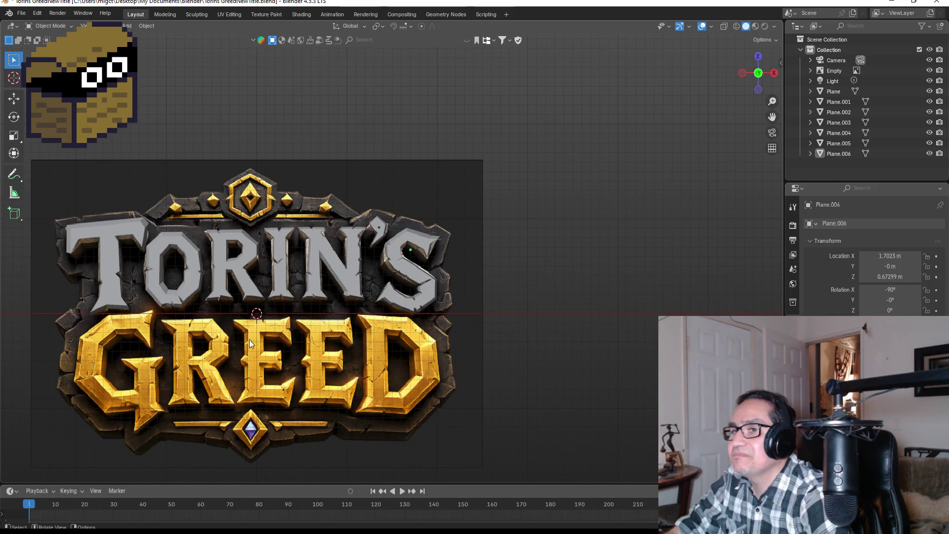
{"action": "mouse_move", "coordinate": [274, 339]}
{"action": "middle_mouse_down", "text": "shift"}
{"action": "mouse_move", "coordinate": [452, 309]}
{"action": "mouse_move", "coordinate": [671, 249]}
{"action": "middle_mouse_up", "text": "shift"}
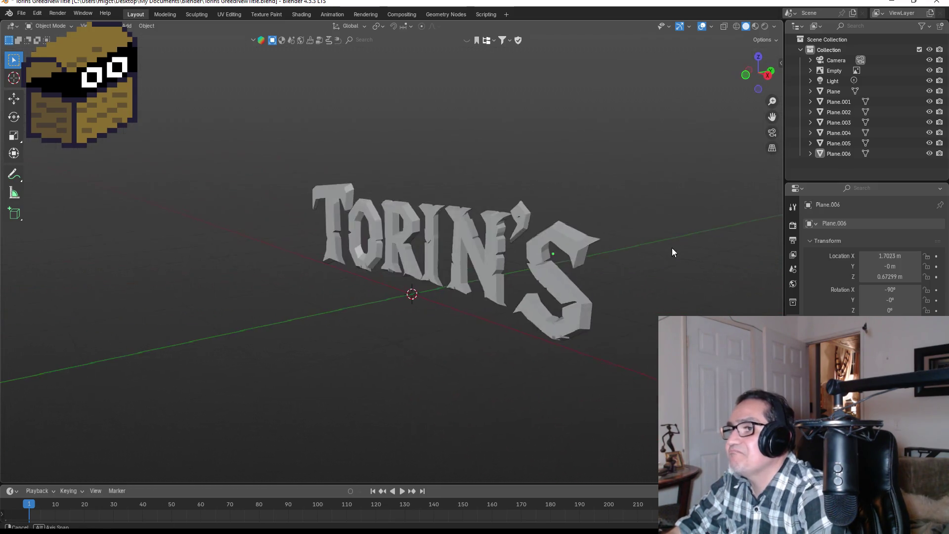
Save the project as Torins GreedNewTitle.blend and bring up the Add menu over the GREED G.
{"action": "key", "text": "KP_0"}
{"action": "left_click", "coordinate": [22, 13]}
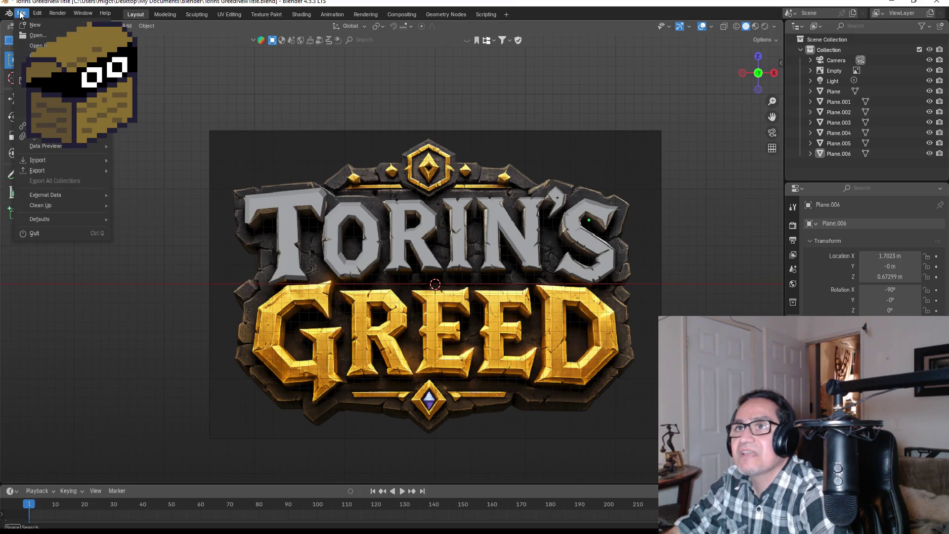
{"action": "left_click", "coordinate": [37, 56]}
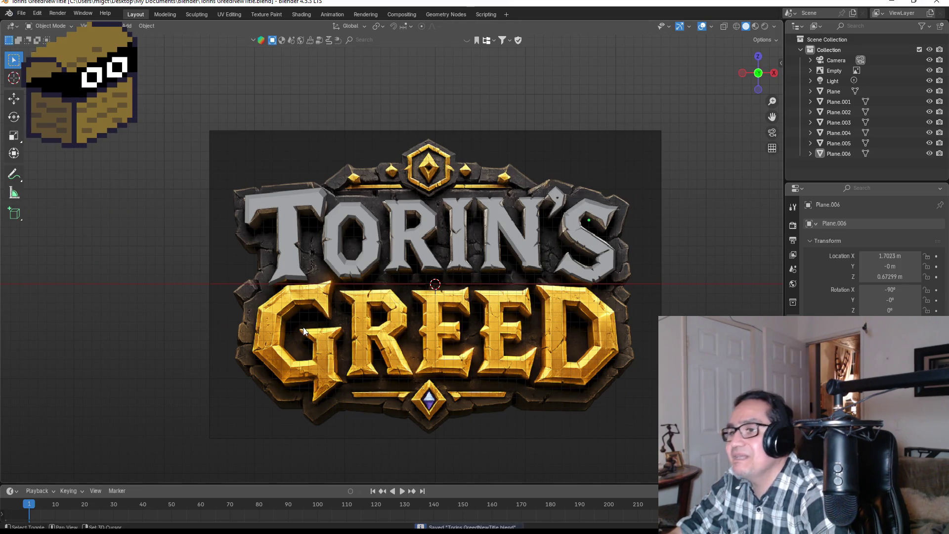
{"action": "scroll", "coordinate": [405, 269], "scroll_direction": "up", "scroll_amount": 2}
{"action": "scroll", "coordinate": [405, 269], "scroll_direction": "up", "scroll_amount": 1}
{"action": "scroll", "coordinate": [404, 270], "scroll_direction": "up", "scroll_amount": 1}
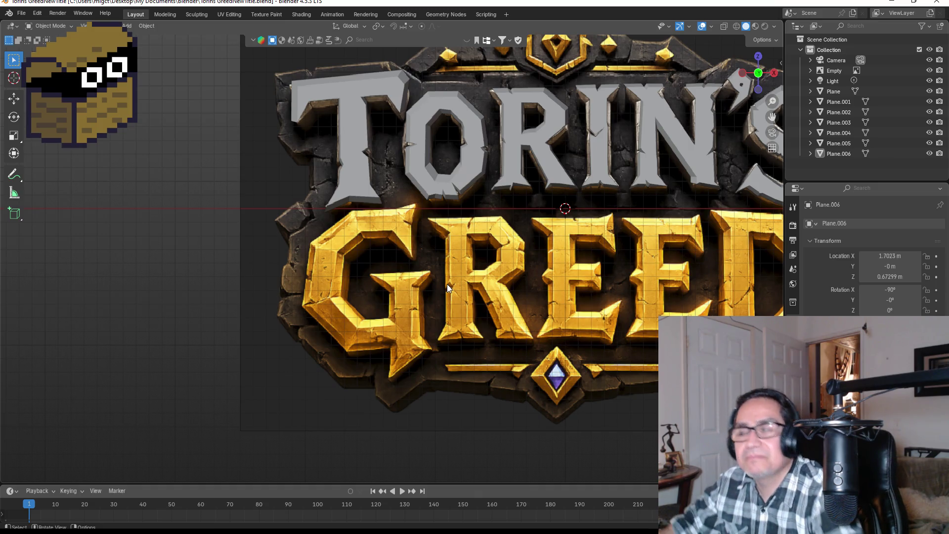
{"action": "scroll", "coordinate": [448, 285], "scroll_direction": "up", "scroll_amount": 2}
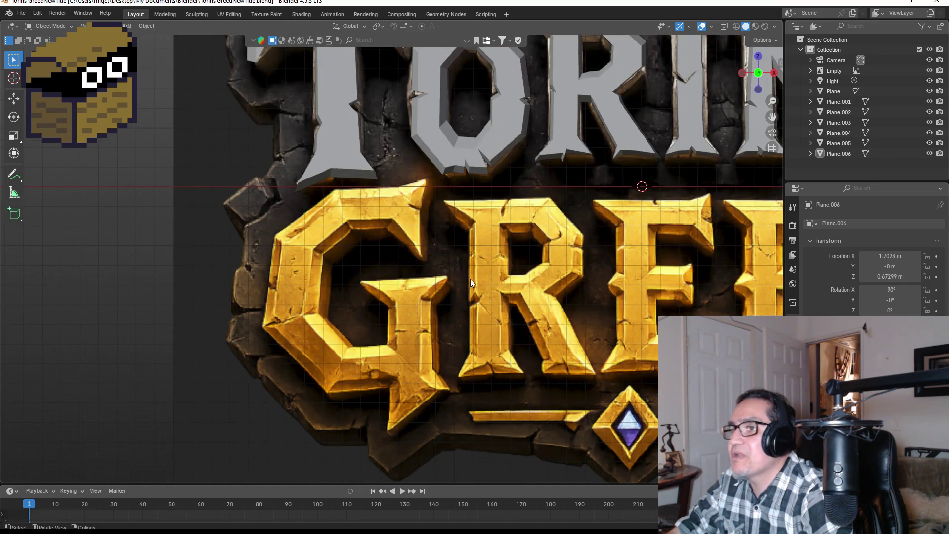
{"action": "scroll", "coordinate": [460, 289], "scroll_direction": "up", "scroll_amount": 1}
{"action": "key", "text": "shift+a"}
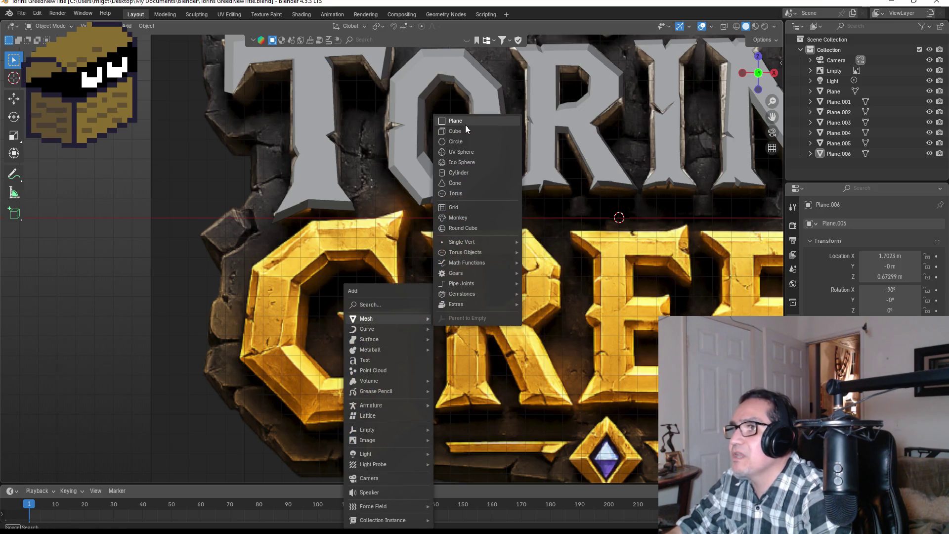
Add a new plane mesh and rotate it 90° on X so it stands upright.
{"action": "left_click", "coordinate": [459, 119]}
{"action": "key", "text": "KP_3"}
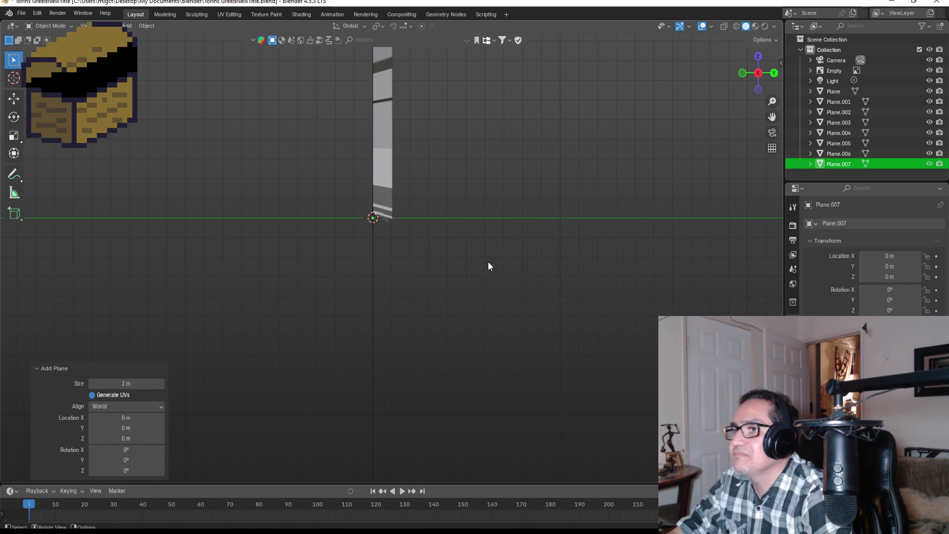
{"action": "key", "text": "r"}
{"action": "left_click", "coordinate": [423, 178]}
{"action": "left_click_drag", "start_coordinate": [131, 422], "coordinate": [143, 424]}
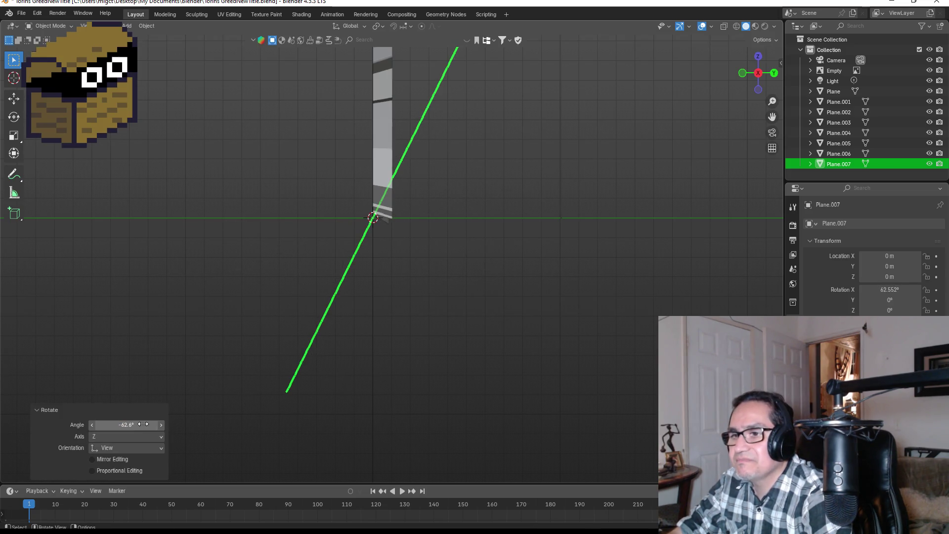
{"action": "left_click", "coordinate": [146, 424]}
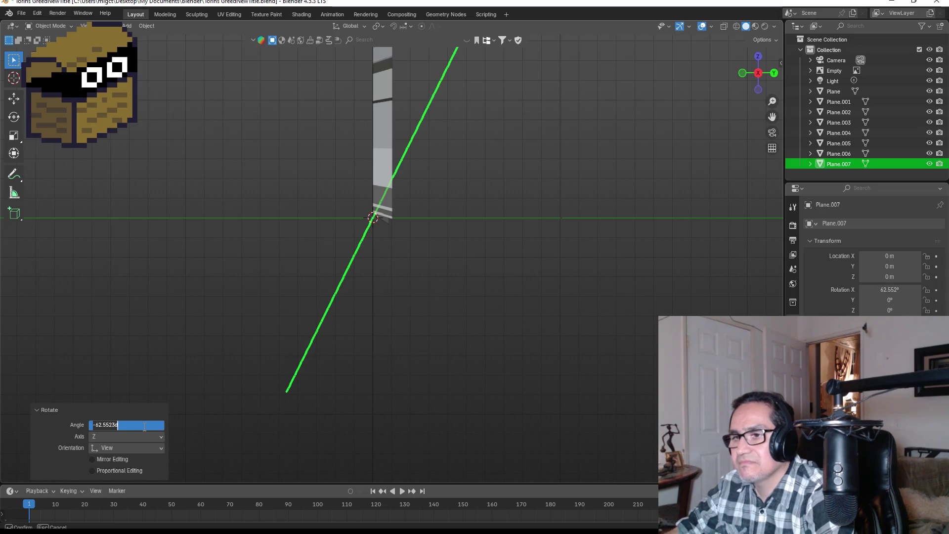
{"action": "type", "text": "90"}
{"action": "key", "text": "Return"}
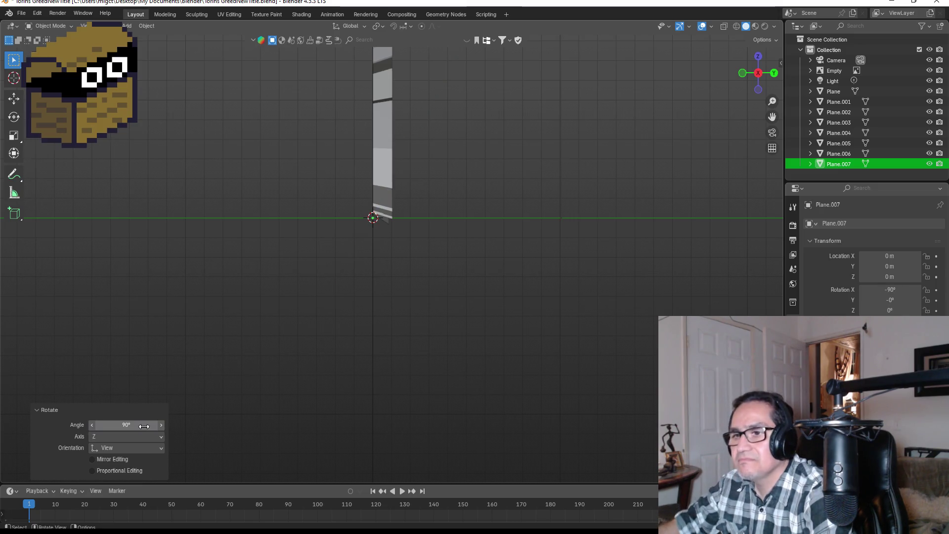
Shrink the plane to a small square, place it on the top of the G and enter Edit Mode.
{"action": "key", "text": "KP_1"}
{"action": "key", "text": "s"}
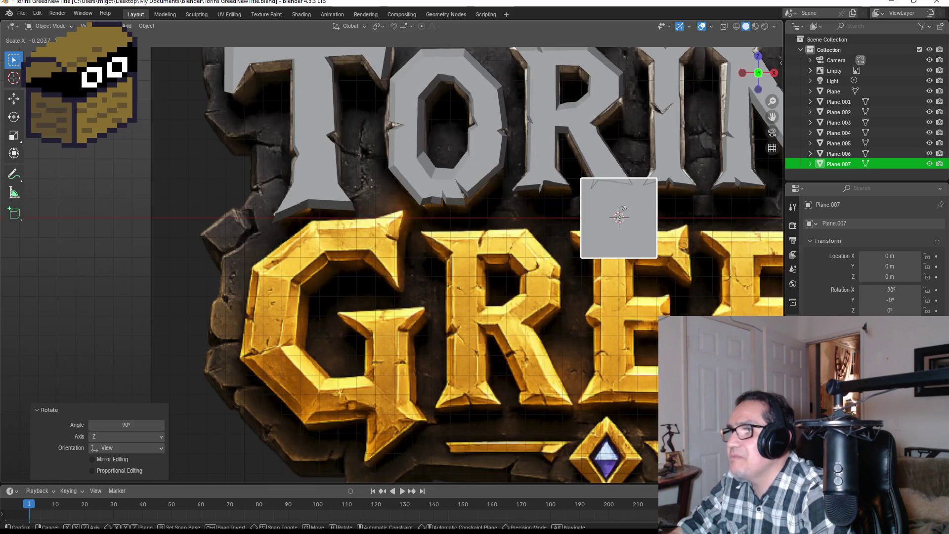
{"action": "left_click", "coordinate": [618, 216]}
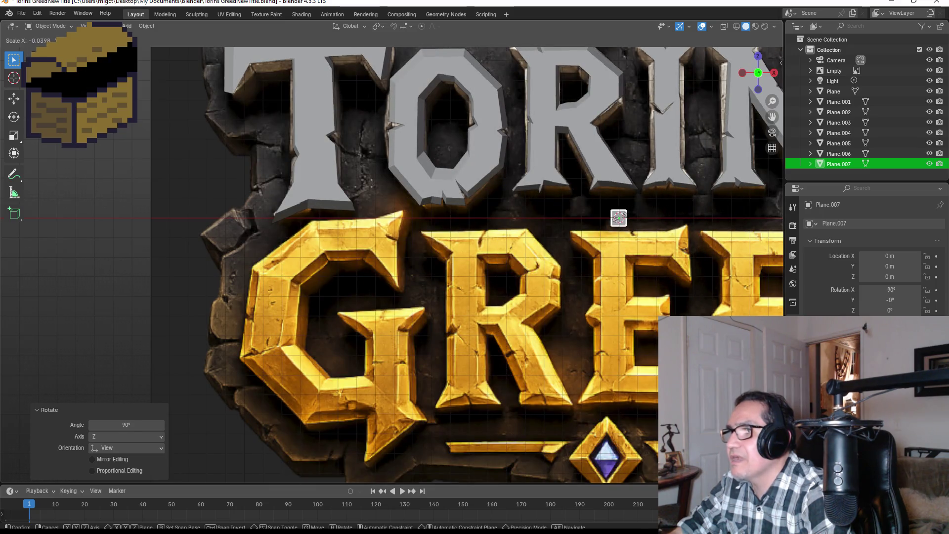
{"action": "key", "text": "g"}
{"action": "left_click", "coordinate": [373, 236]}
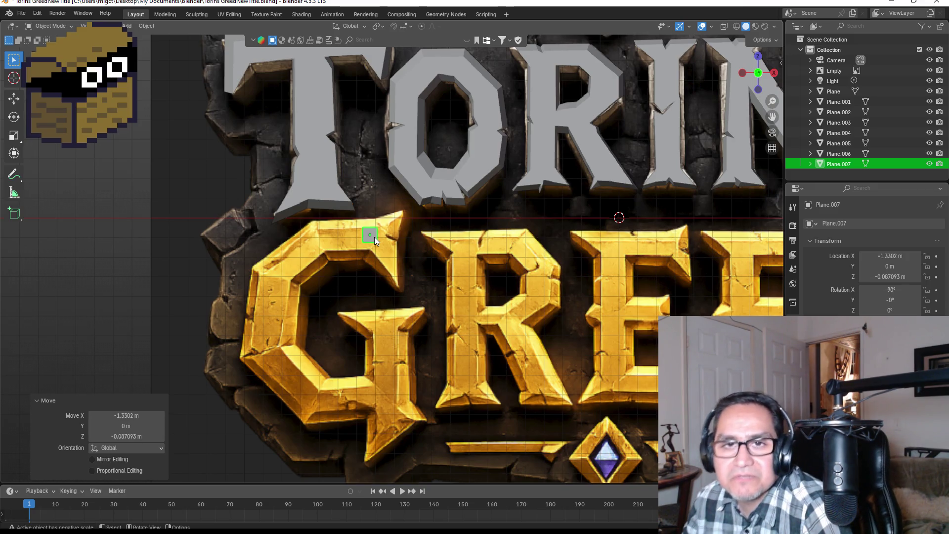
{"action": "key", "text": "KP_Decimal"}
{"action": "key", "text": "Tab"}
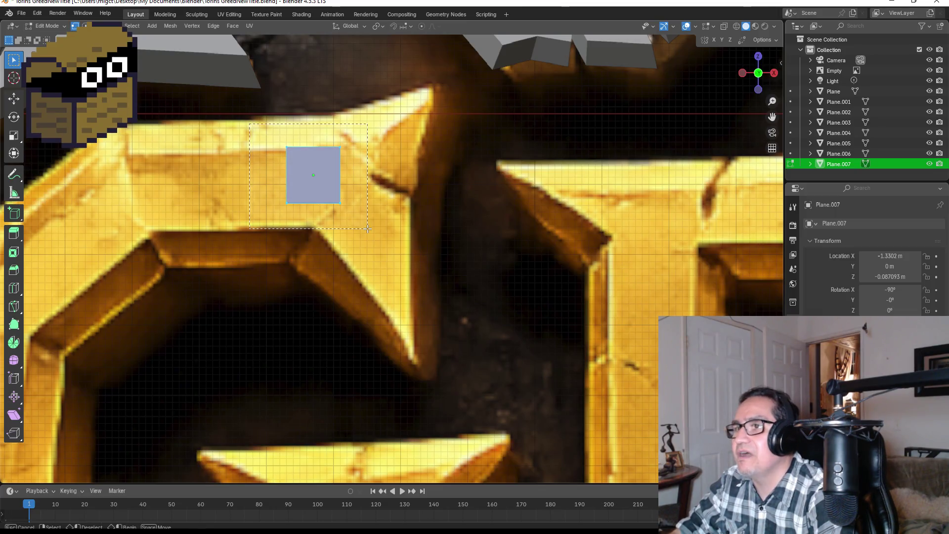
Collapse the plane to one centre vertex and move it to the G top arm's inner tip.
{"action": "key", "text": "m"}
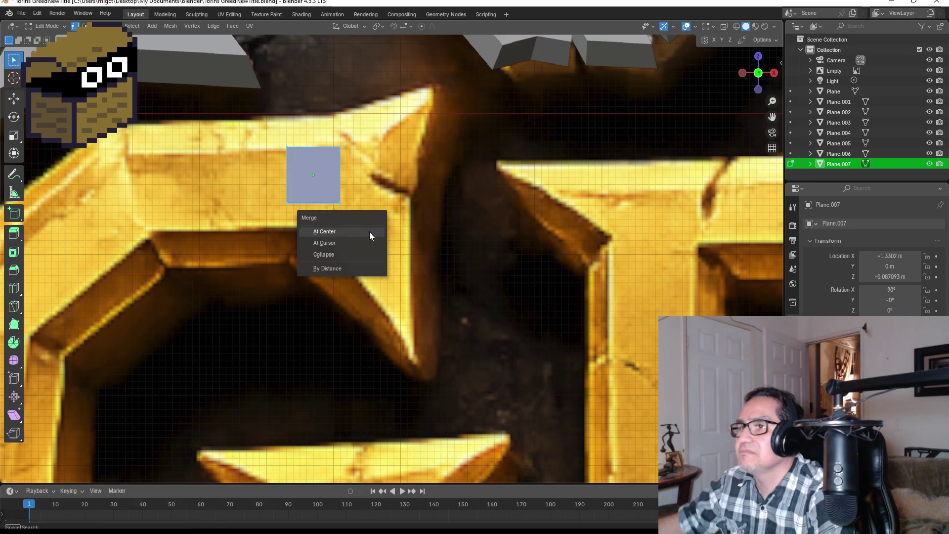
{"action": "left_click", "coordinate": [366, 226]}
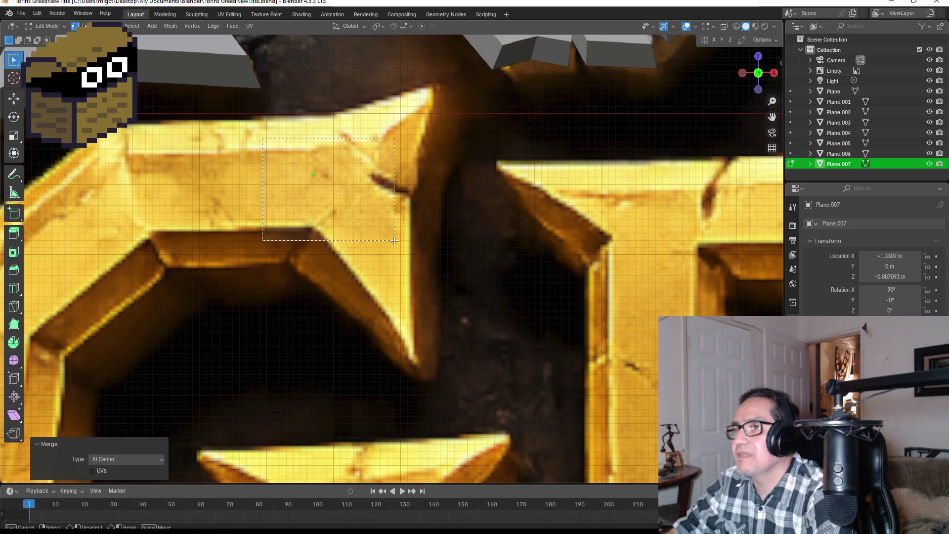
{"action": "key", "text": "g"}
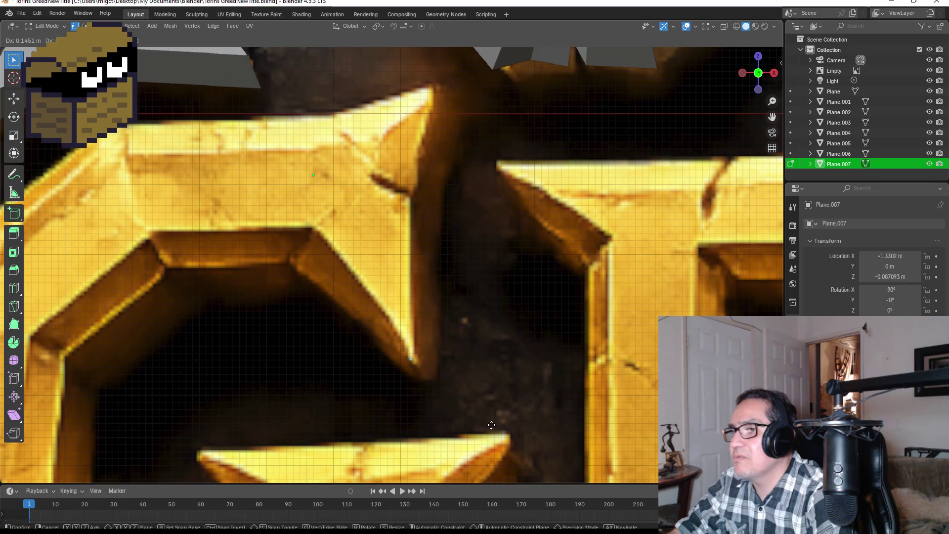
{"action": "left_click", "coordinate": [493, 423]}
Extrude vertices up the arm's edge, through the crack notch and to the spike's tip.
{"action": "key", "text": "e"}
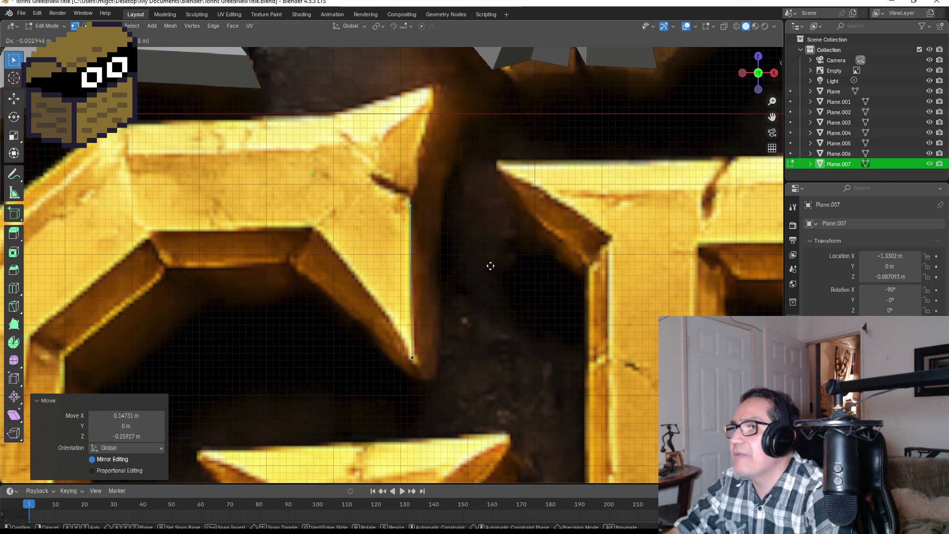
{"action": "left_click", "coordinate": [489, 260]}
{"action": "key", "text": "e"}
{"action": "left_click", "coordinate": [449, 236]}
{"action": "key", "text": "e"}
{"action": "left_click", "coordinate": [455, 227]}
{"action": "key", "text": "e"}
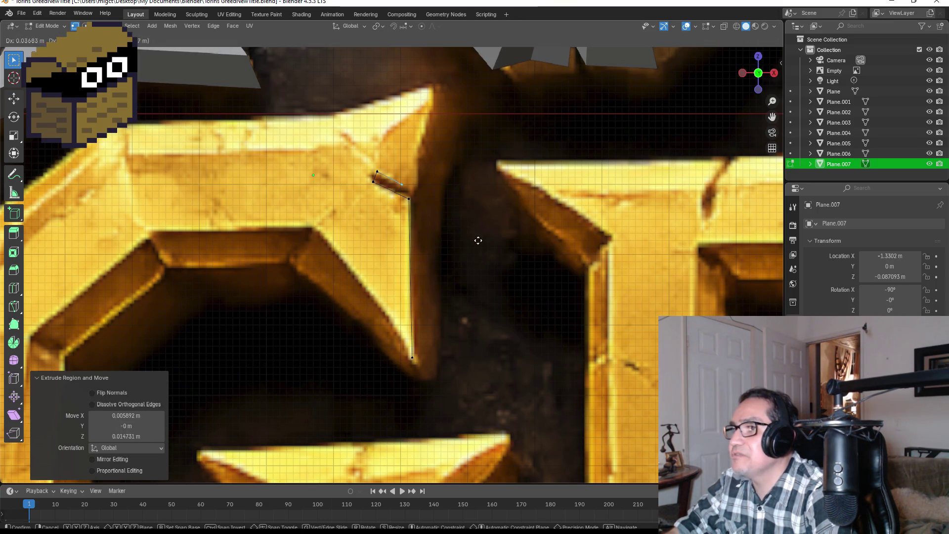
{"action": "left_click", "coordinate": [488, 244]}
{"action": "key", "text": "e"}
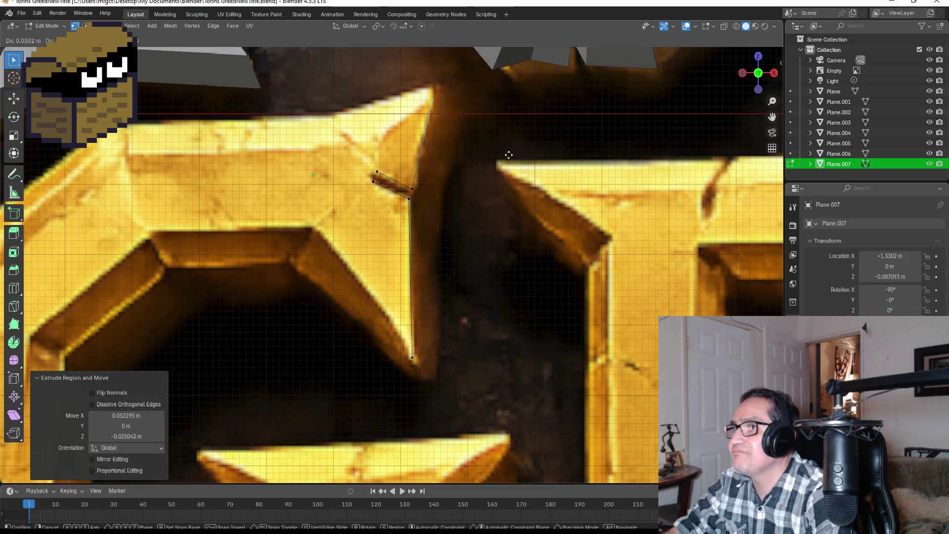
{"action": "left_click", "coordinate": [507, 156]}
Extrude vertices leftward along the G's top edge to the top-left bevel.
{"action": "key", "text": "e"}
{"action": "left_click", "coordinate": [440, 197]}
{"action": "key", "text": "e"}
{"action": "left_click", "coordinate": [359, 208]}
{"action": "key", "text": "e"}
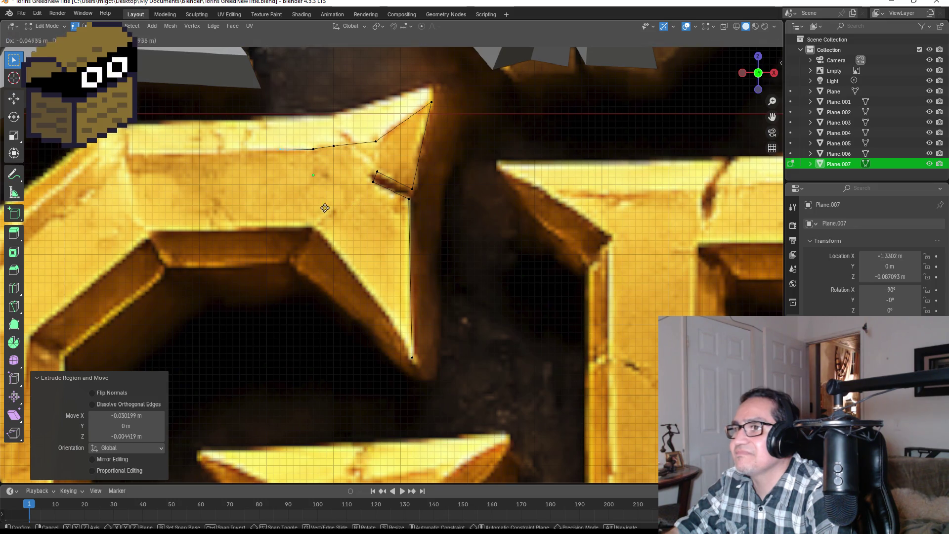
{"action": "left_click", "coordinate": [178, 212]}
{"action": "middle_click_drag", "start_coordinate": [178, 212], "coordinate": [465, 215], "text": "shift"}
{"action": "key", "text": "e"}
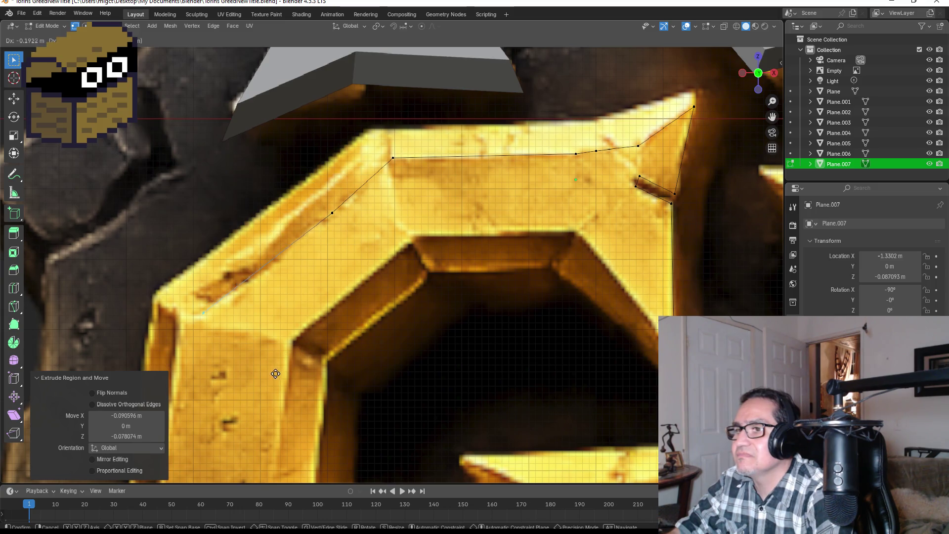
Extrude vertices down the G's upper-left diagonal and left side to the lower-left bevel.
{"action": "left_click", "coordinate": [259, 376]}
{"action": "scroll", "coordinate": [259, 376], "scroll_direction": "down", "scroll_amount": 3}
{"action": "scroll", "coordinate": [408, 334], "scroll_direction": "down", "scroll_amount": 2}
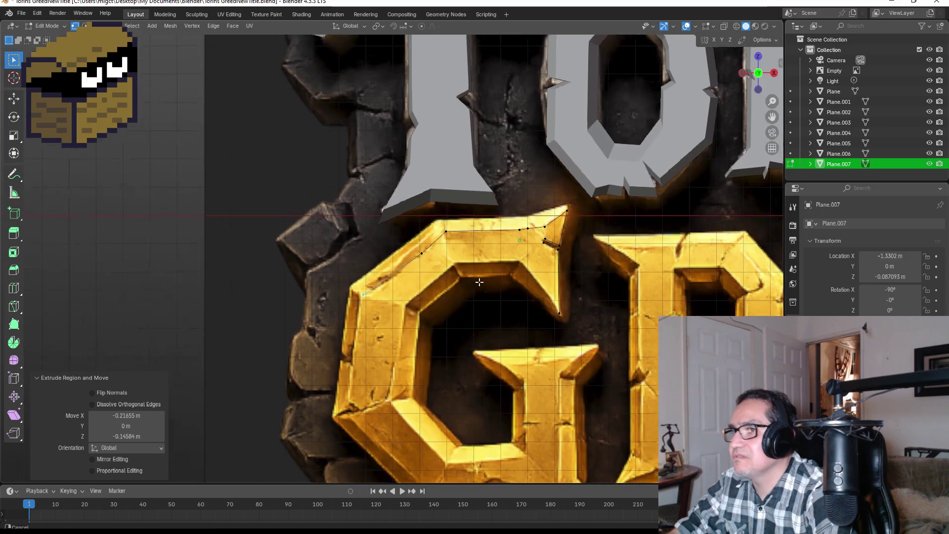
{"action": "middle_click_drag", "start_coordinate": [410, 275], "coordinate": [477, 297], "text": "shift"}
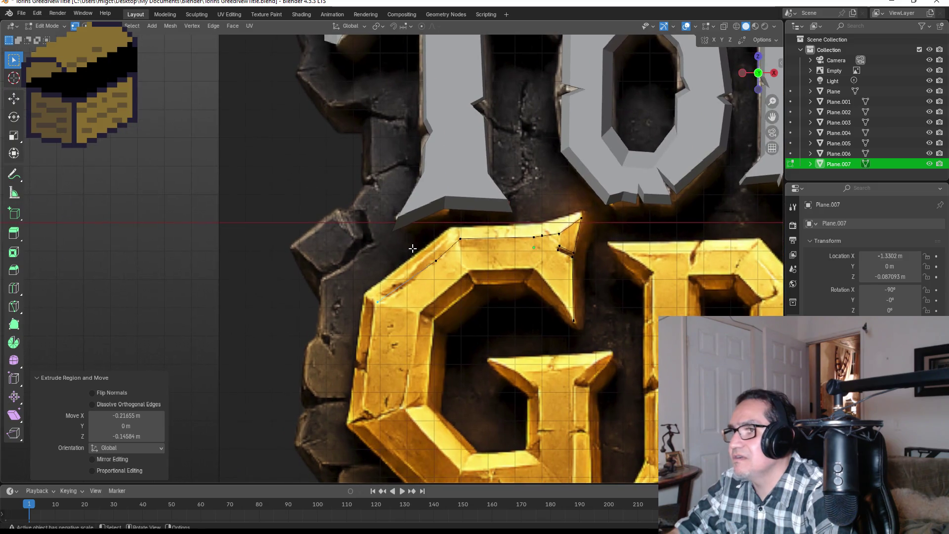
{"action": "key", "text": "e"}
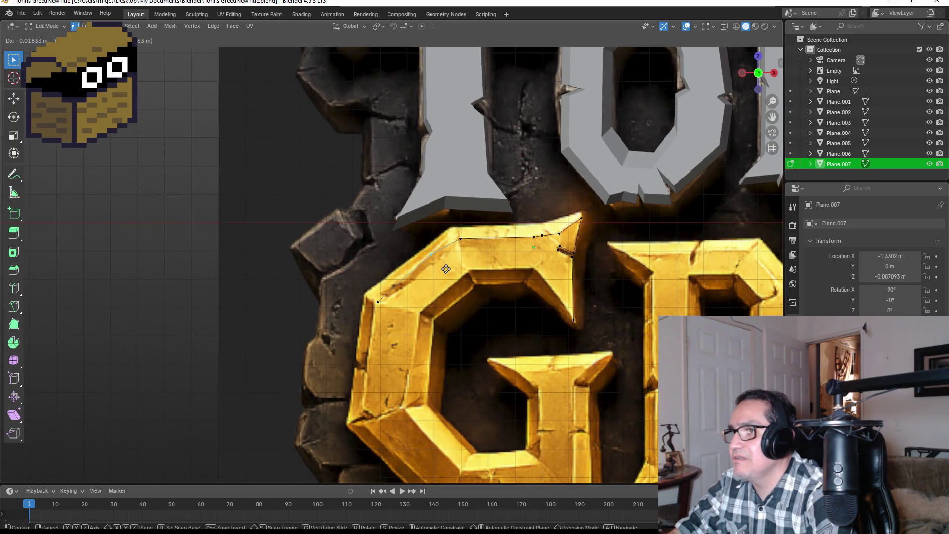
{"action": "left_click", "coordinate": [443, 268]}
{"action": "middle_click_drag", "start_coordinate": [391, 322], "coordinate": [467, 259], "text": "shift"}
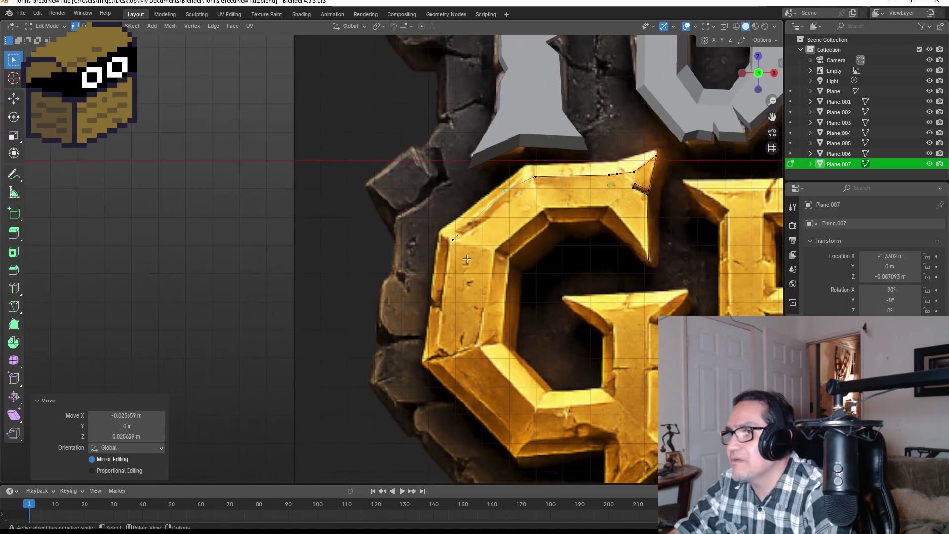
{"action": "key", "text": "e"}
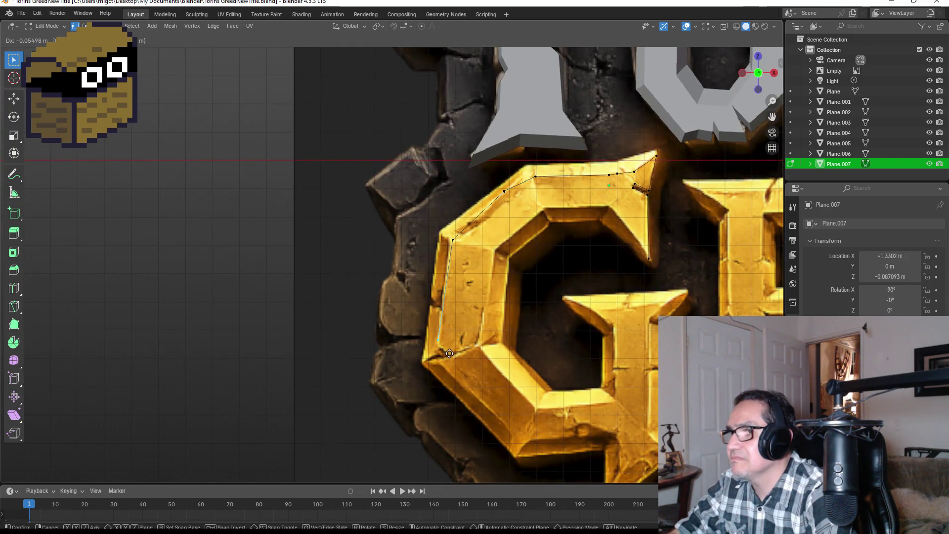
{"action": "left_click", "coordinate": [450, 356]}
{"action": "scroll", "coordinate": [505, 297], "scroll_direction": "up", "scroll_amount": 2}
{"action": "scroll", "coordinate": [534, 260], "scroll_direction": "up", "scroll_amount": 3}
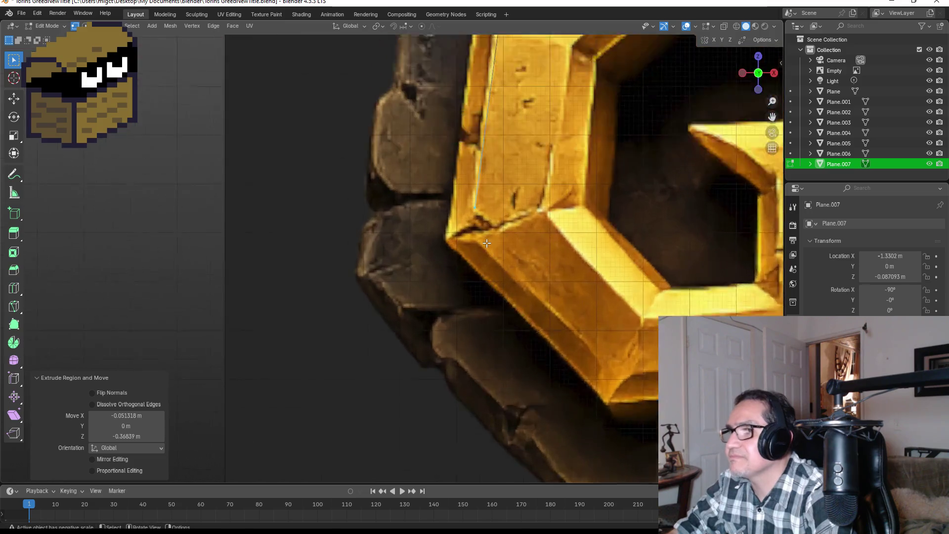
{"action": "scroll", "coordinate": [561, 228], "scroll_direction": "up", "scroll_amount": 3}
{"action": "scroll", "coordinate": [561, 228], "scroll_direction": "down", "scroll_amount": 3}
{"action": "scroll", "coordinate": [519, 245], "scroll_direction": "down", "scroll_amount": 3}
{"action": "key", "text": "g"}
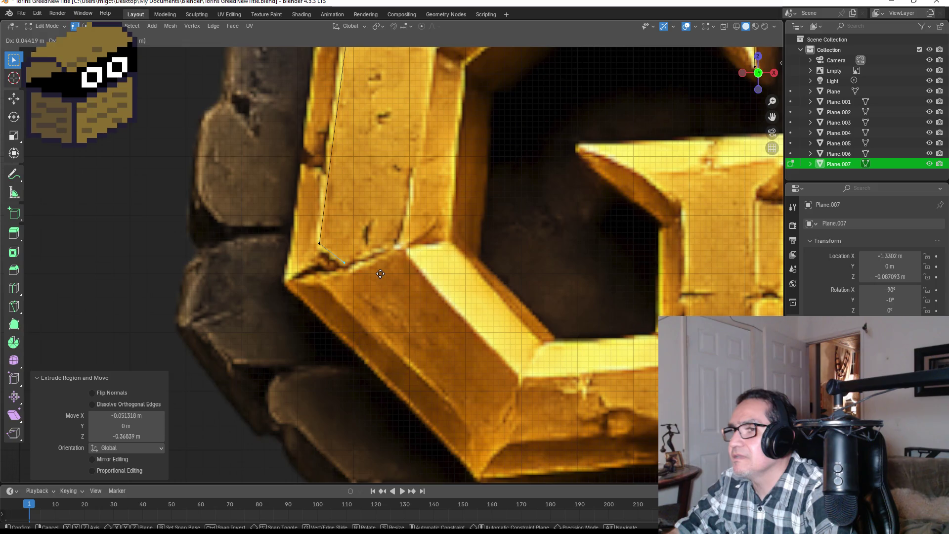
{"action": "left_click", "coordinate": [422, 258]}
{"action": "key", "text": "e"}
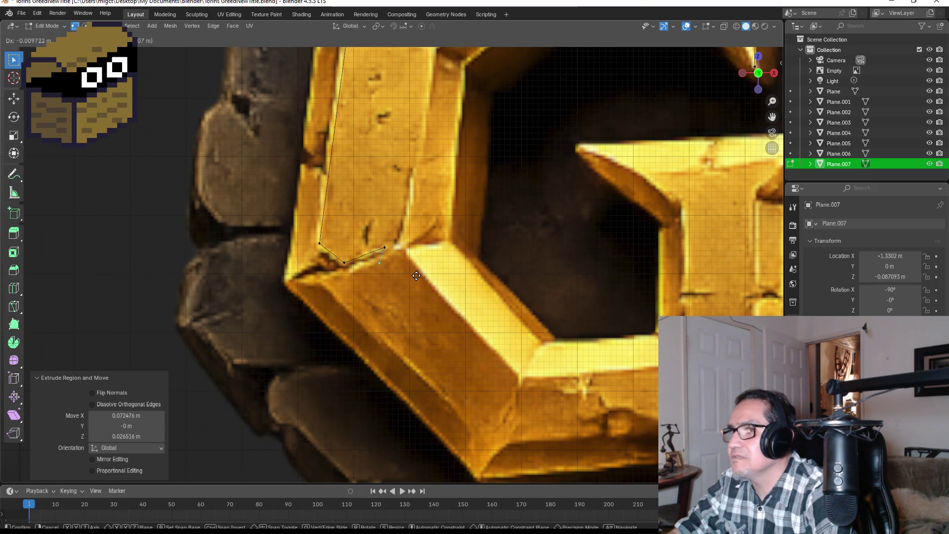
{"action": "left_click", "coordinate": [357, 296]}
Extrude vertices along the G's bottom diagonal up to the lower spike.
{"action": "key", "text": "e"}
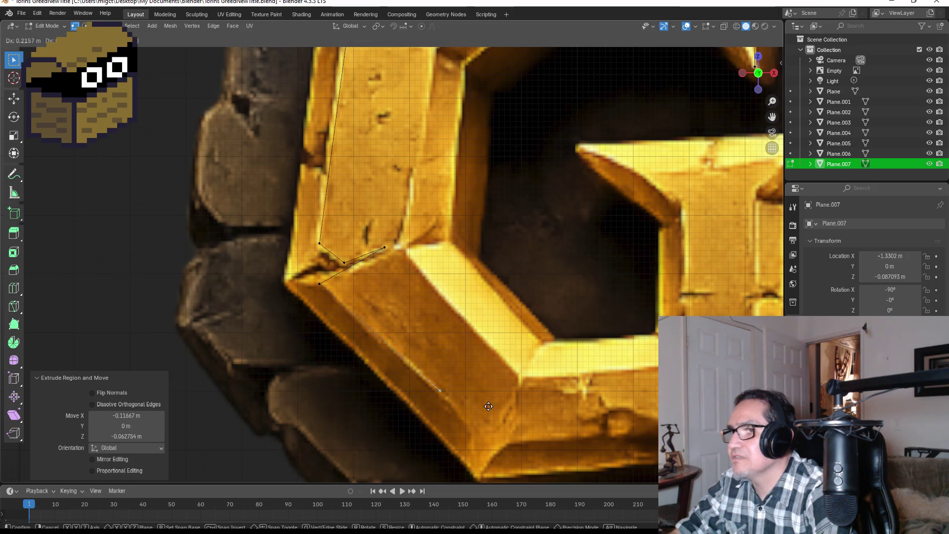
{"action": "left_click", "coordinate": [521, 442]}
{"action": "middle_click_drag", "start_coordinate": [521, 441], "coordinate": [330, 301], "text": "shift"}
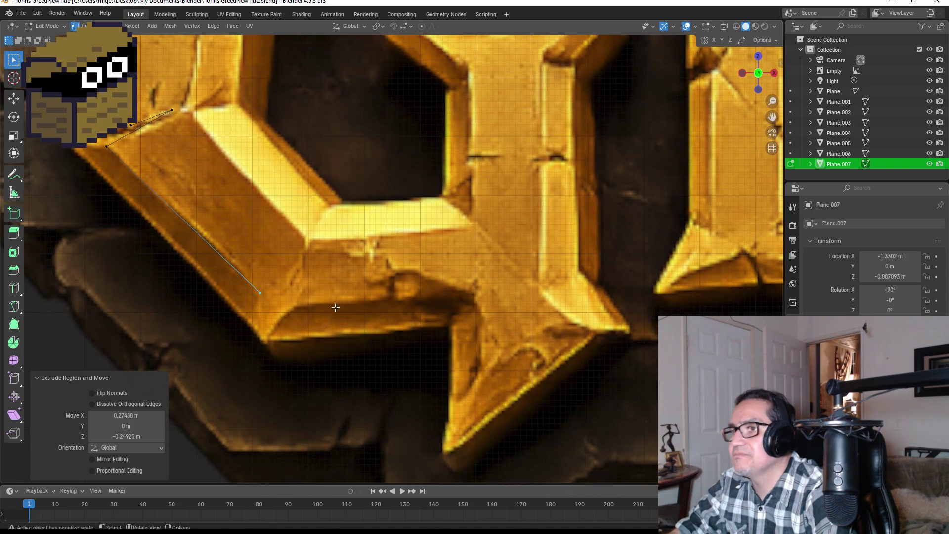
{"action": "scroll", "coordinate": [331, 305], "scroll_direction": "down", "scroll_amount": 2}
{"action": "key", "text": "e"}
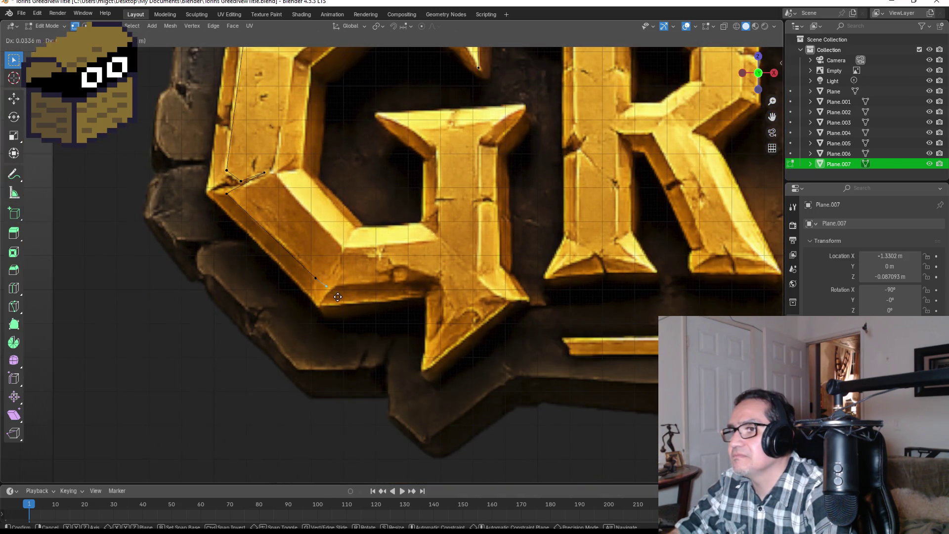
{"action": "left_click", "coordinate": [341, 299]}
{"action": "key", "text": "e"}
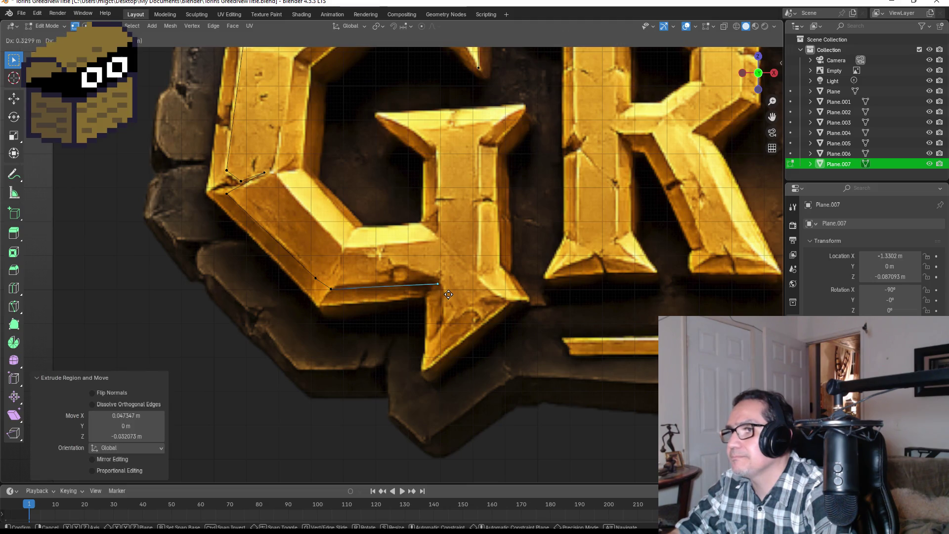
{"action": "left_click", "coordinate": [450, 294]}
Extrude vertices around the lower spike's tip and up its right edge.
{"action": "key", "text": "e"}
{"action": "left_click", "coordinate": [459, 337]}
{"action": "key", "text": "e"}
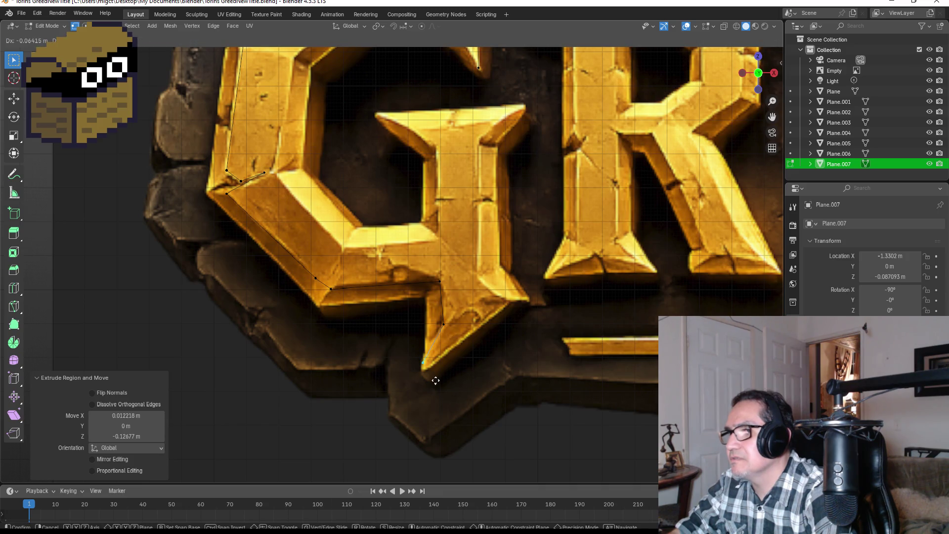
{"action": "left_click", "coordinate": [436, 382]}
{"action": "key", "text": "e"}
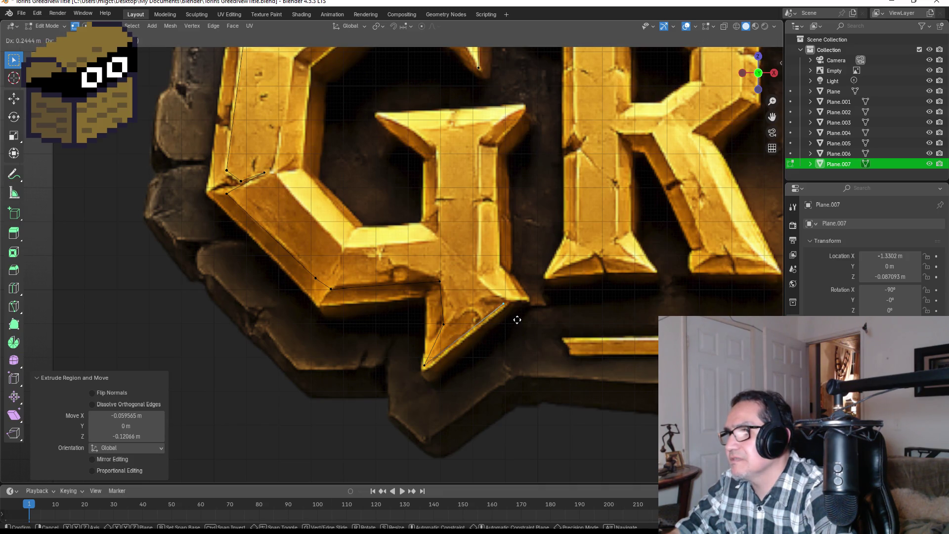
{"action": "left_click", "coordinate": [518, 318]}
{"action": "scroll", "coordinate": [540, 272], "scroll_direction": "down", "scroll_amount": 4}
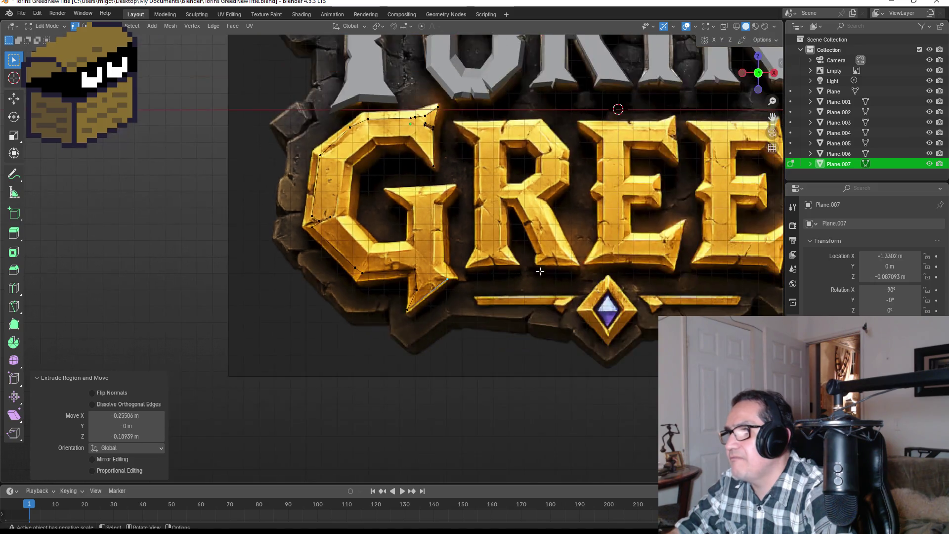
{"action": "scroll", "coordinate": [491, 273], "scroll_direction": "down", "scroll_amount": 2}
{"action": "scroll", "coordinate": [390, 319], "scroll_direction": "up", "scroll_amount": 5}
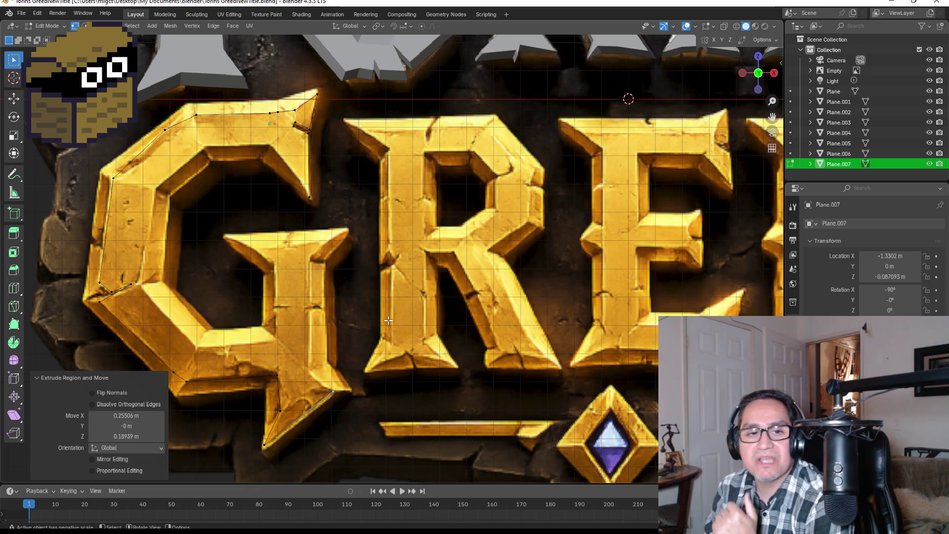
{"action": "scroll", "coordinate": [388, 320], "scroll_direction": "up", "scroll_amount": 1}
Extrude vertices up the G's stem and inner stem to the crossbar's right tip.
{"action": "key", "text": "e"}
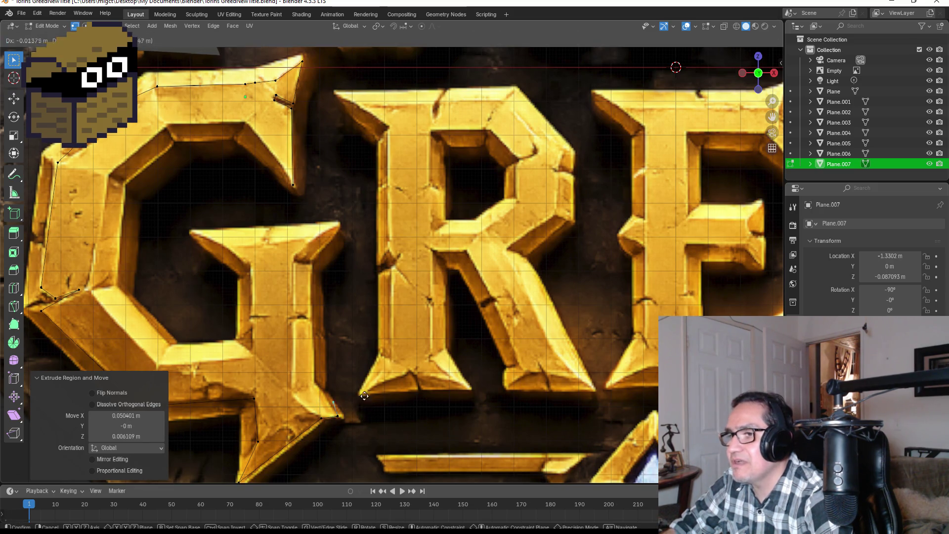
{"action": "left_click", "coordinate": [347, 379]}
{"action": "key", "text": "e"}
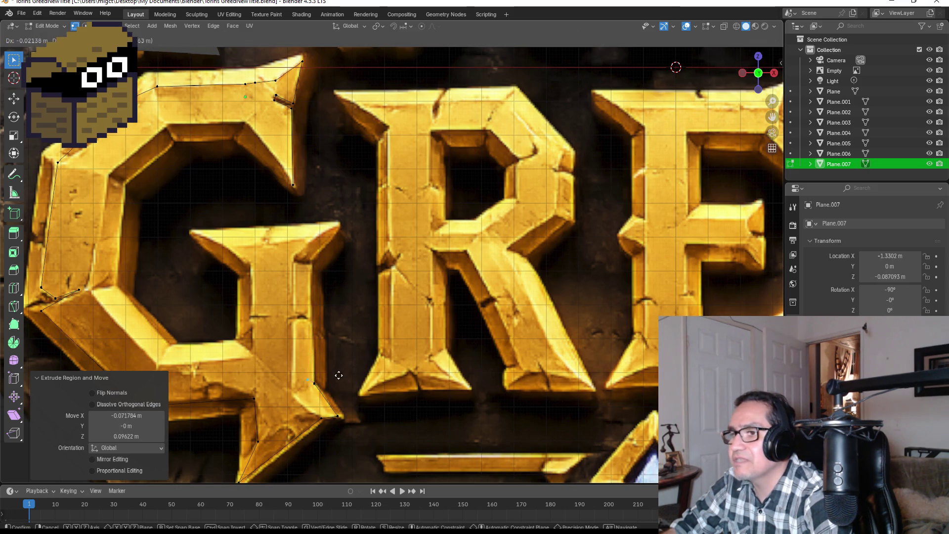
{"action": "left_click", "coordinate": [341, 378]}
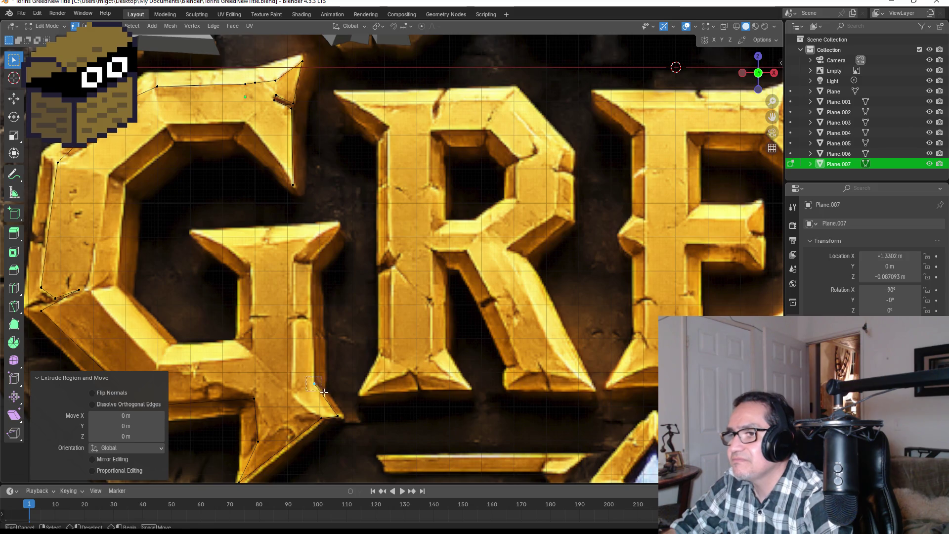
{"action": "key", "text": "e"}
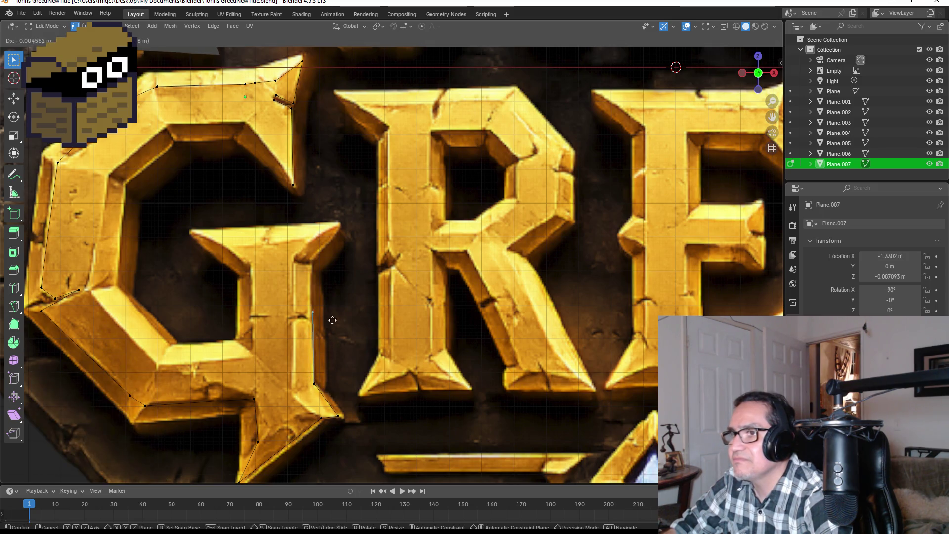
{"action": "left_click", "coordinate": [329, 275]}
{"action": "key", "text": "e"}
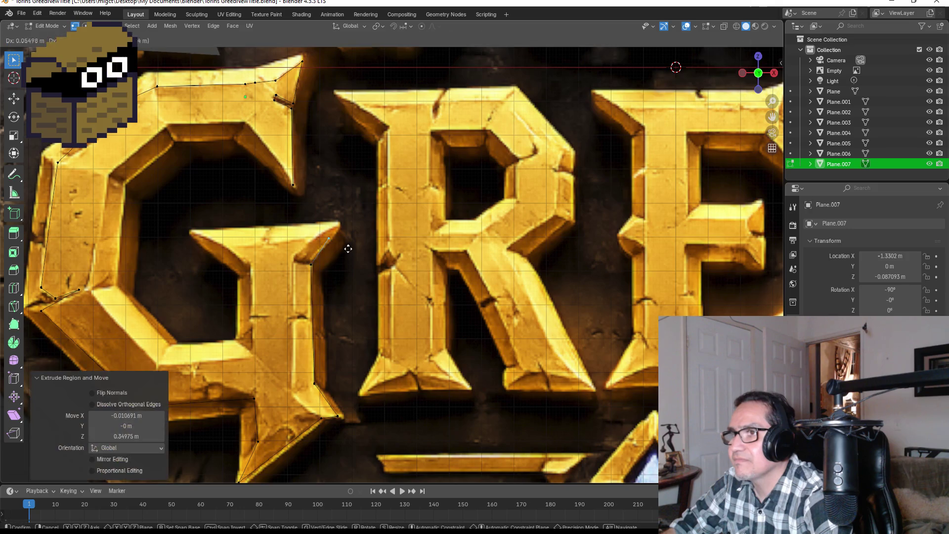
{"action": "left_click", "coordinate": [357, 233]}
Extrude vertices across the crossbar's top to its left tip and down beneath it.
{"action": "key", "text": "e"}
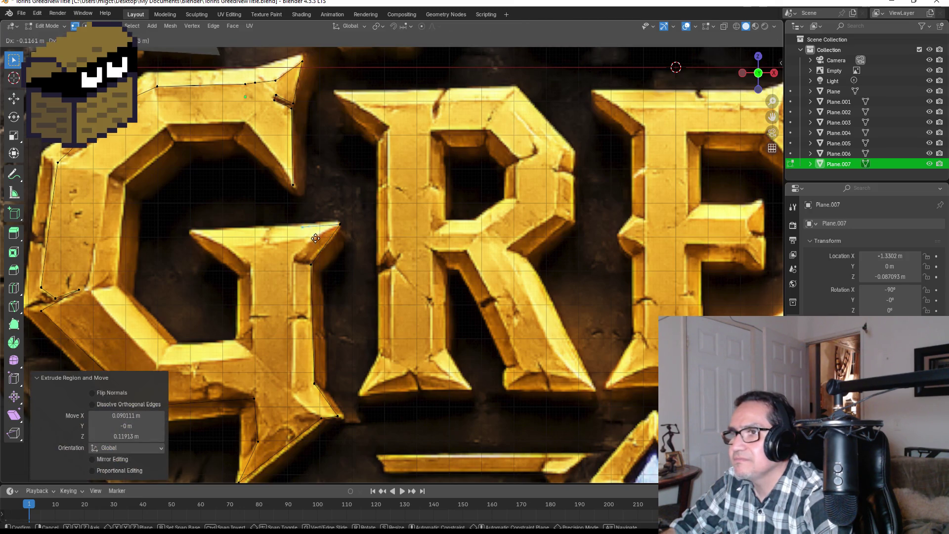
{"action": "left_click", "coordinate": [212, 242]}
{"action": "key", "text": "e"}
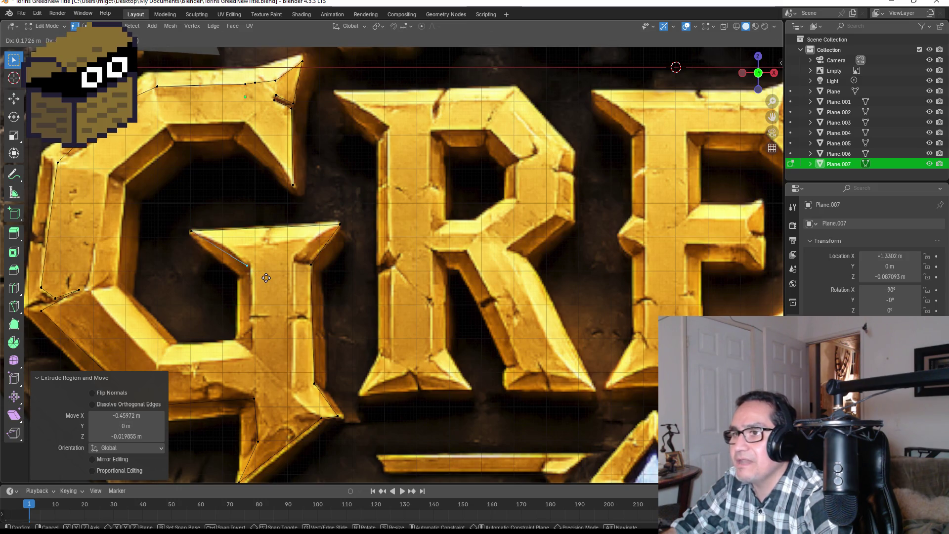
{"action": "left_click", "coordinate": [247, 258]}
{"action": "key", "text": "e"}
{"action": "left_click", "coordinate": [270, 277]}
{"action": "key", "text": "e"}
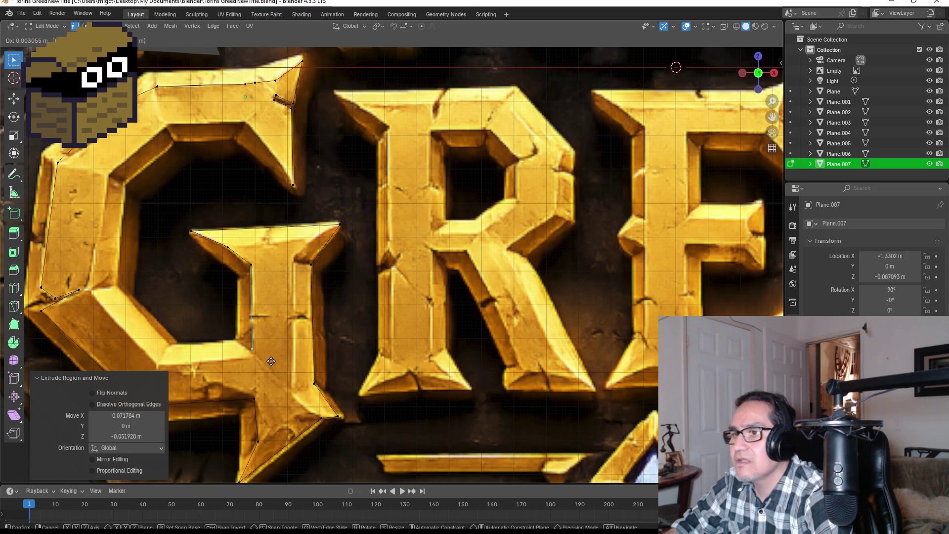
{"action": "left_click", "coordinate": [272, 367]}
{"action": "middle_click_drag", "start_coordinate": [272, 367], "coordinate": [428, 349], "text": "shift"}
Extrude vertices around the inner curve to the spur's inner tip, cancelling the extra extrude.
{"action": "key", "text": "e"}
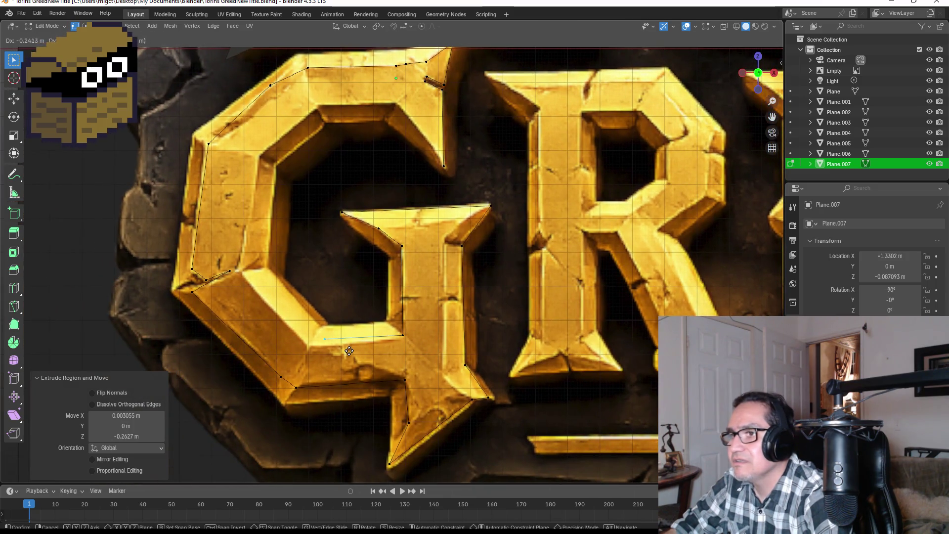
{"action": "left_click", "coordinate": [333, 356]}
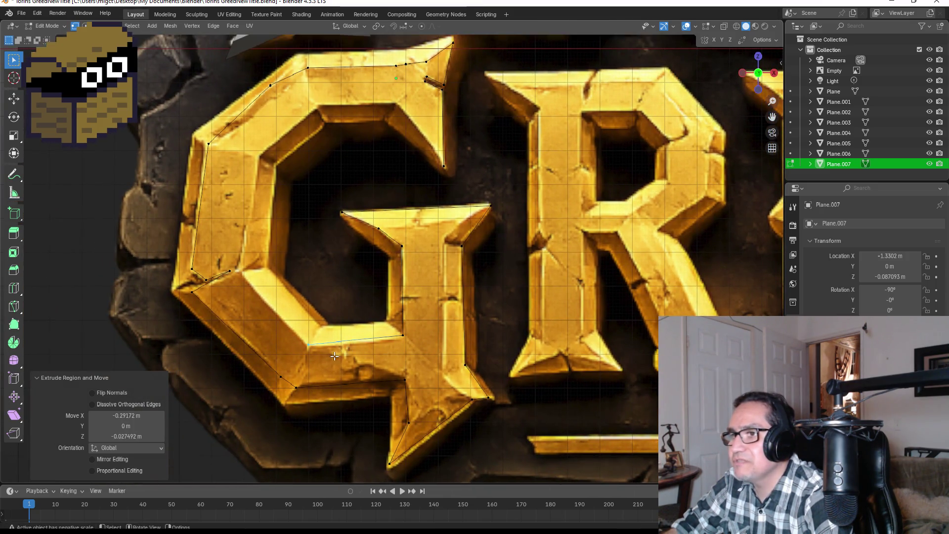
{"action": "key", "text": "e"}
{"action": "left_click", "coordinate": [268, 281]}
{"action": "key", "text": "e"}
{"action": "left_click", "coordinate": [287, 165]}
{"action": "key", "text": "e"}
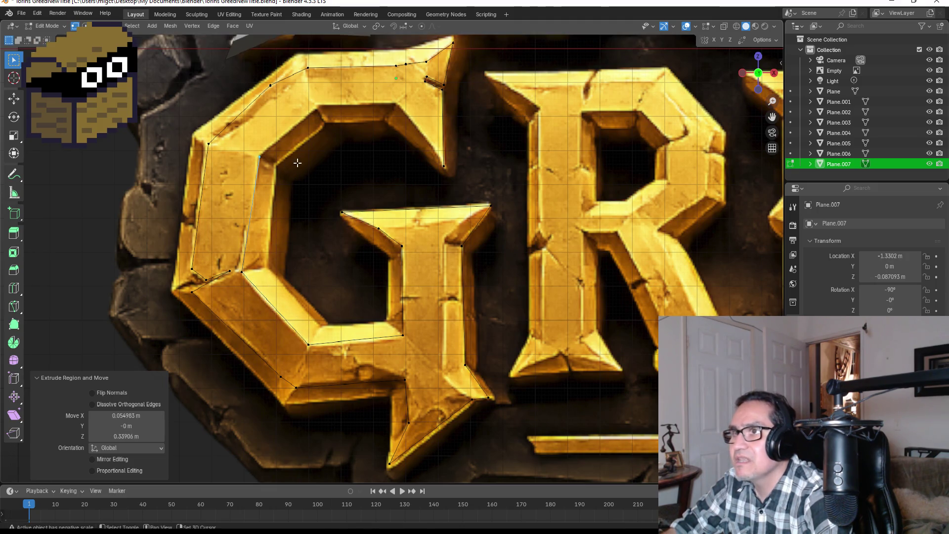
{"action": "middle_click_drag", "start_coordinate": [287, 166], "coordinate": [304, 273], "text": "shift"}
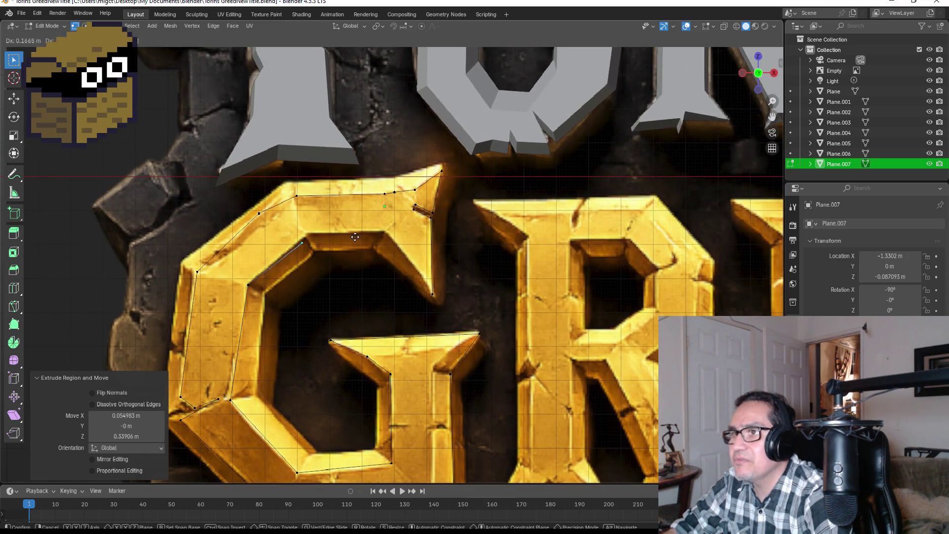
{"action": "left_click", "coordinate": [358, 228]}
{"action": "key", "text": "e"}
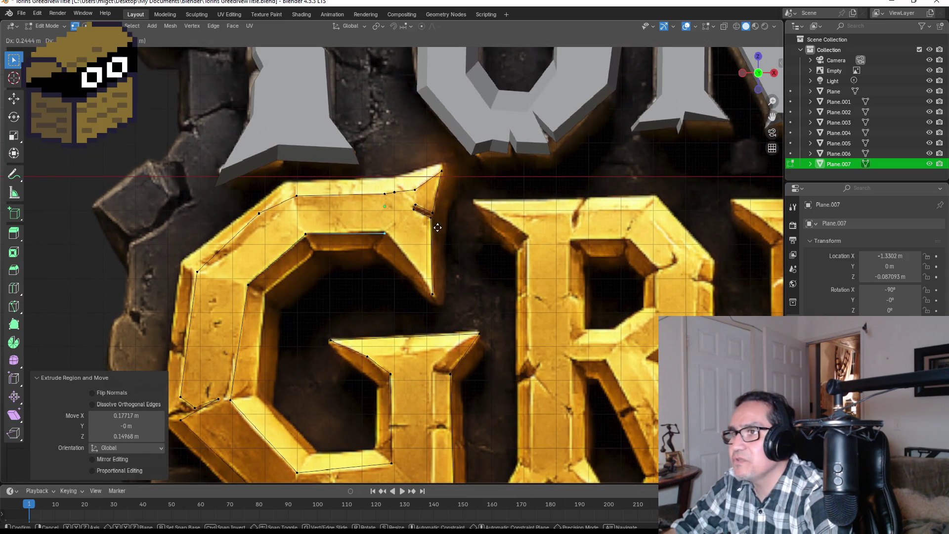
{"action": "left_click", "coordinate": [439, 229]}
{"action": "key", "text": "e"}
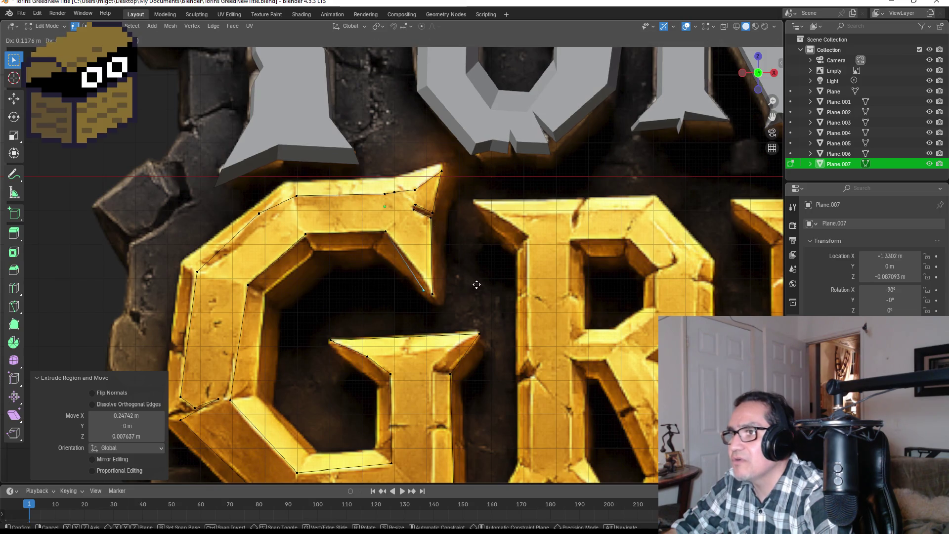
{"action": "right_click", "coordinate": [480, 284]}
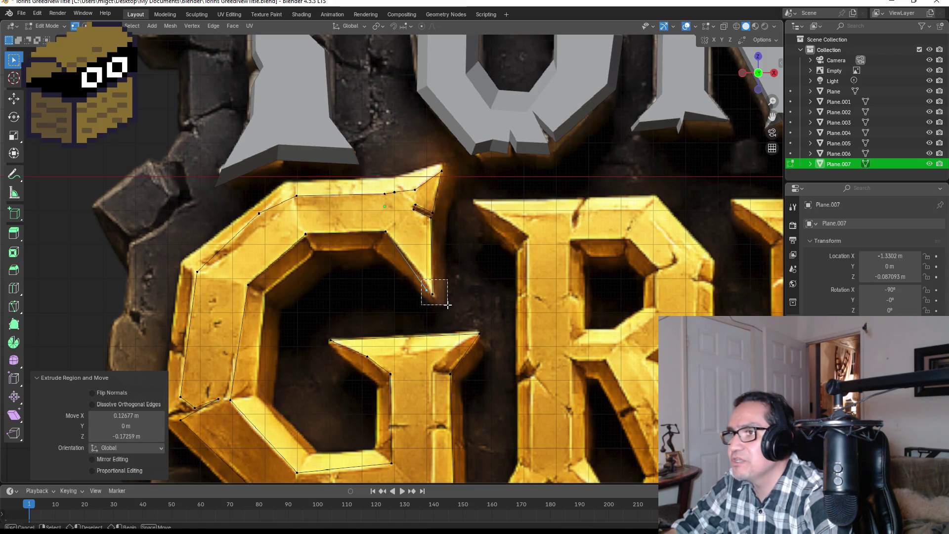
Merge the outline's two end vertices and fill the closed G outline as one face.
{"action": "key", "text": "m"}
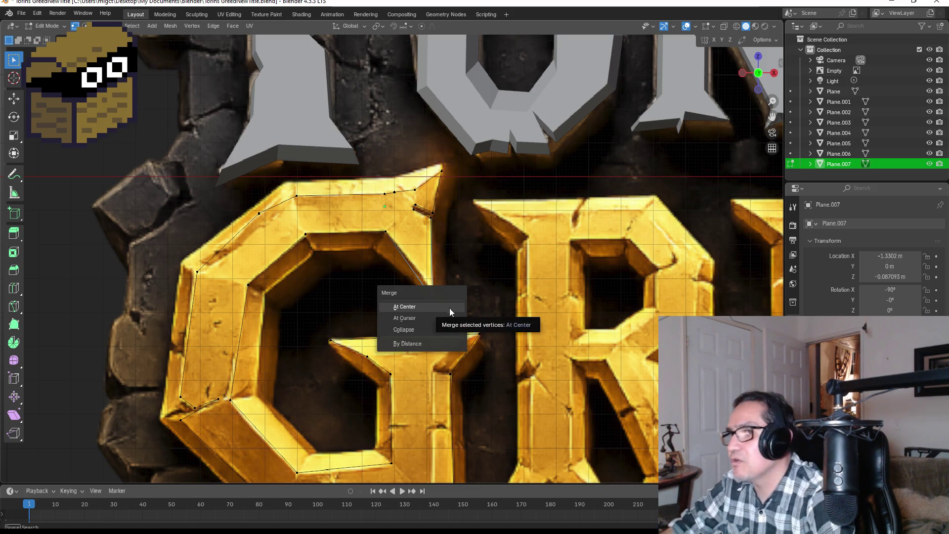
{"action": "left_click", "coordinate": [450, 308]}
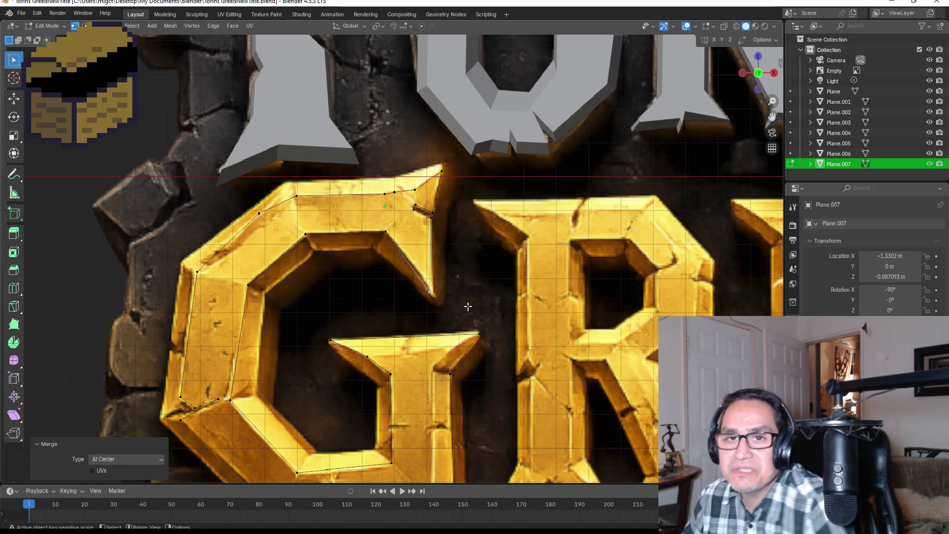
{"action": "key", "text": "a"}
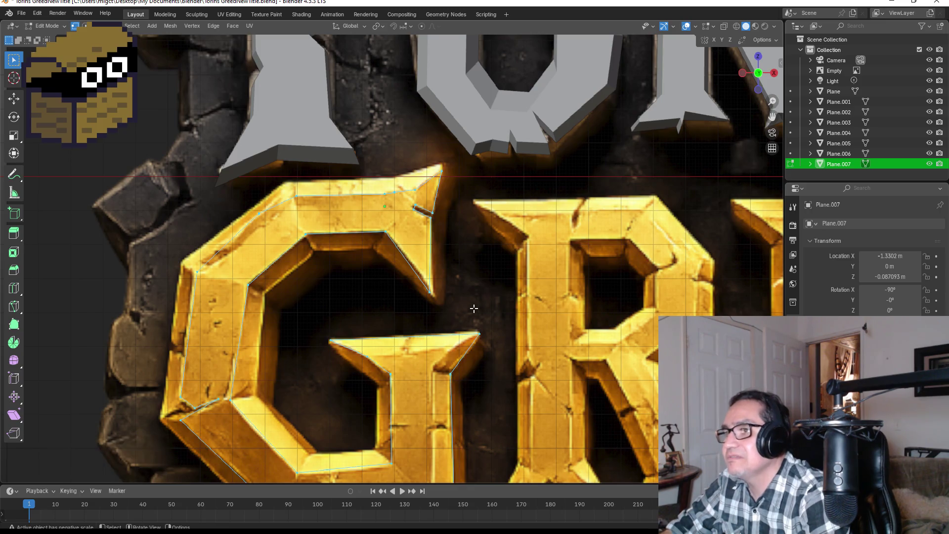
{"action": "scroll", "coordinate": [478, 309], "scroll_direction": "down", "scroll_amount": 4}
{"action": "key", "text": "f"}
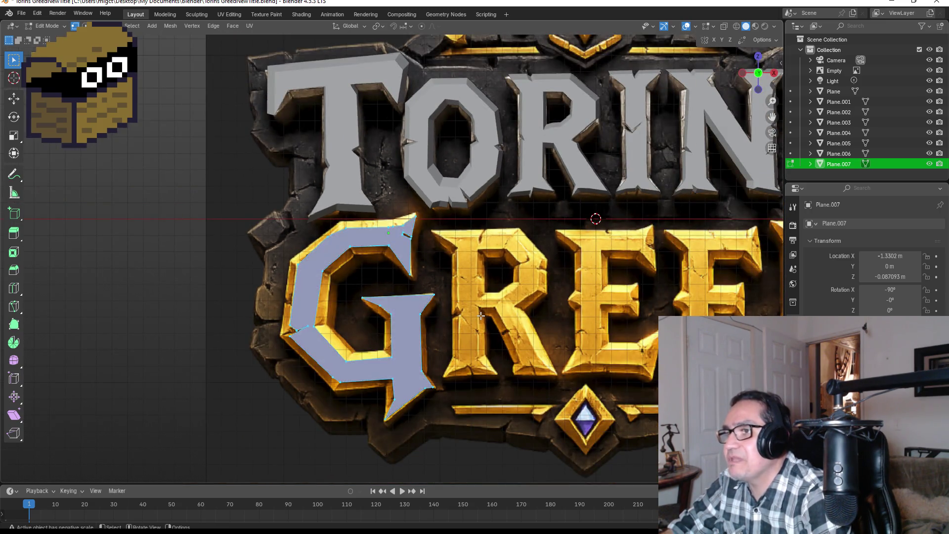
{"action": "middle_click_drag", "start_coordinate": [492, 303], "coordinate": [428, 311]}
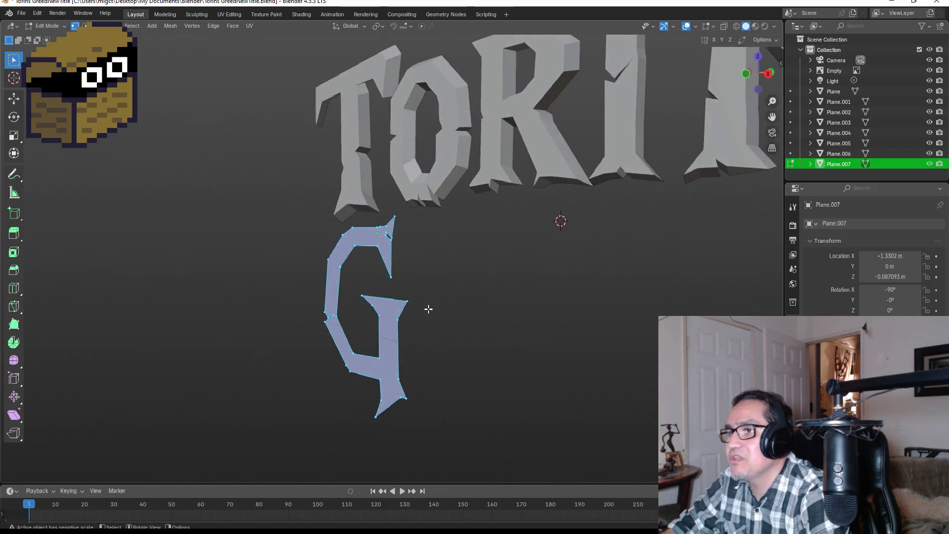
{"action": "key", "text": "KP_1"}
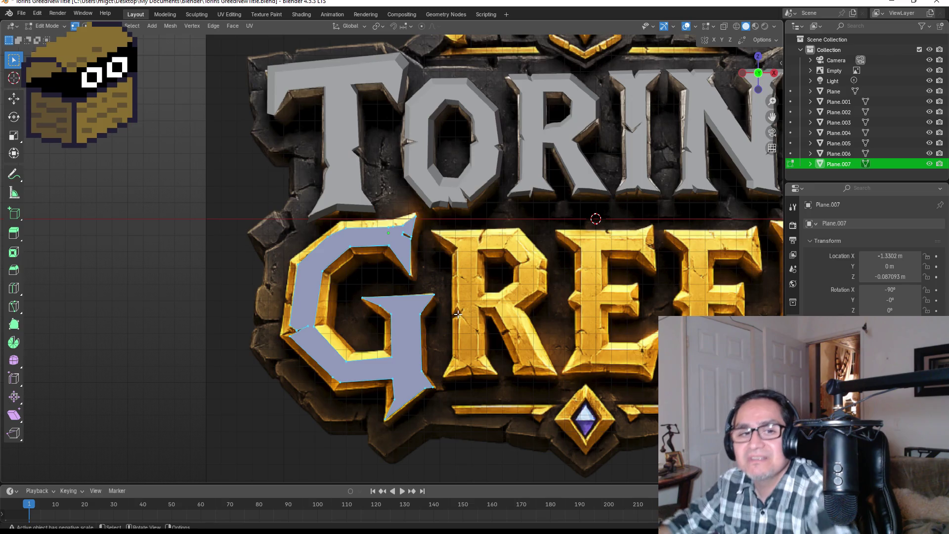
Nudge the G face slightly back along the Z depth axis and check it from the side.
{"action": "mouse_move", "coordinate": [469, 304]}
{"action": "middle_mouse_down"}
{"action": "mouse_move", "coordinate": [431, 313]}
{"action": "mouse_move", "coordinate": [480, 332]}
{"action": "mouse_move", "coordinate": [502, 322]}
{"action": "middle_mouse_up"}
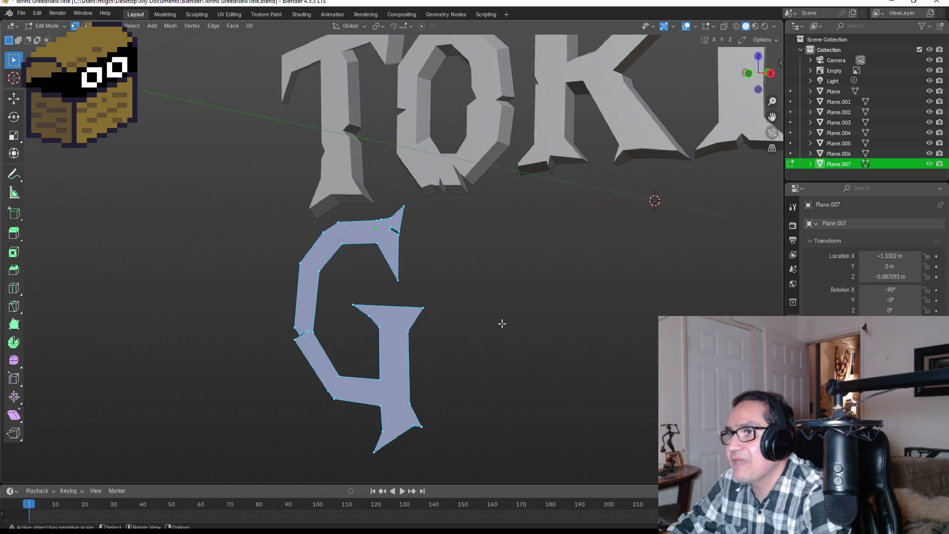
{"action": "key", "text": "KP_1"}
{"action": "key", "text": "g"}
{"action": "key", "text": "z"}
{"action": "left_click", "coordinate": [494, 323]}
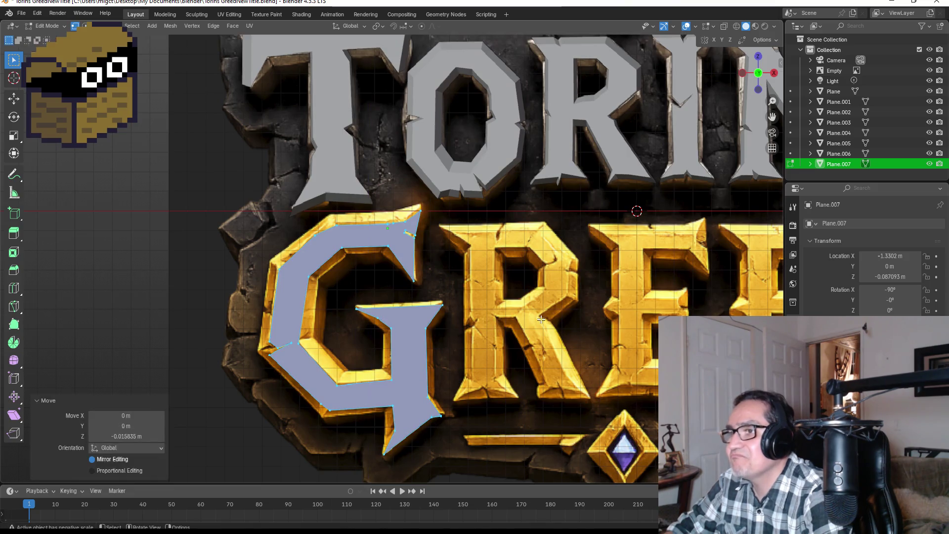
{"action": "key", "text": "KP_3"}
{"action": "mouse_move", "coordinate": [483, 339]}
{"action": "middle_mouse_down"}
{"action": "mouse_move", "coordinate": [566, 324]}
{"action": "mouse_move", "coordinate": [506, 315]}
{"action": "mouse_move", "coordinate": [549, 314]}
{"action": "middle_mouse_up"}
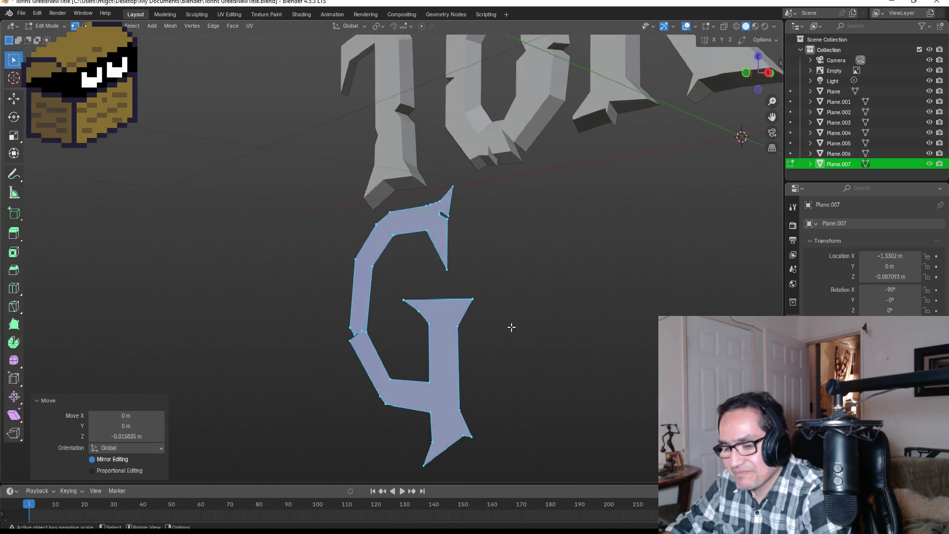
{"action": "key", "text": "alt+e"}
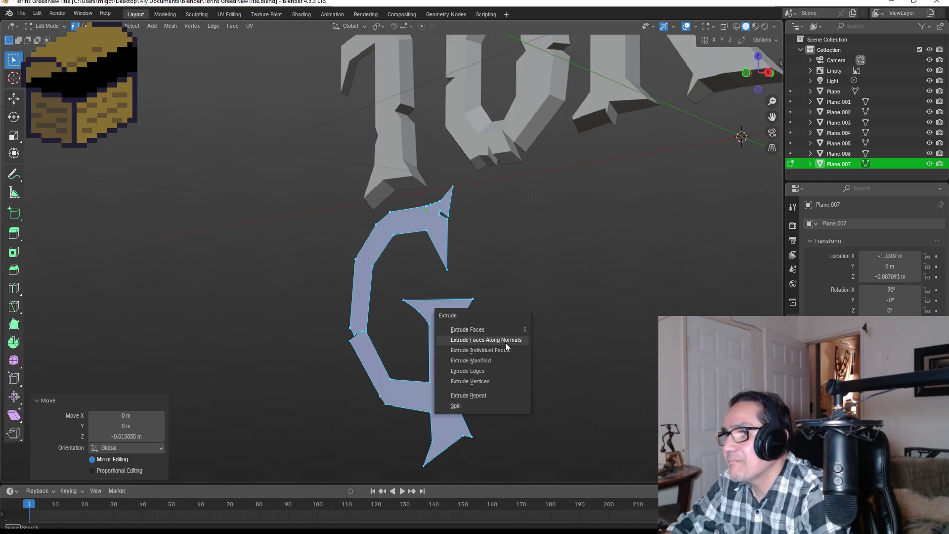
Extrude the G face along its normals into a thick block and scale the front by 1.083.
{"action": "left_click", "coordinate": [504, 329]}
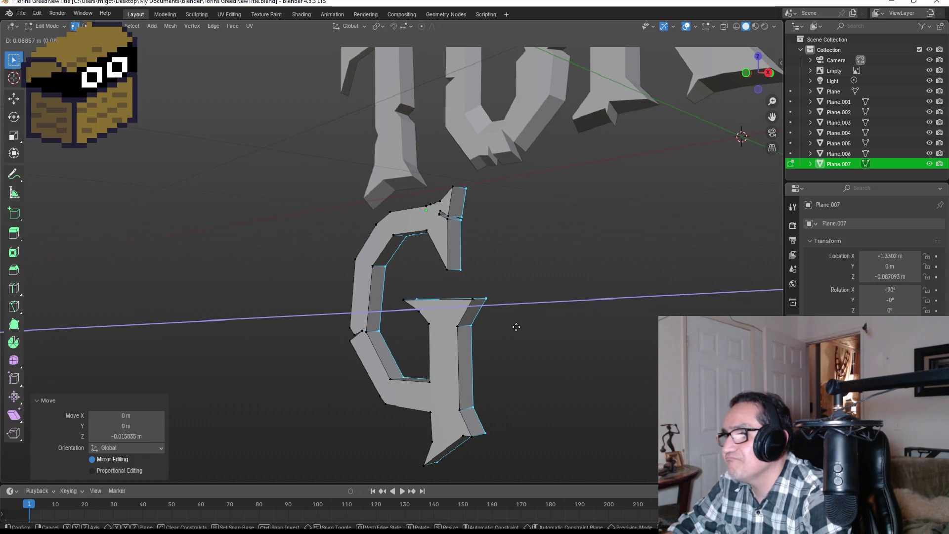
{"action": "left_click", "coordinate": [517, 328]}
{"action": "key", "text": "KP_1"}
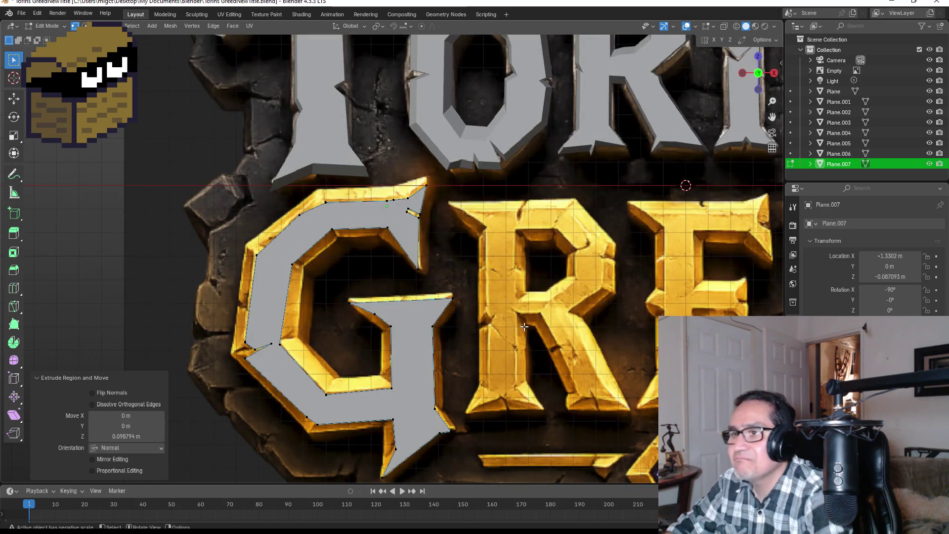
{"action": "scroll", "coordinate": [524, 327], "scroll_direction": "down", "scroll_amount": 2}
{"action": "key", "text": "s"}
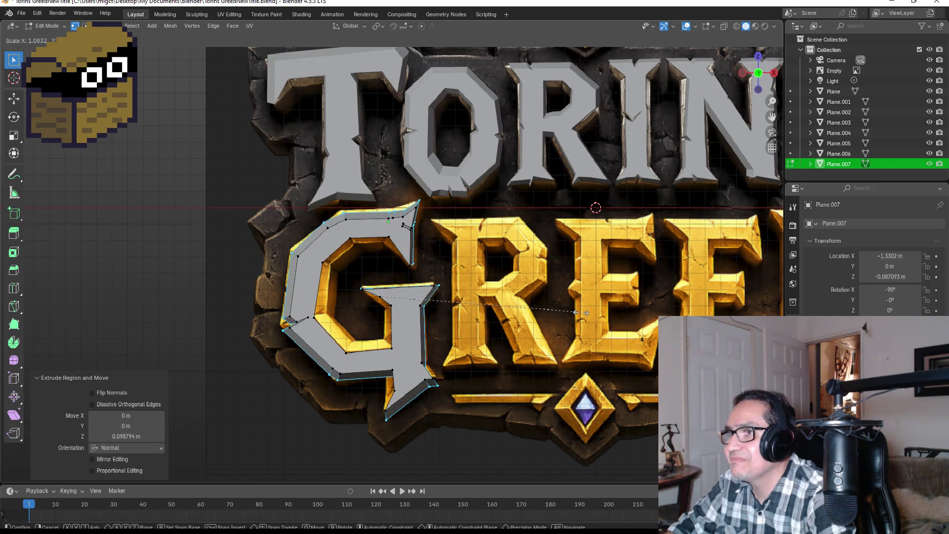
{"action": "left_click", "coordinate": [585, 312]}
{"action": "scroll", "coordinate": [381, 340], "scroll_direction": "up", "scroll_amount": 2}
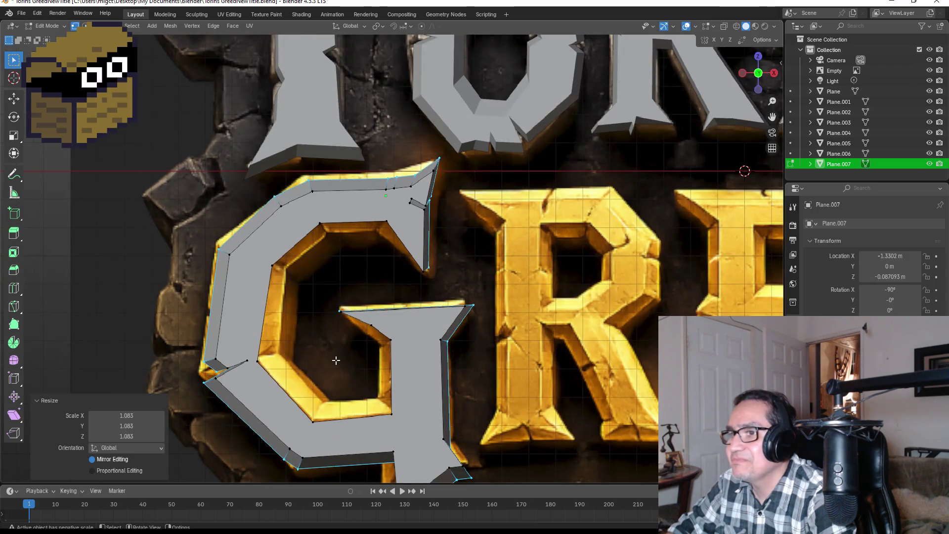
{"action": "scroll", "coordinate": [380, 340], "scroll_direction": "up", "scroll_amount": 1}
Select the G's inner opening edges, shrink them by 0.725 and return to Object Mode.
{"action": "middle_click_drag", "start_coordinate": [380, 339], "coordinate": [195, 330]}
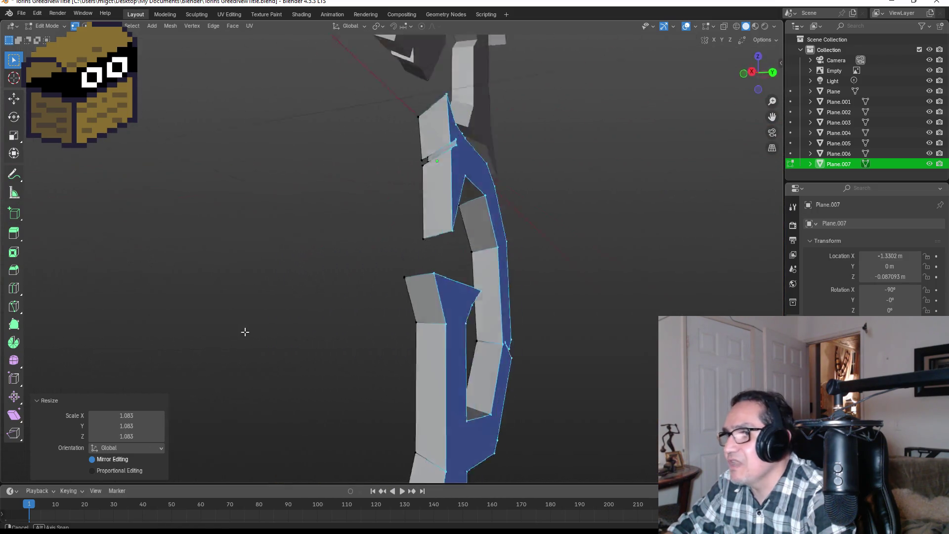
{"action": "left_click", "coordinate": [528, 274]}
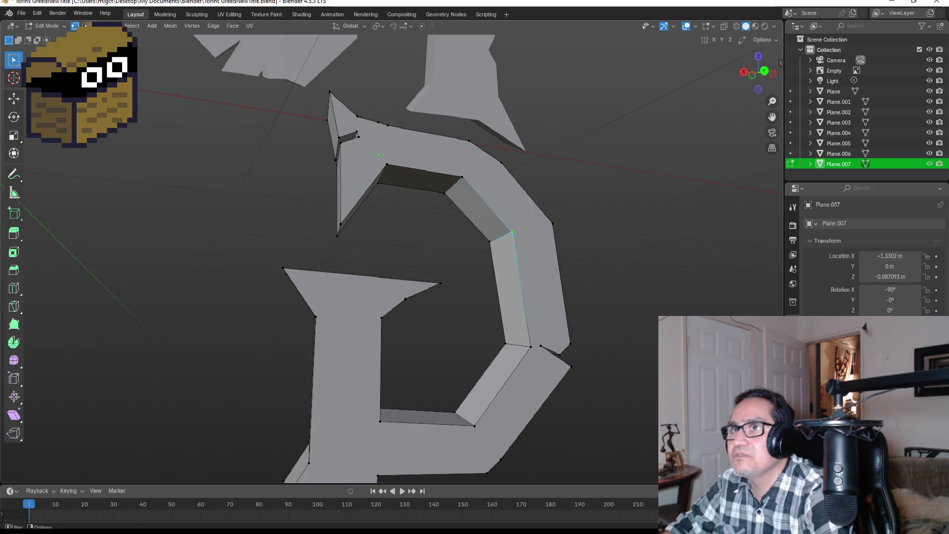
{"action": "left_click", "coordinate": [459, 180]}
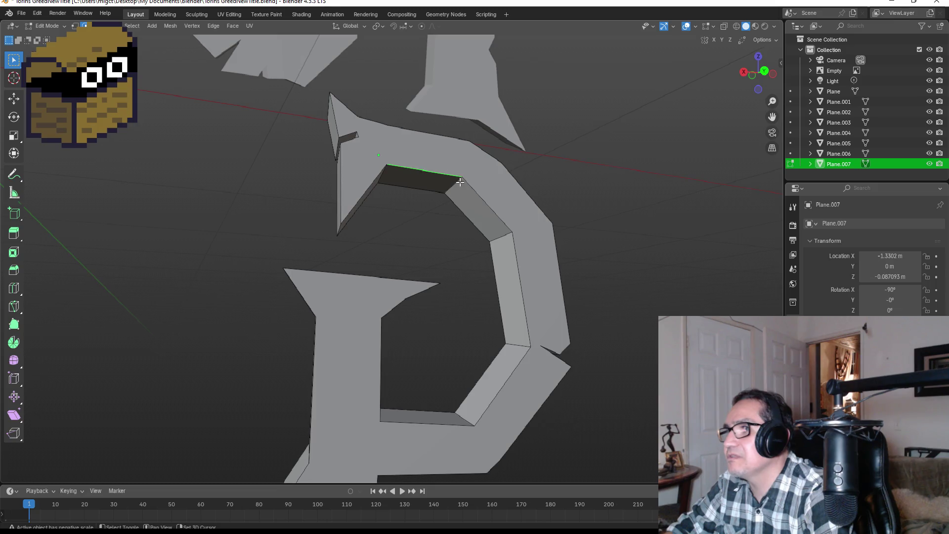
{"action": "left_click", "coordinate": [482, 201], "text": "shift"}
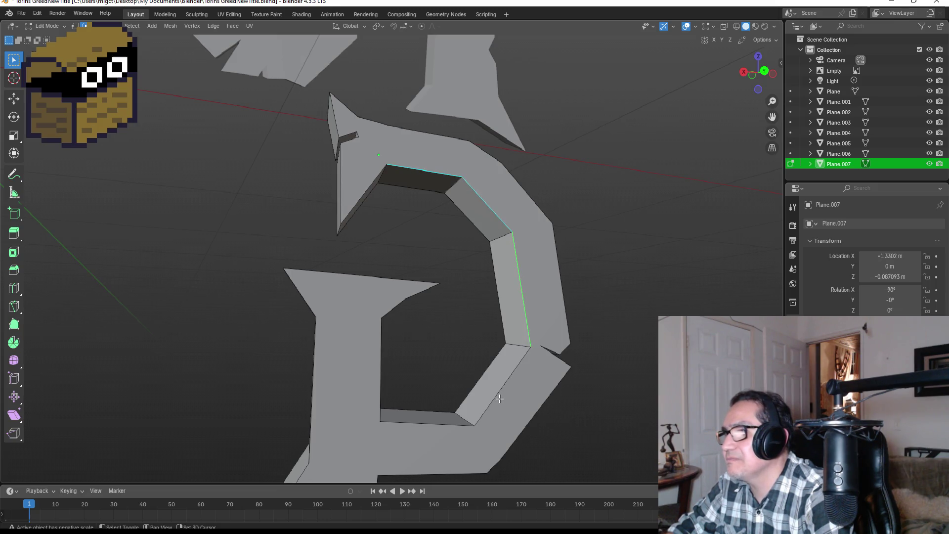
{"action": "left_click", "coordinate": [380, 364], "text": "shift"}
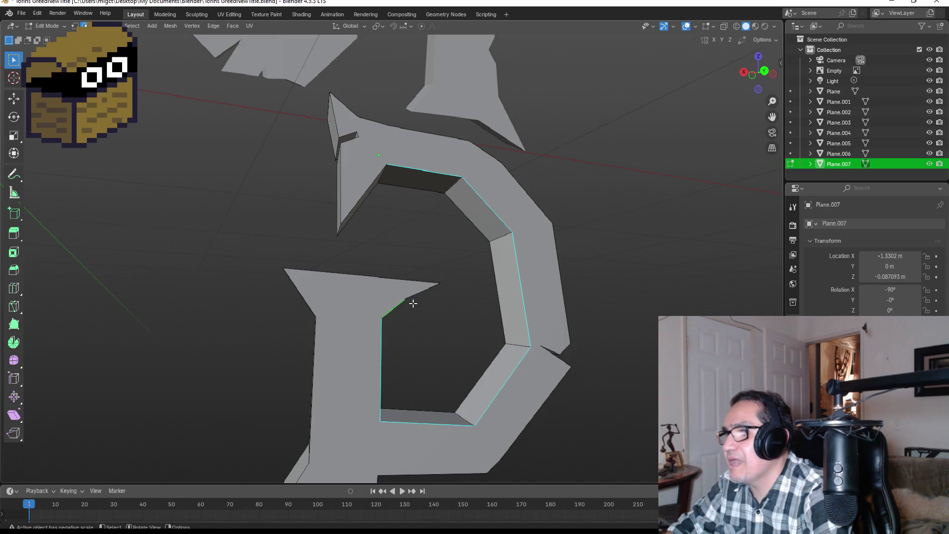
{"action": "key", "text": "KP_1"}
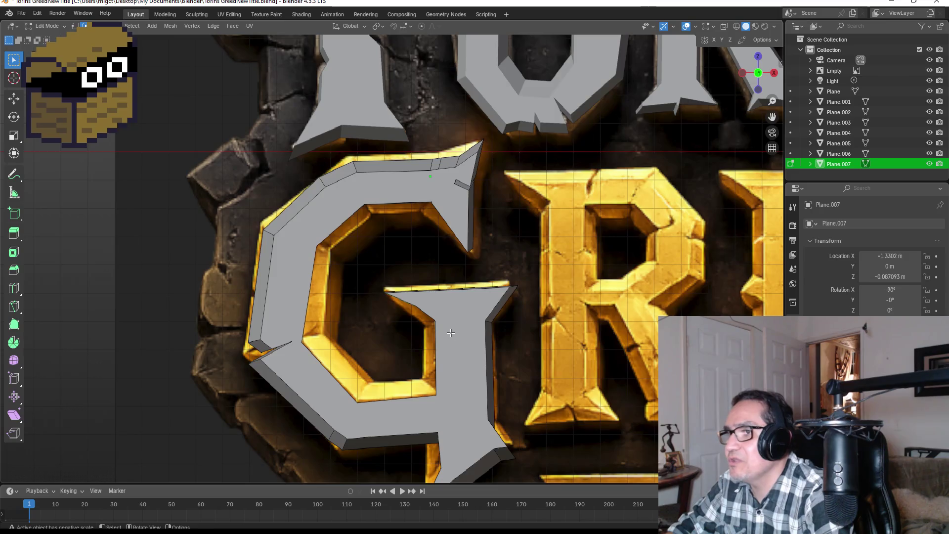
{"action": "key", "text": "s"}
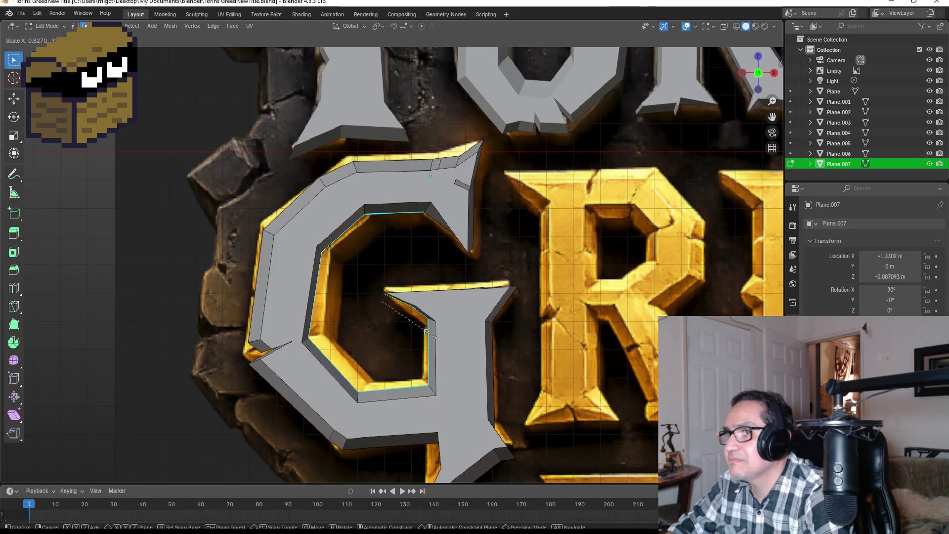
{"action": "type", "text": "0.725"}
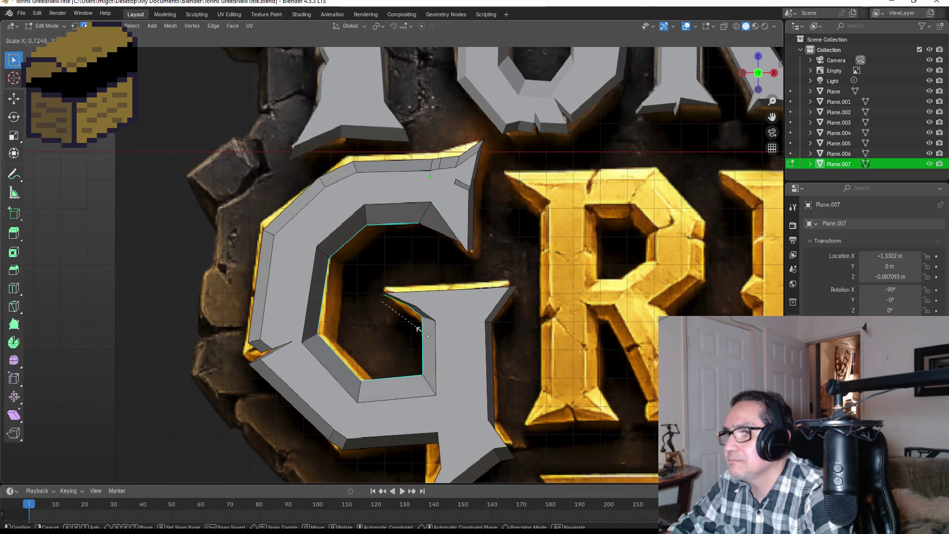
{"action": "key", "text": "Return"}
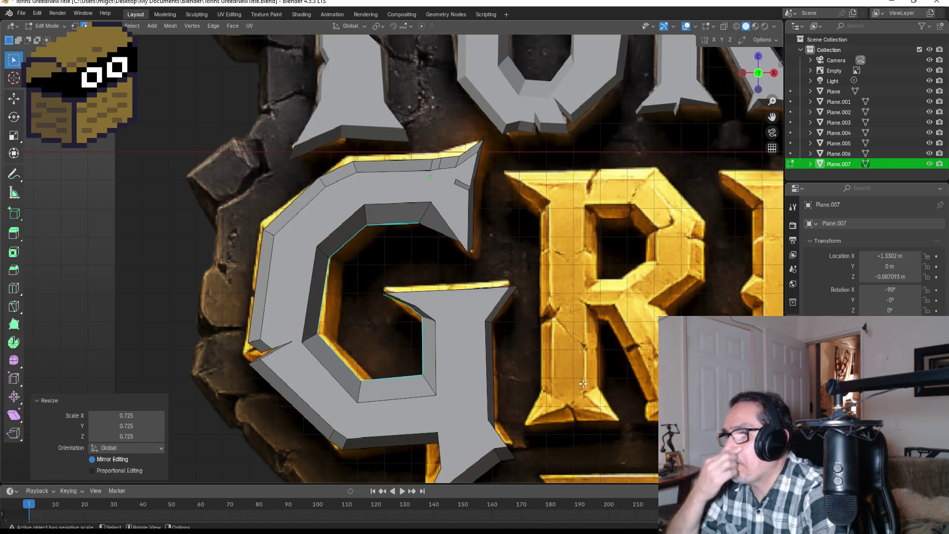
{"action": "key", "text": "Tab"}
{"action": "scroll", "coordinate": [591, 372], "scroll_direction": "down", "scroll_amount": 5}
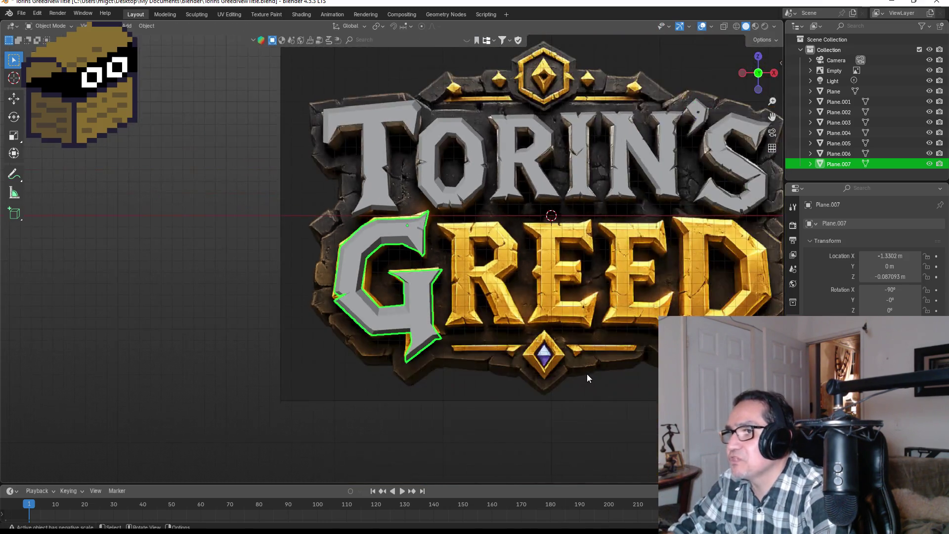
{"action": "scroll", "coordinate": [526, 348], "scroll_direction": "up", "scroll_amount": 2}
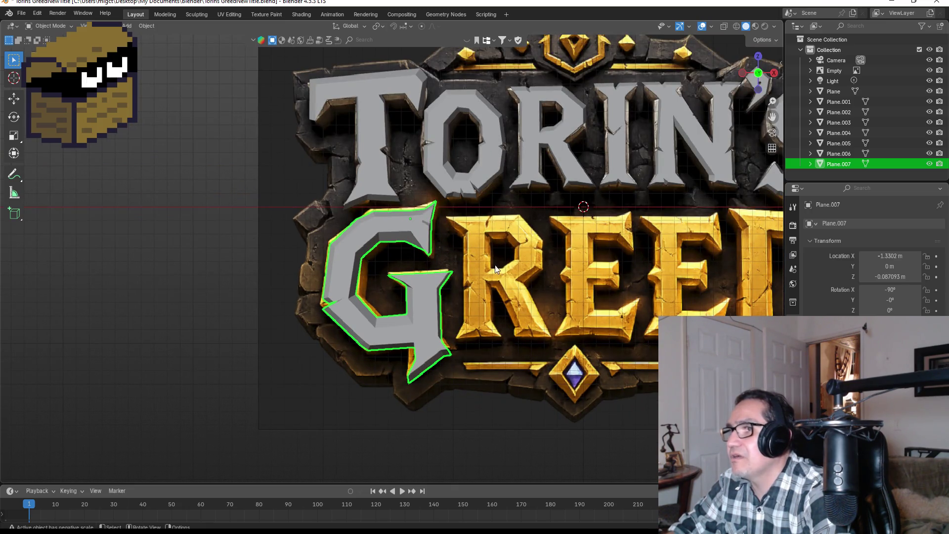
Nudge the G object onto the reference G, then inspect the logo from angled and side views.
{"action": "key", "text": "g"}
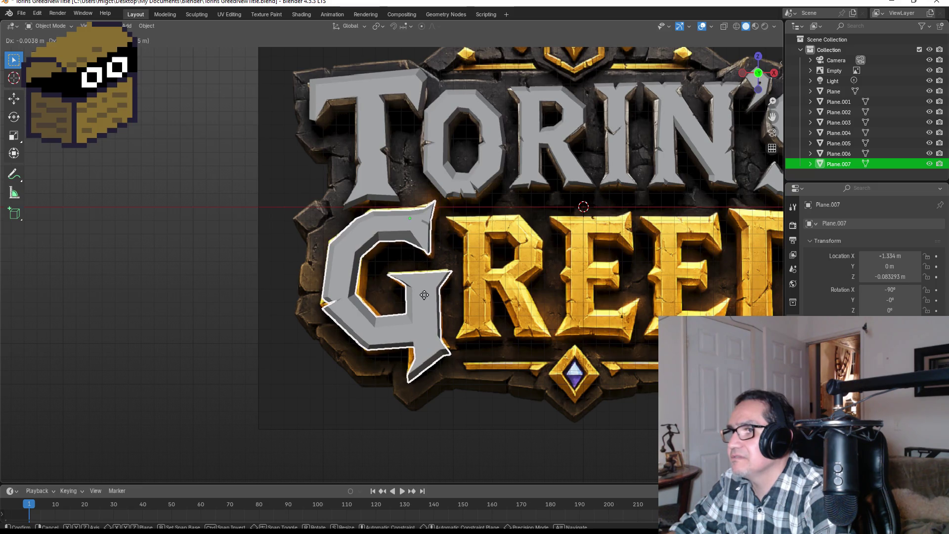
{"action": "left_click", "coordinate": [424, 295]}
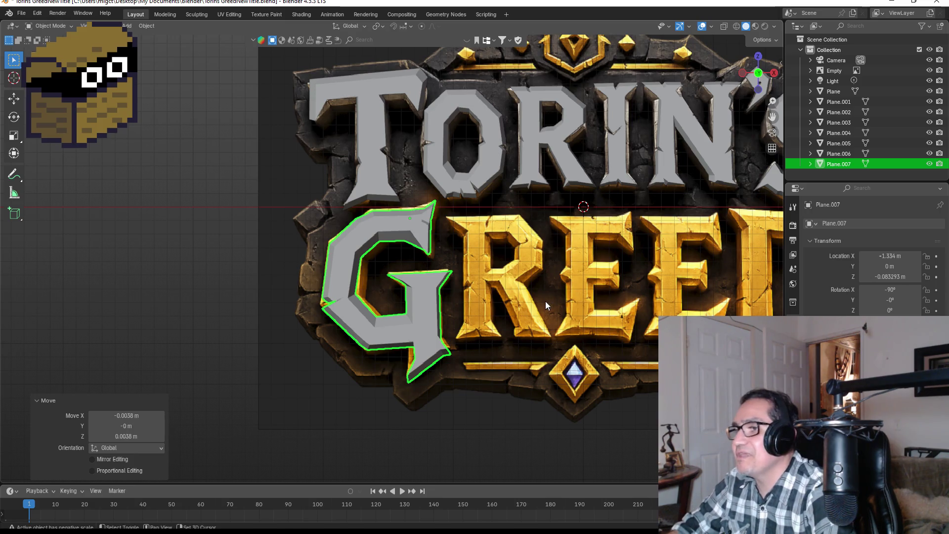
{"action": "scroll", "coordinate": [546, 301], "scroll_direction": "down", "scroll_amount": 2}
{"action": "scroll", "coordinate": [355, 281], "scroll_direction": "up", "scroll_amount": 5}
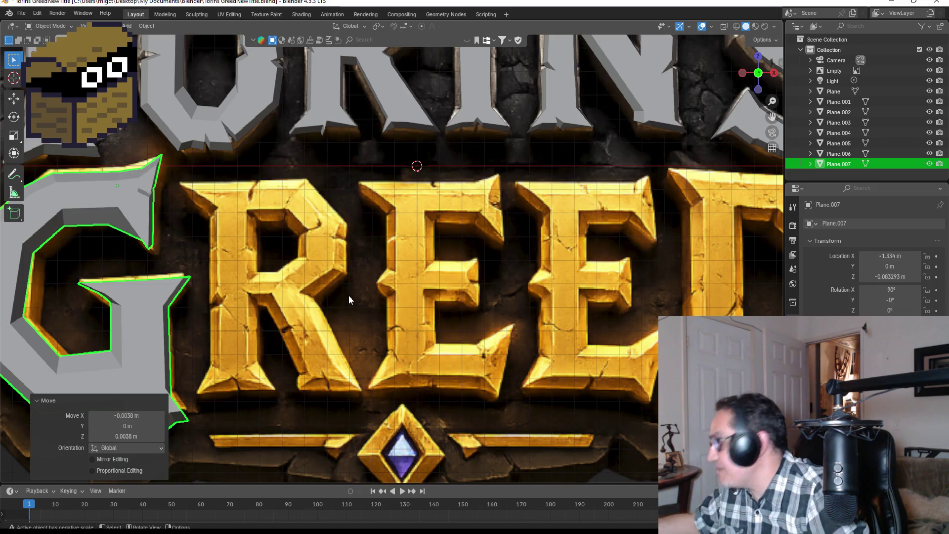
{"action": "scroll", "coordinate": [359, 197], "scroll_direction": "down", "scroll_amount": 5}
{"action": "scroll", "coordinate": [359, 196], "scroll_direction": "up", "scroll_amount": 2}
{"action": "left_click", "coordinate": [441, 261]}
{"action": "mouse_move", "coordinate": [651, 215]}
{"action": "middle_mouse_down"}
{"action": "mouse_move", "coordinate": [601, 210]}
{"action": "mouse_move", "coordinate": [752, 215]}
{"action": "mouse_move", "coordinate": [556, 224]}
{"action": "mouse_move", "coordinate": [663, 225]}
{"action": "mouse_move", "coordinate": [623, 231]}
{"action": "middle_mouse_up"}
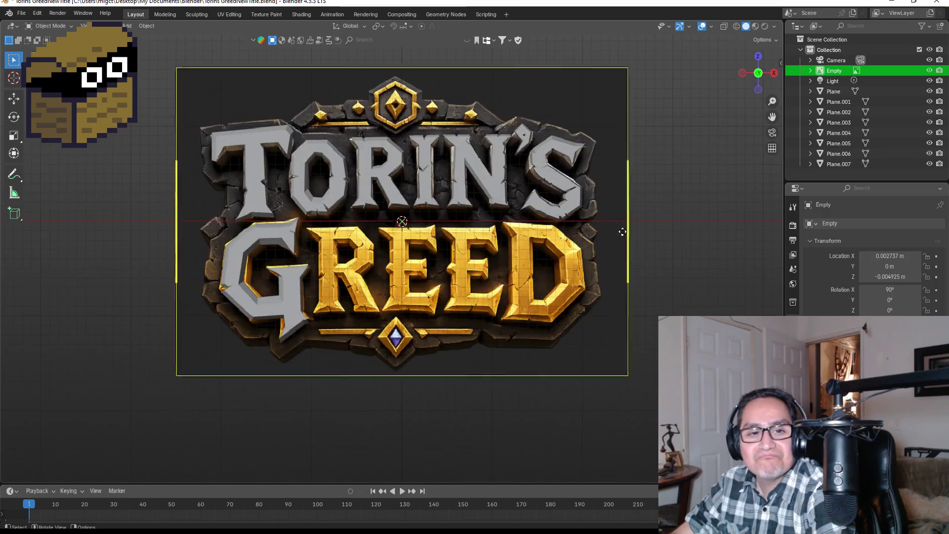
{"action": "mouse_move", "coordinate": [322, 277]}
{"action": "middle_mouse_down"}
{"action": "mouse_move", "coordinate": [519, 237]}
{"action": "mouse_move", "coordinate": [443, 244]}
{"action": "mouse_move", "coordinate": [456, 272]}
{"action": "mouse_move", "coordinate": [517, 283]}
{"action": "mouse_move", "coordinate": [623, 250]}
{"action": "mouse_move", "coordinate": [519, 255]}
{"action": "mouse_move", "coordinate": [359, 235]}
{"action": "middle_mouse_up"}
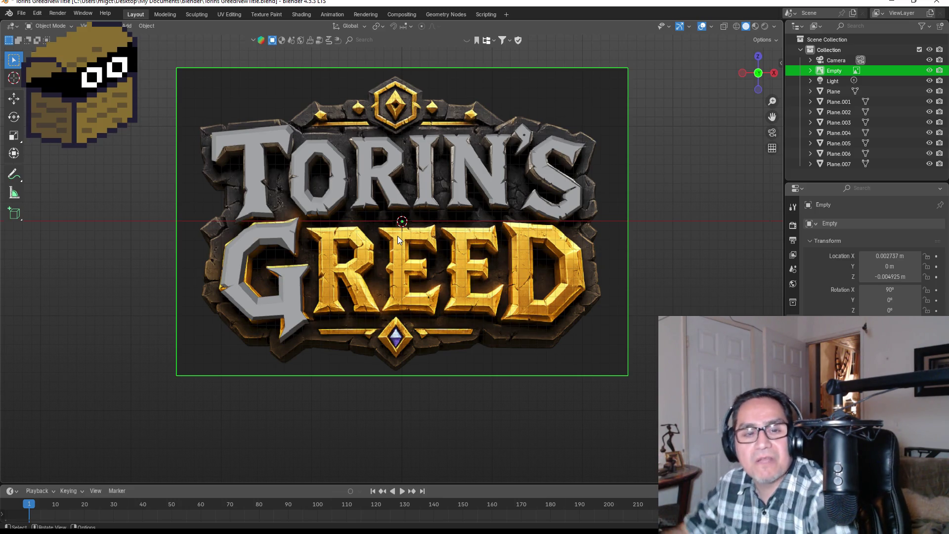
{"action": "scroll", "coordinate": [345, 210], "scroll_direction": "up", "scroll_amount": 1}
{"action": "scroll", "coordinate": [327, 245], "scroll_direction": "up", "scroll_amount": 2}
{"action": "scroll", "coordinate": [317, 302], "scroll_direction": "up", "scroll_amount": 1}
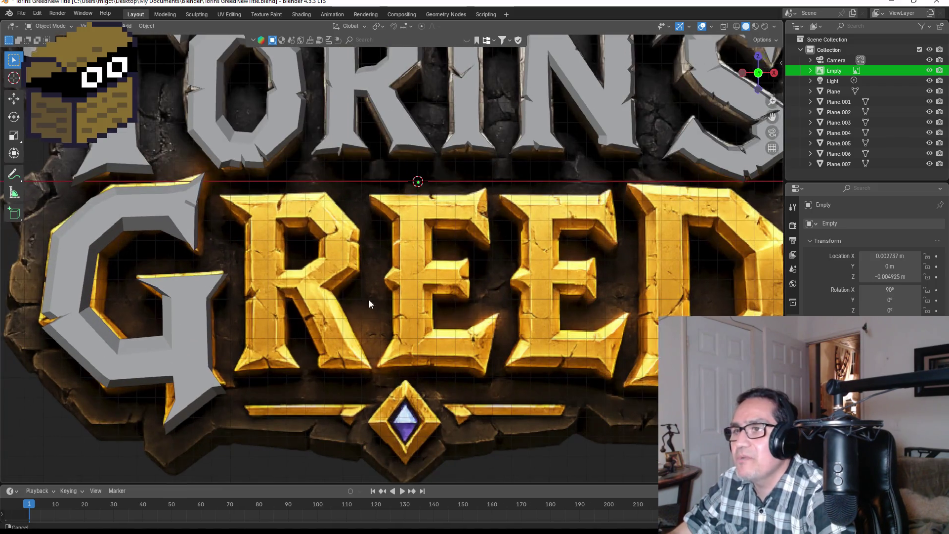
{"action": "middle_click_drag", "start_coordinate": [369, 304], "coordinate": [456, 321], "text": "shift"}
{"action": "scroll", "coordinate": [522, 317], "scroll_direction": "down", "scroll_amount": 2}
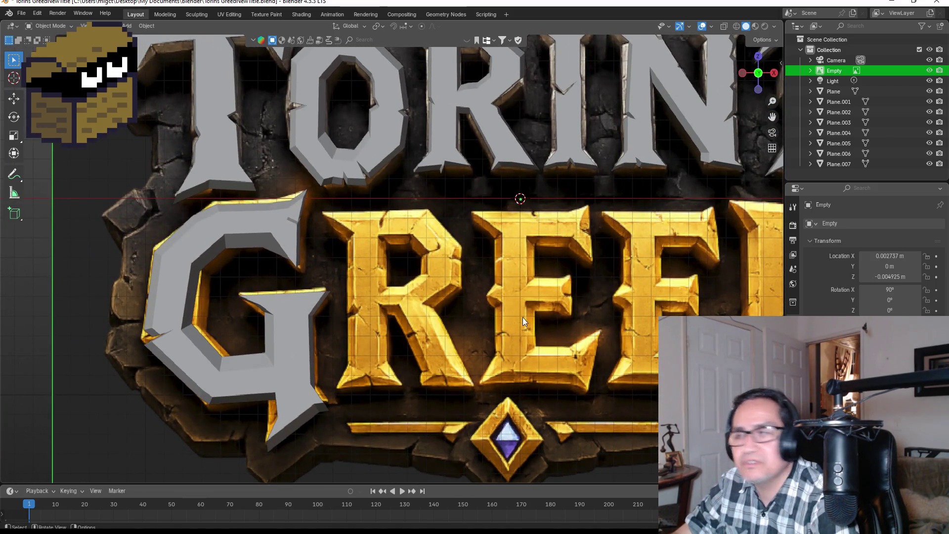
{"action": "scroll", "coordinate": [507, 314], "scroll_direction": "down", "scroll_amount": 2}
{"action": "key", "text": "KP_3"}
Add a new mesh plane and rotate it 90° to face the front view.
{"action": "key", "text": "shift+a"}
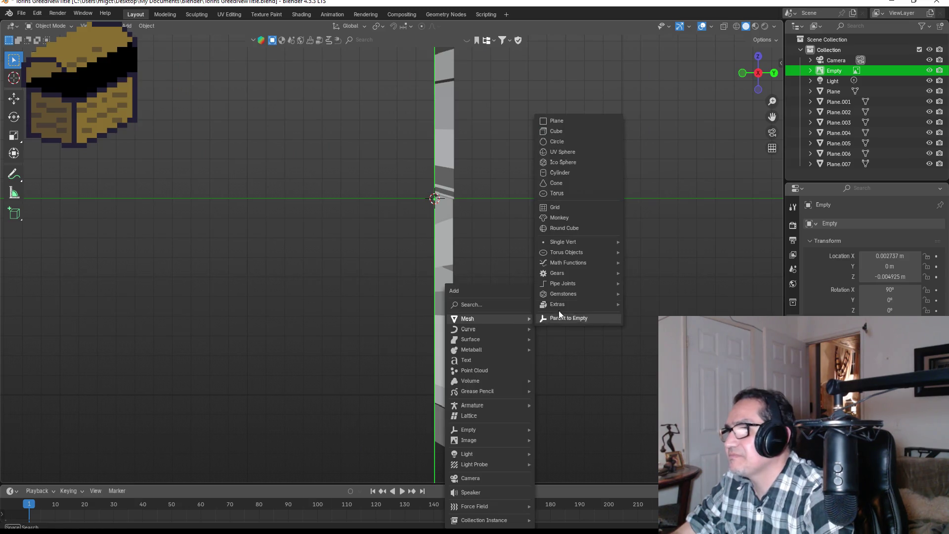
{"action": "left_click", "coordinate": [571, 121]}
{"action": "key", "text": "r"}
{"action": "left_click", "coordinate": [509, 194]}
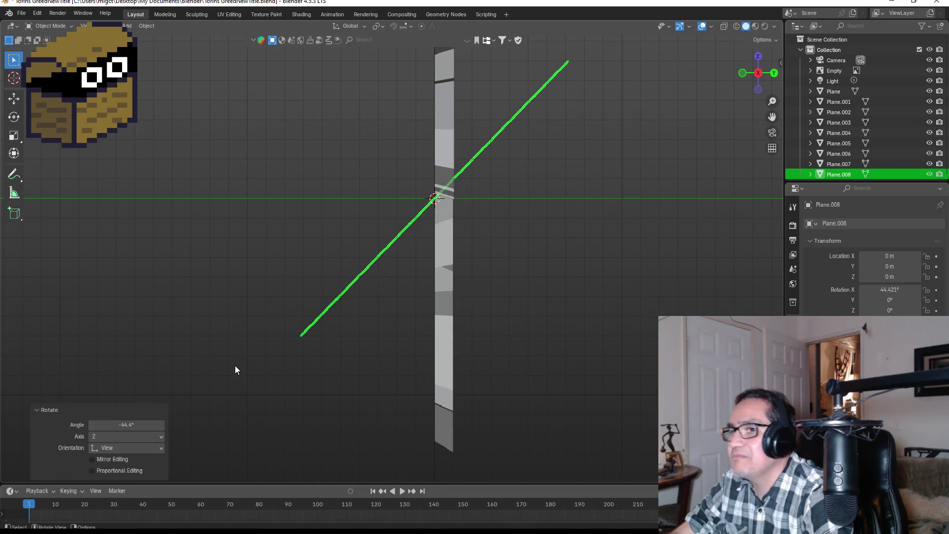
{"action": "left_click", "coordinate": [143, 424]}
{"action": "key", "text": "BackSpace"}
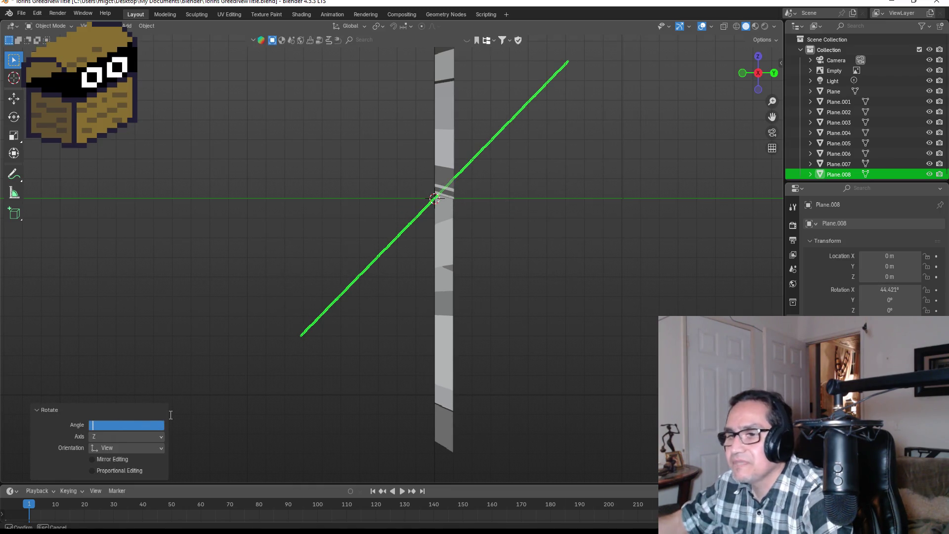
{"action": "type", "text": "90"}
{"action": "key", "text": "Return"}
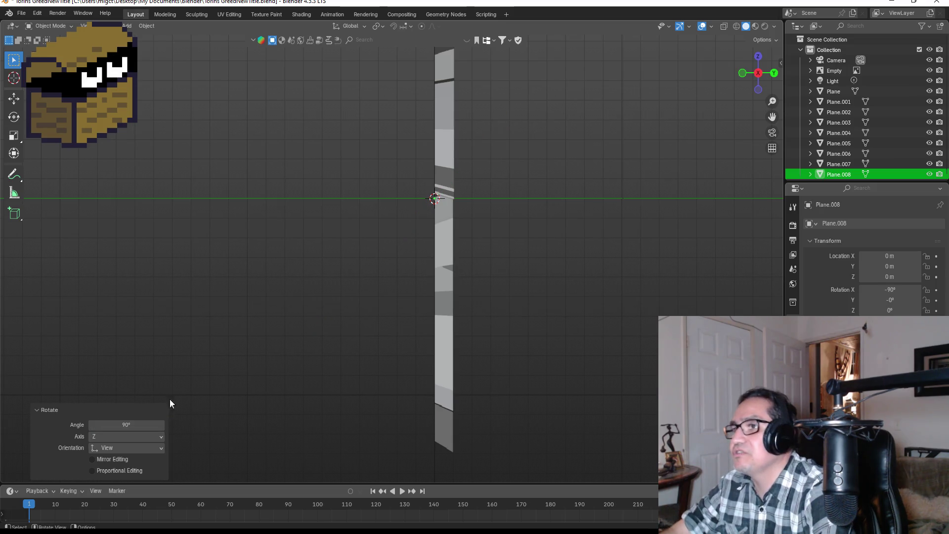
{"action": "key", "text": "KP_1"}
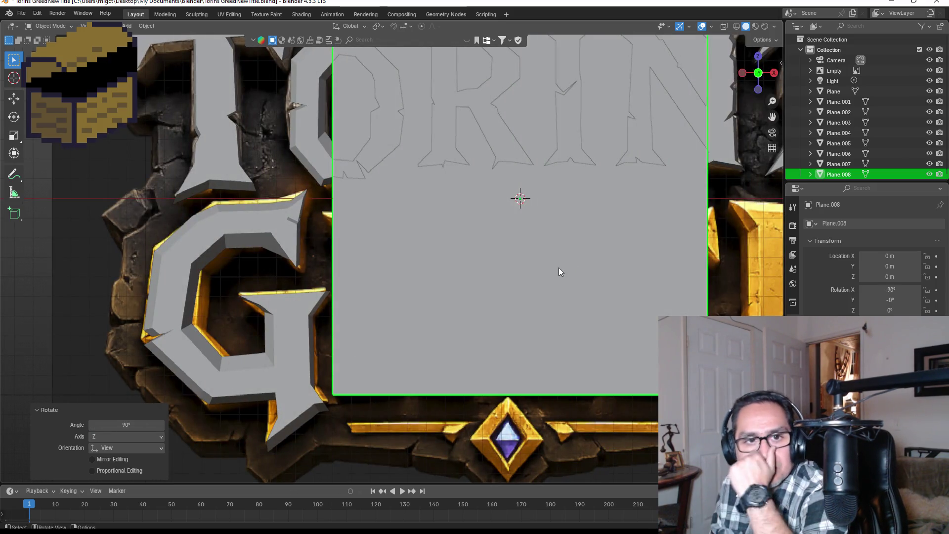
Shrink the plane to a small square, place it at the R's top-left and enter Edit Mode.
{"action": "key", "text": "s"}
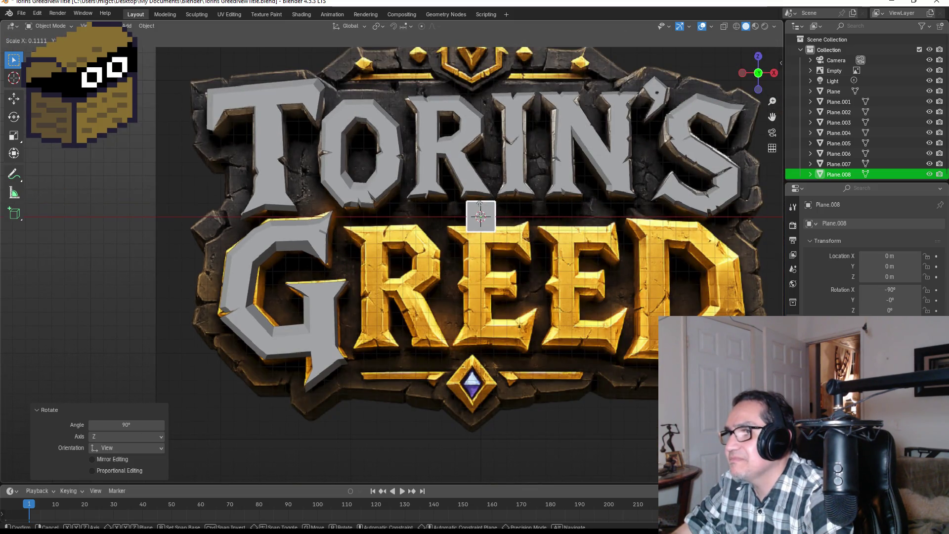
{"action": "left_click", "coordinate": [482, 217]}
{"action": "key", "text": "g"}
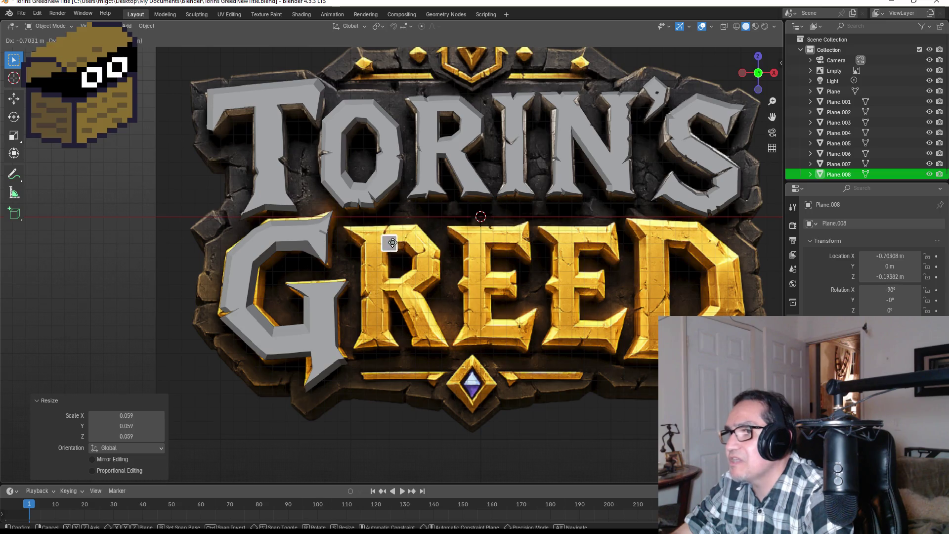
{"action": "left_click", "coordinate": [382, 241]}
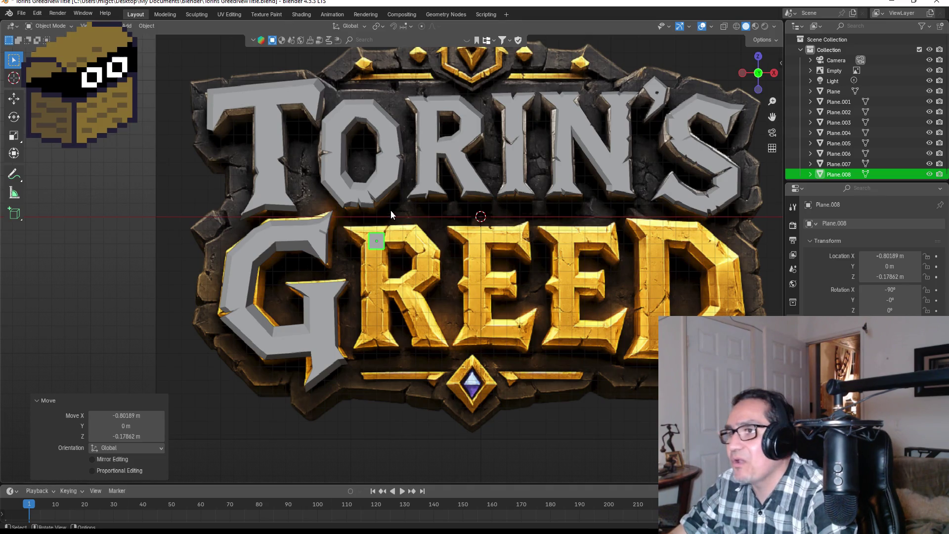
{"action": "scroll", "coordinate": [368, 261], "scroll_direction": "up", "scroll_amount": 4}
{"action": "scroll", "coordinate": [371, 247], "scroll_direction": "up", "scroll_amount": 2}
{"action": "scroll", "coordinate": [373, 278], "scroll_direction": "up", "scroll_amount": 2}
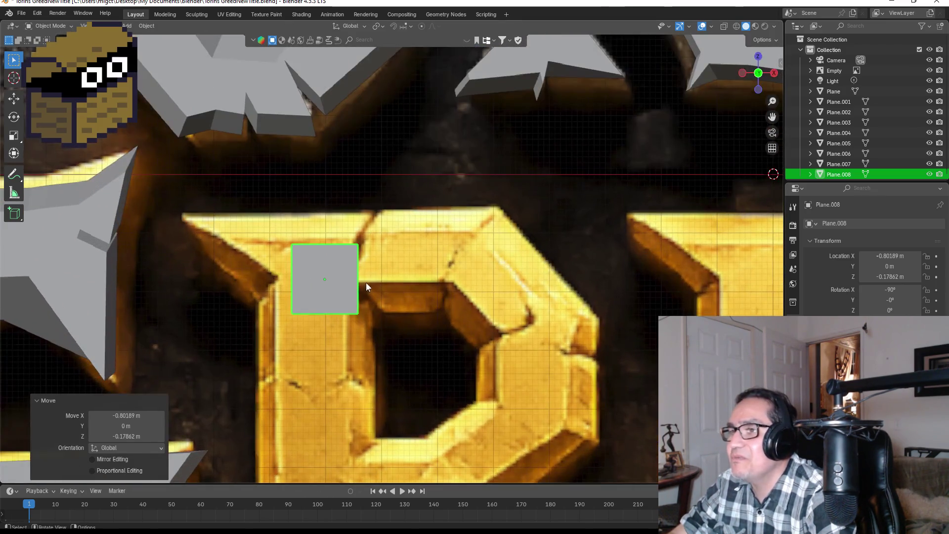
{"action": "scroll", "coordinate": [333, 281], "scroll_direction": "up", "scroll_amount": 1}
{"action": "scroll", "coordinate": [322, 286], "scroll_direction": "up", "scroll_amount": 1}
{"action": "key", "text": "Tab"}
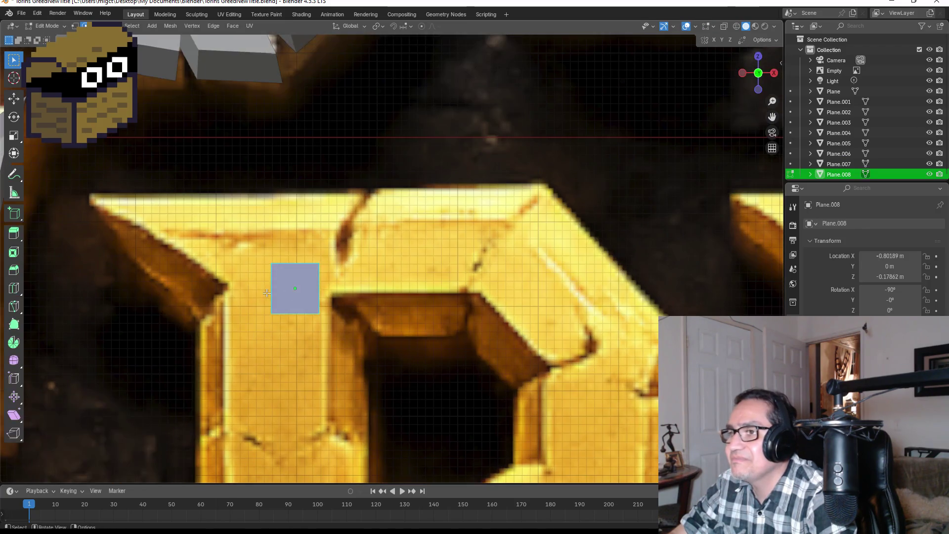
{"action": "scroll", "coordinate": [266, 293], "scroll_direction": "up", "scroll_amount": 3}
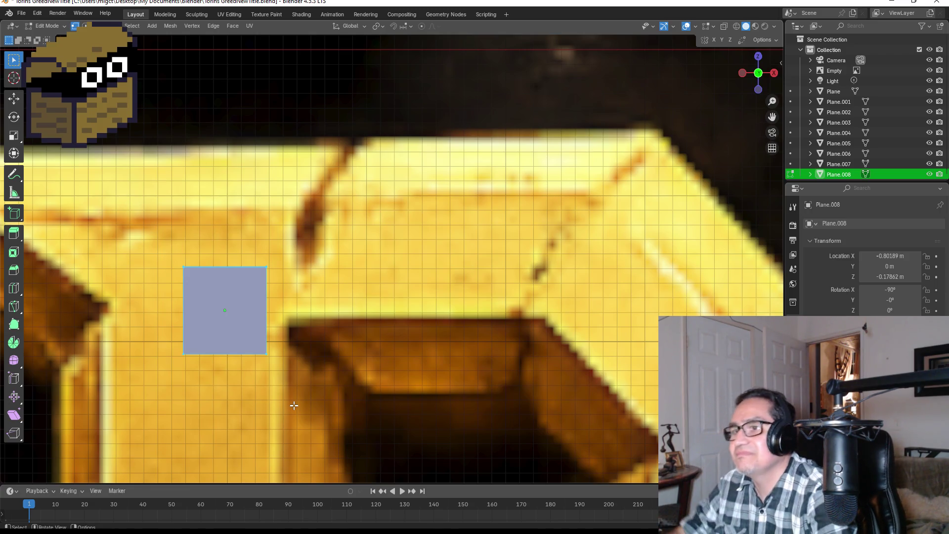
Collapse the plane to one centre vertex and place it on the R's upper-left corner.
{"action": "key", "text": "m"}
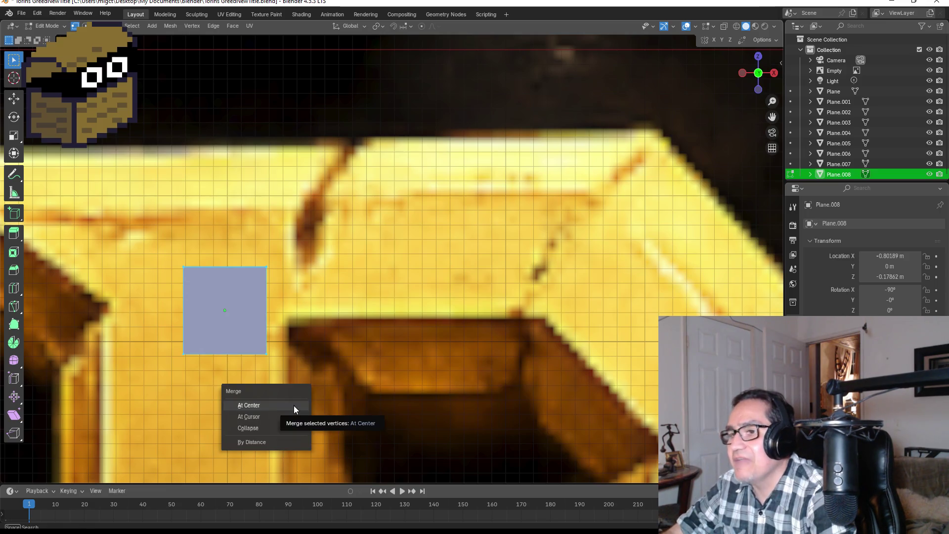
{"action": "left_click", "coordinate": [293, 406]}
{"action": "key", "text": "g"}
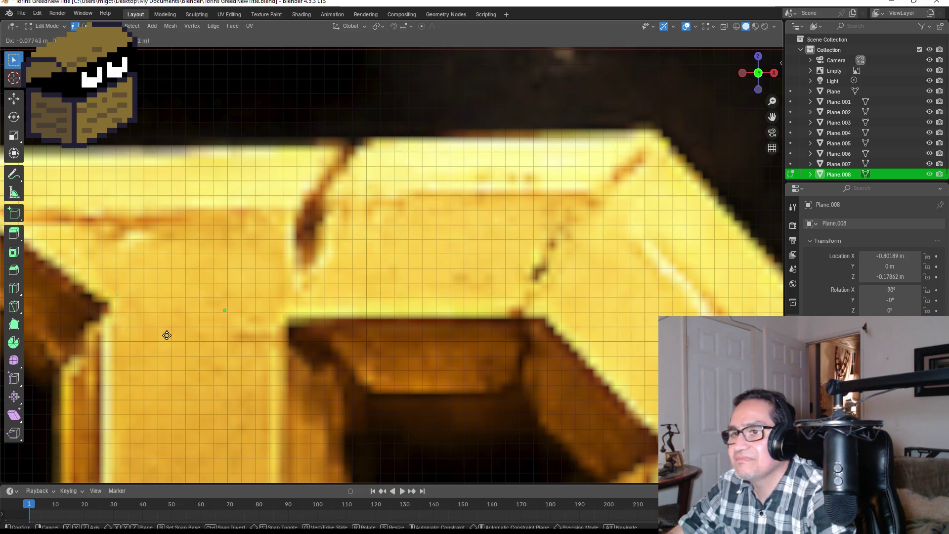
{"action": "left_click", "coordinate": [153, 337]}
{"action": "scroll", "coordinate": [170, 328], "scroll_direction": "down", "scroll_amount": 5}
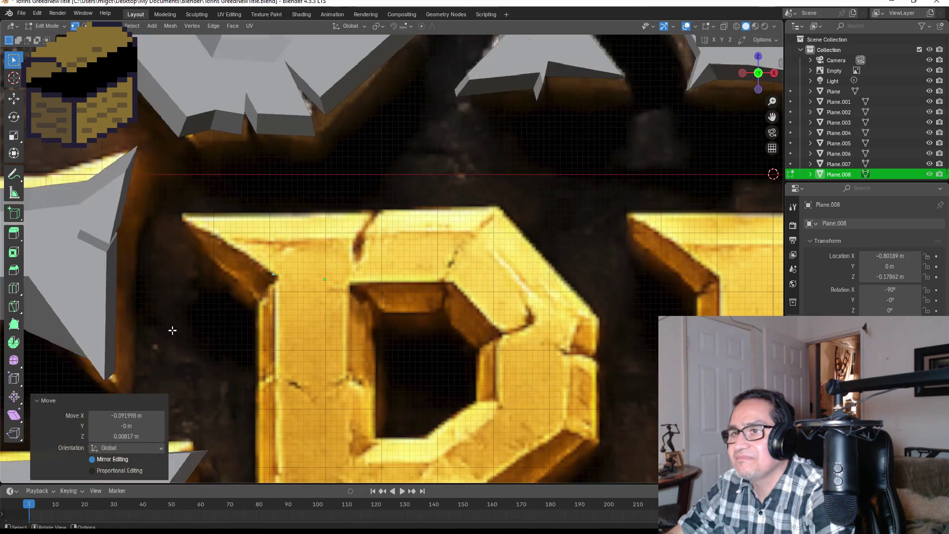
{"action": "scroll", "coordinate": [386, 297], "scroll_direction": "up", "scroll_amount": 1}
{"action": "scroll", "coordinate": [386, 297], "scroll_direction": "up", "scroll_amount": 1}
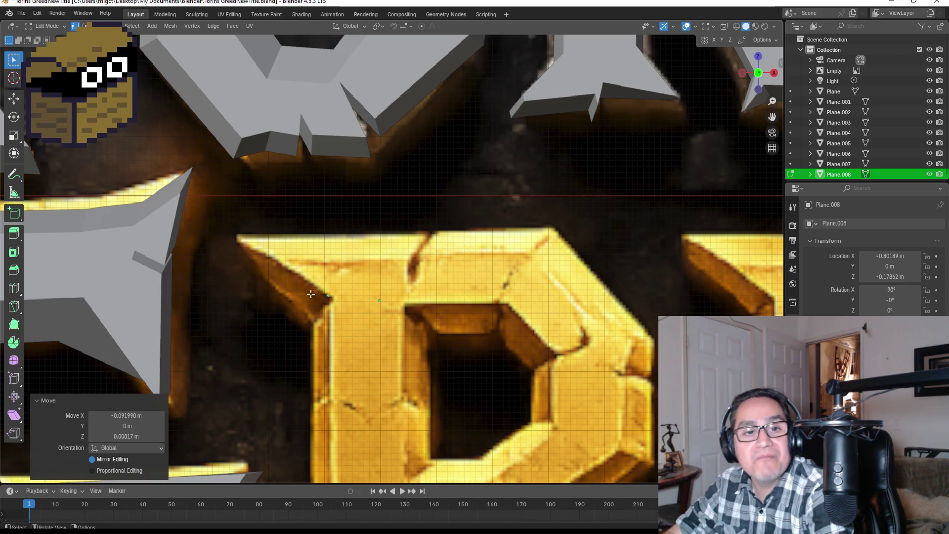
{"action": "scroll", "coordinate": [191, 276], "scroll_direction": "up", "scroll_amount": 1}
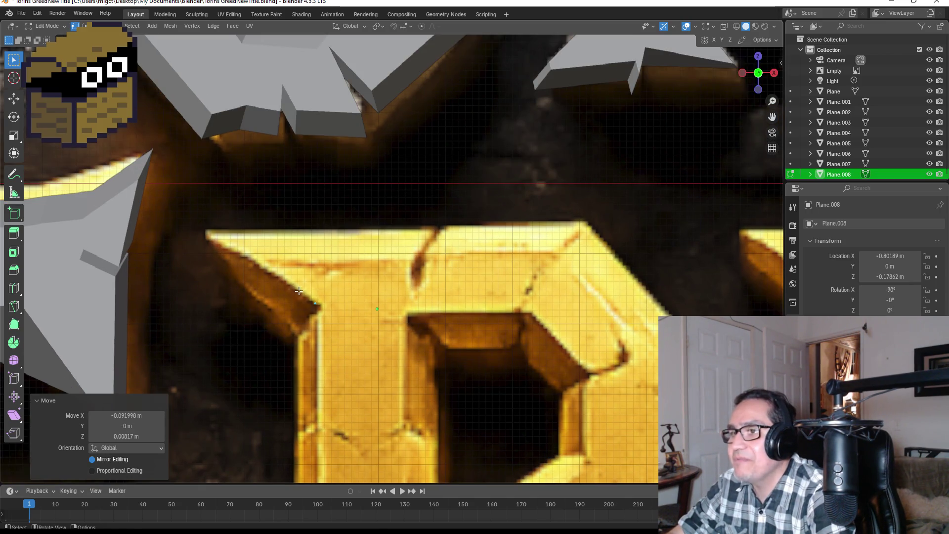
Reposition the lone starting vertex onto the R's inner corner.
{"action": "left_click", "coordinate": [351, 318]}
{"action": "key", "text": "g"}
{"action": "left_click", "coordinate": [356, 319]}
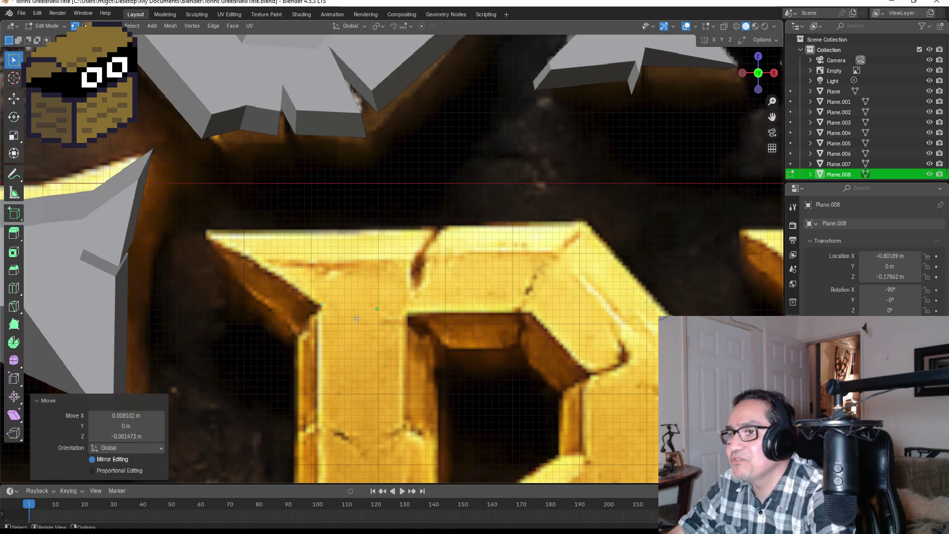
{"action": "key", "text": "g"}
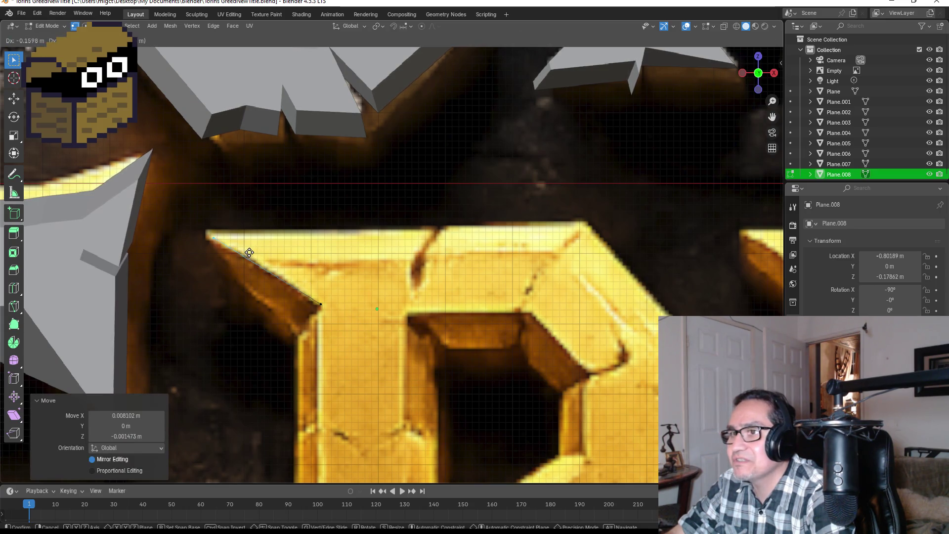
{"action": "left_click", "coordinate": [250, 254]}
Extrude a chain of vertices tracing the R's outline up to its top edge.
{"action": "key", "text": "e"}
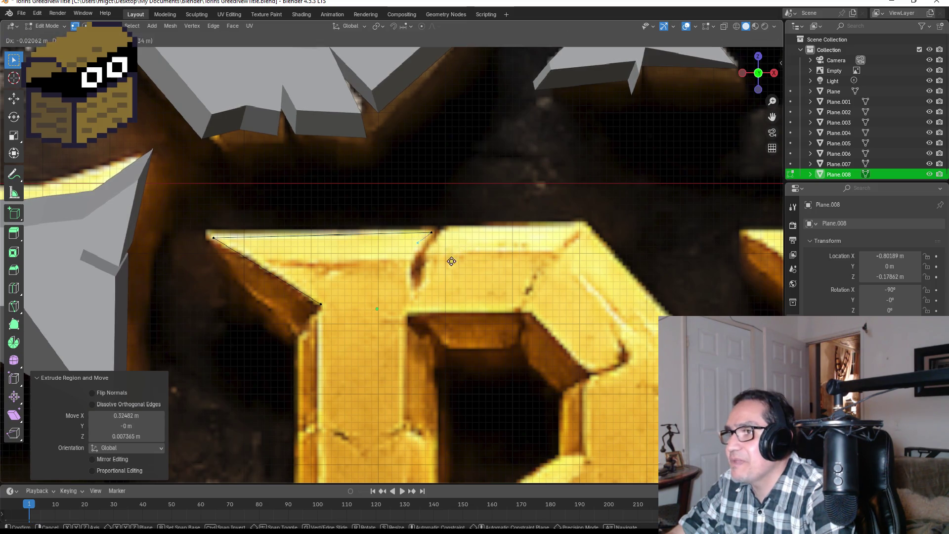
{"action": "left_click", "coordinate": [447, 273]}
{"action": "key", "text": "e"}
{"action": "left_click", "coordinate": [446, 303]}
{"action": "key", "text": "e"}
{"action": "left_click", "coordinate": [459, 299]}
{"action": "key", "text": "e"}
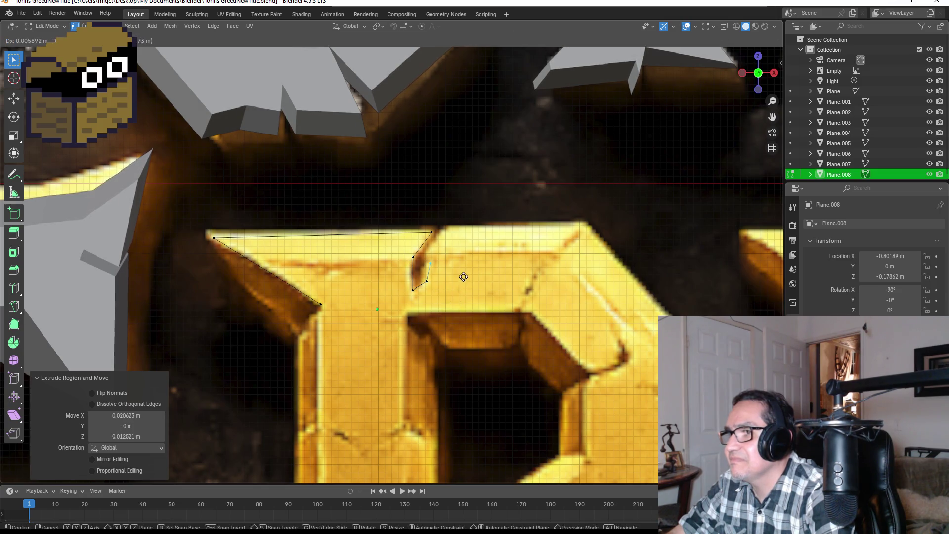
{"action": "left_click", "coordinate": [465, 270]}
{"action": "key", "text": "e"}
{"action": "left_click", "coordinate": [481, 241]}
{"action": "key", "text": "e"}
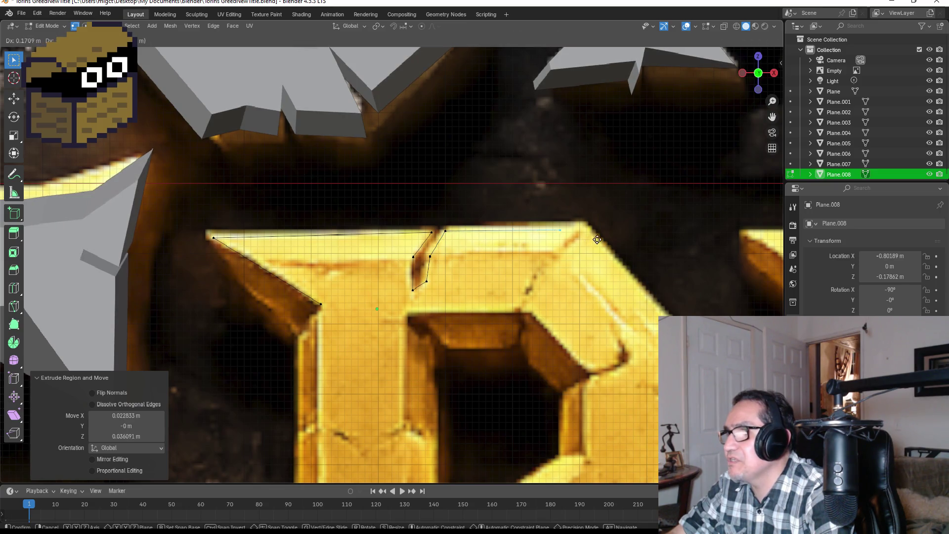
{"action": "left_click", "coordinate": [617, 235]}
Continue the outline along the R's right edge, cancelling one unwanted extrusion.
{"action": "key", "text": "e"}
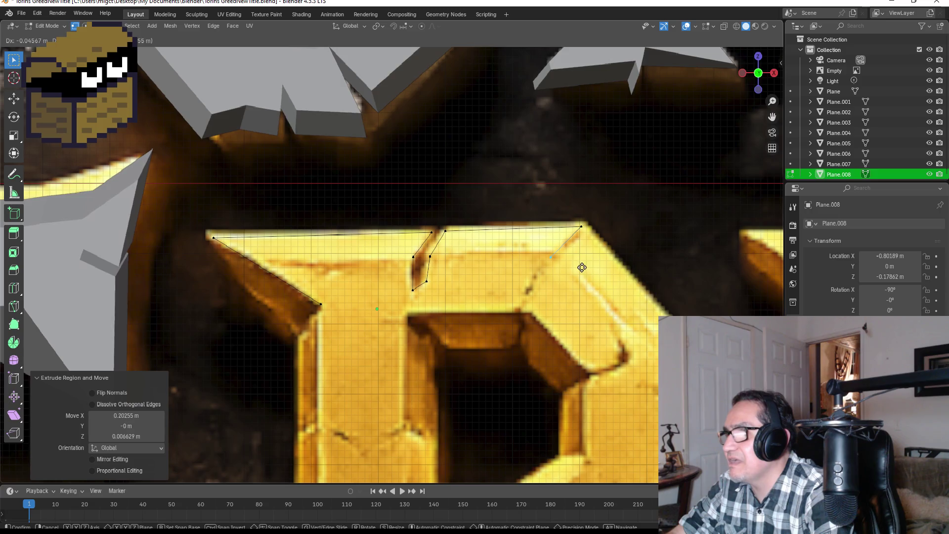
{"action": "left_click", "coordinate": [587, 265]}
{"action": "key", "text": "e"}
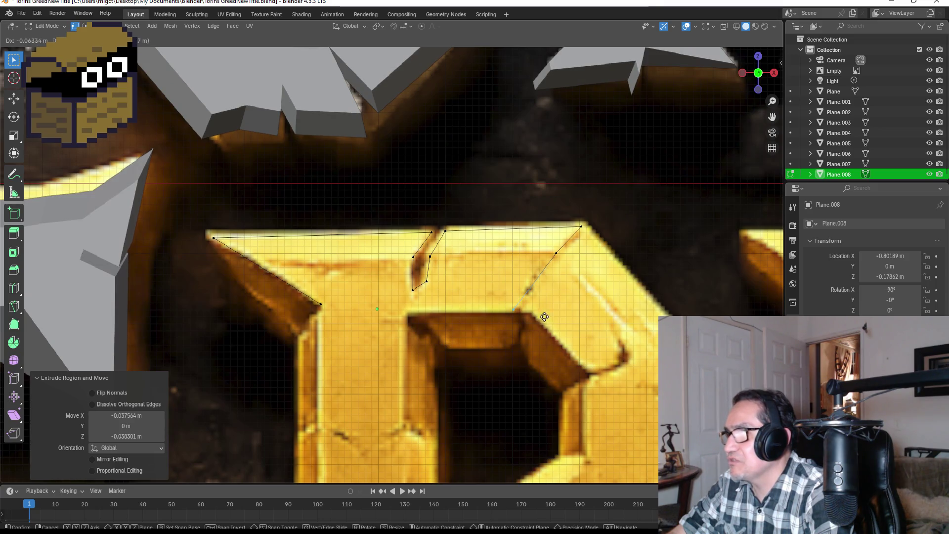
{"action": "right_click", "coordinate": [579, 274]}
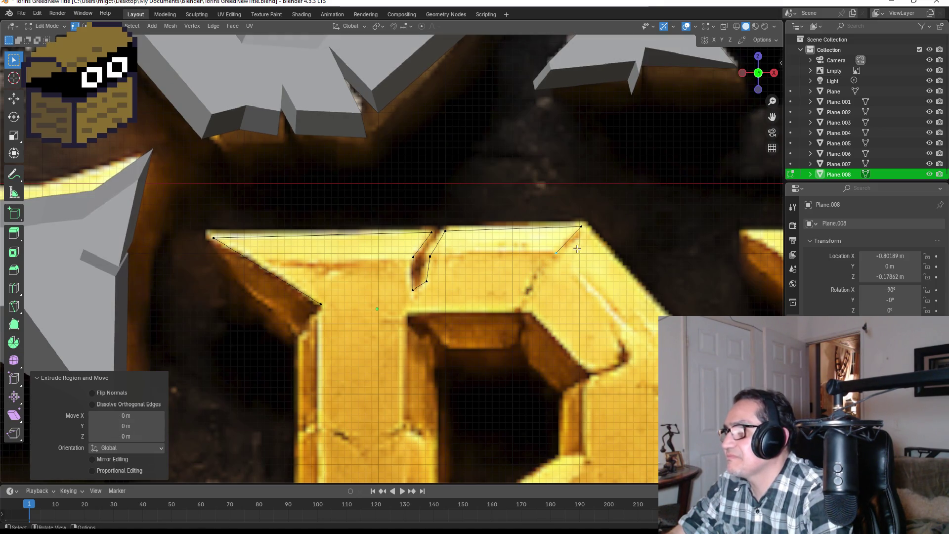
{"action": "key", "text": "e"}
{"action": "left_click", "coordinate": [597, 242]}
{"action": "key", "text": "e"}
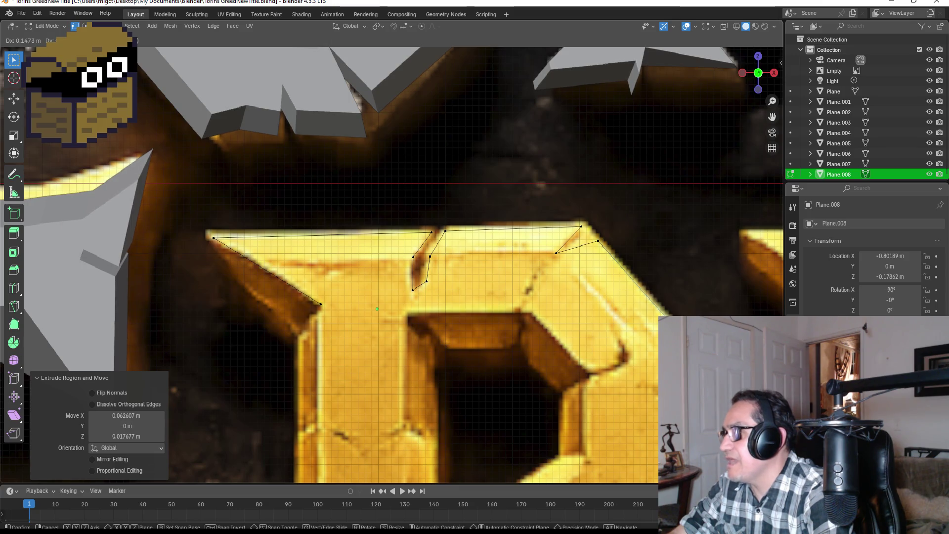
{"action": "middle_click_drag", "start_coordinate": [698, 355], "coordinate": [457, 187], "text": "shift"}
{"action": "left_click", "coordinate": [458, 187]}
Extrude points at the bowl's right corner, its notch, and down the bowl's right side.
{"action": "key", "text": "e"}
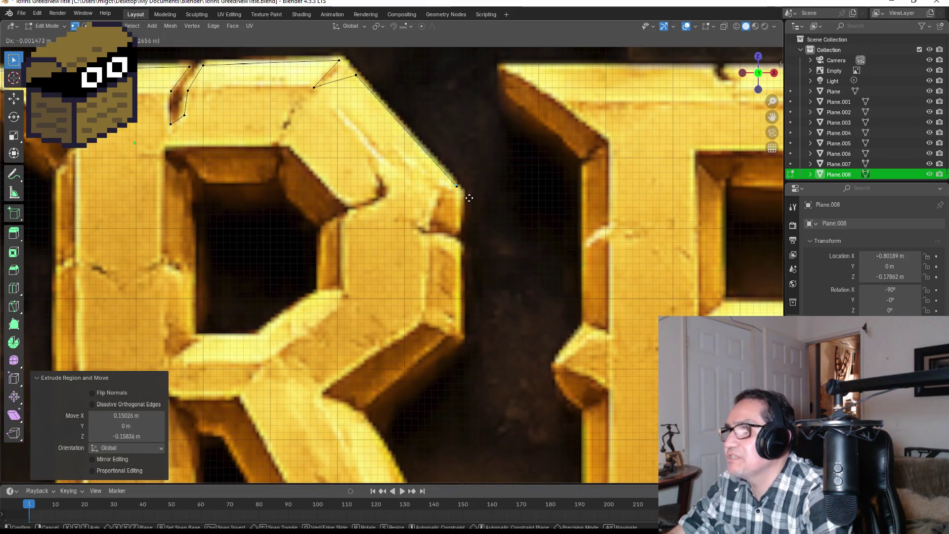
{"action": "left_click", "coordinate": [472, 242]}
{"action": "key", "text": "e"}
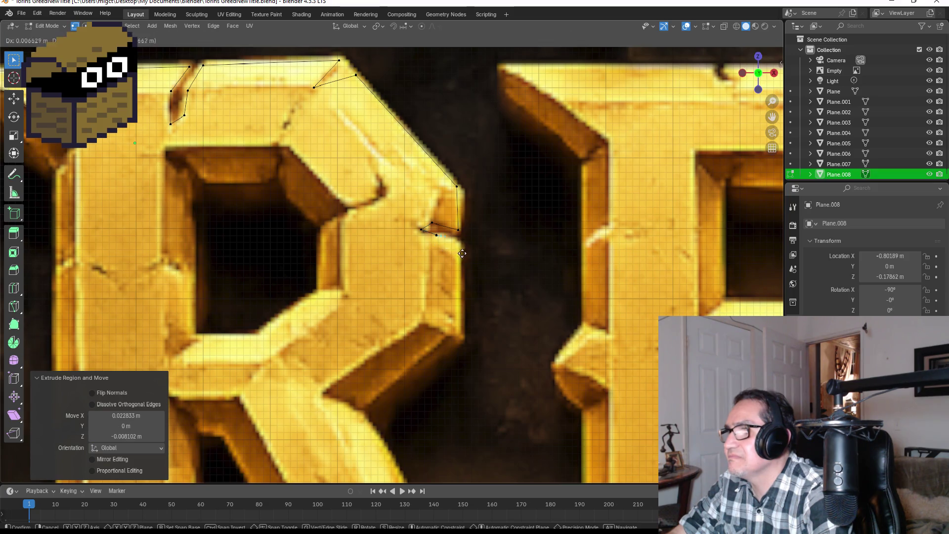
{"action": "left_click", "coordinate": [476, 262]}
{"action": "key", "text": "e"}
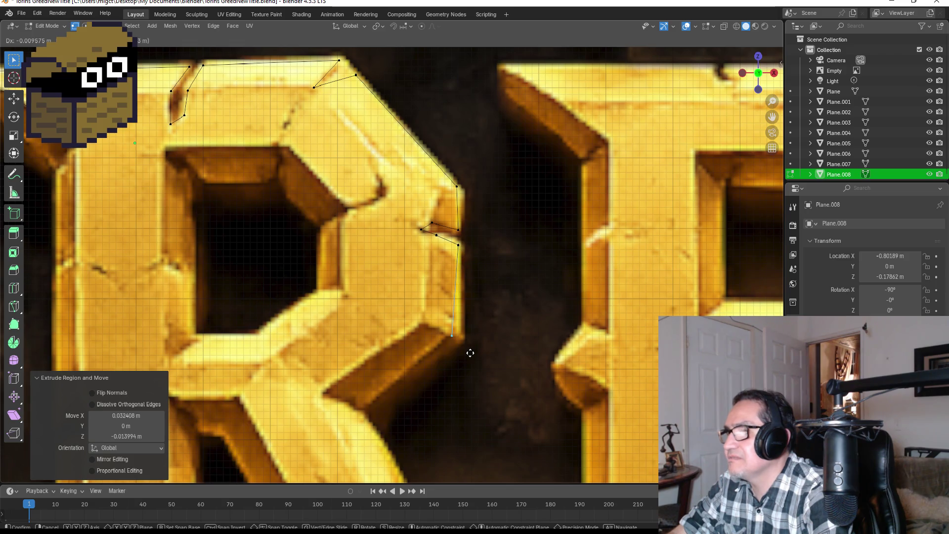
{"action": "left_click", "coordinate": [469, 351]}
{"action": "scroll", "coordinate": [471, 349], "scroll_direction": "down", "scroll_amount": 2}
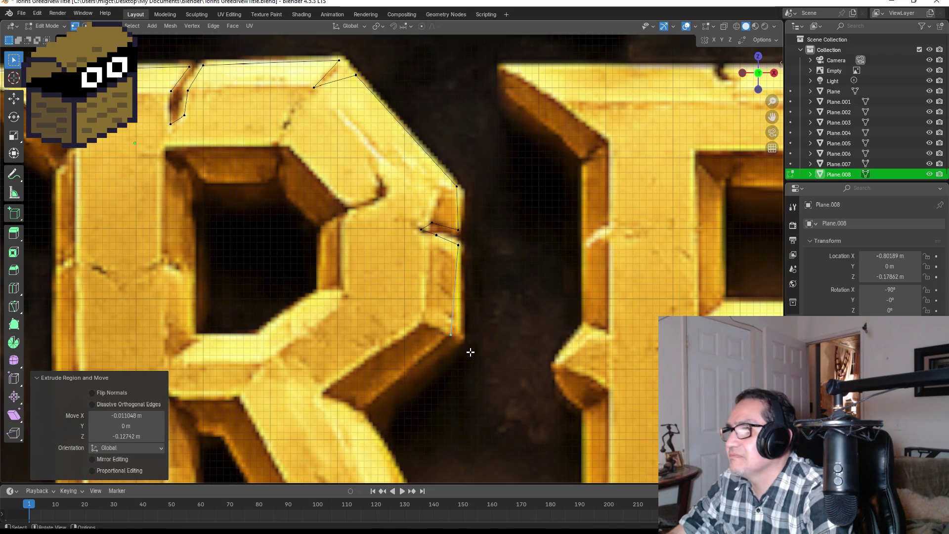
{"action": "scroll", "coordinate": [491, 352], "scroll_direction": "down", "scroll_amount": 2}
{"action": "scroll", "coordinate": [495, 257], "scroll_direction": "up", "scroll_amount": 1}
{"action": "scroll", "coordinate": [495, 257], "scroll_direction": "up", "scroll_amount": 2}
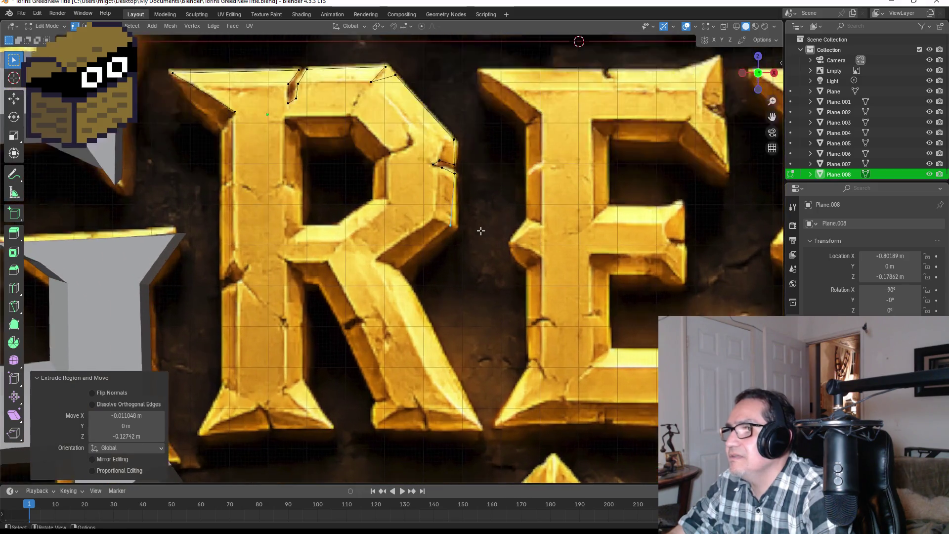
{"action": "scroll", "coordinate": [492, 212], "scroll_direction": "up", "scroll_amount": 1}
Delete the stray notch and lower vertices, cancelling an accidental extrusion.
{"action": "middle_click_drag", "start_coordinate": [491, 212], "coordinate": [501, 298], "text": "shift"}
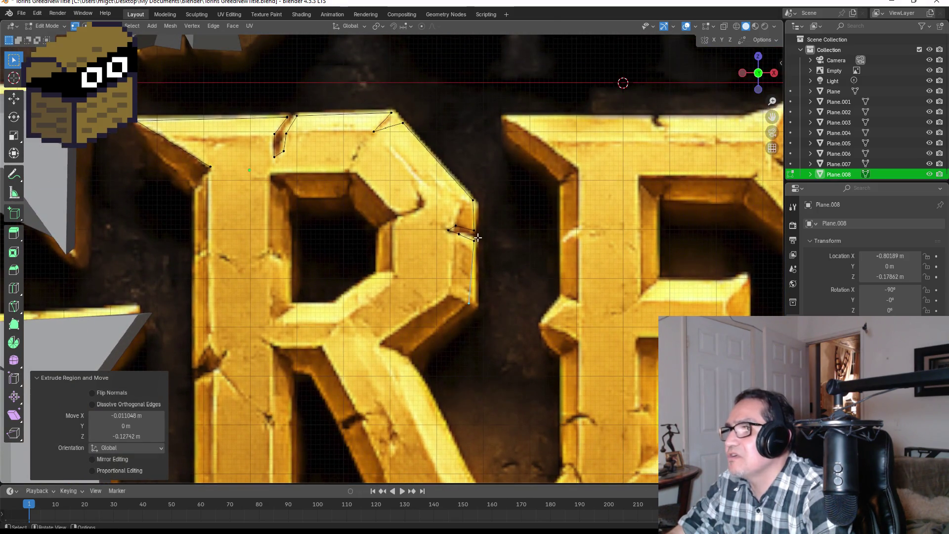
{"action": "scroll", "coordinate": [510, 237], "scroll_direction": "up", "scroll_amount": 1}
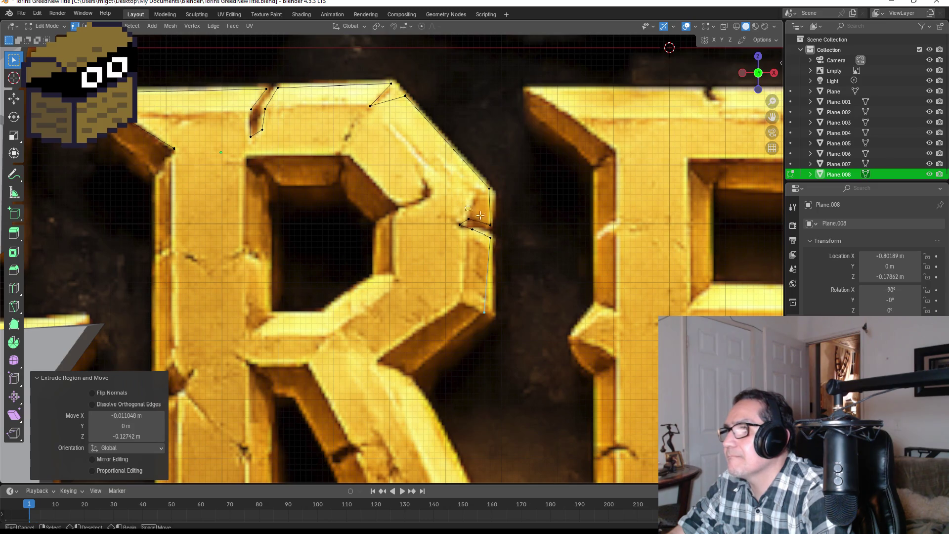
{"action": "left_click", "coordinate": [505, 257]}
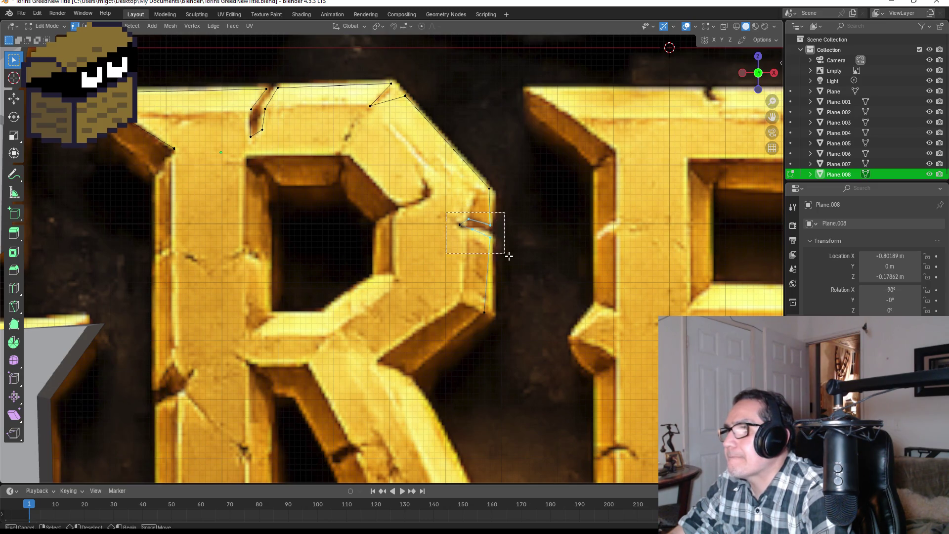
{"action": "key", "text": "x"}
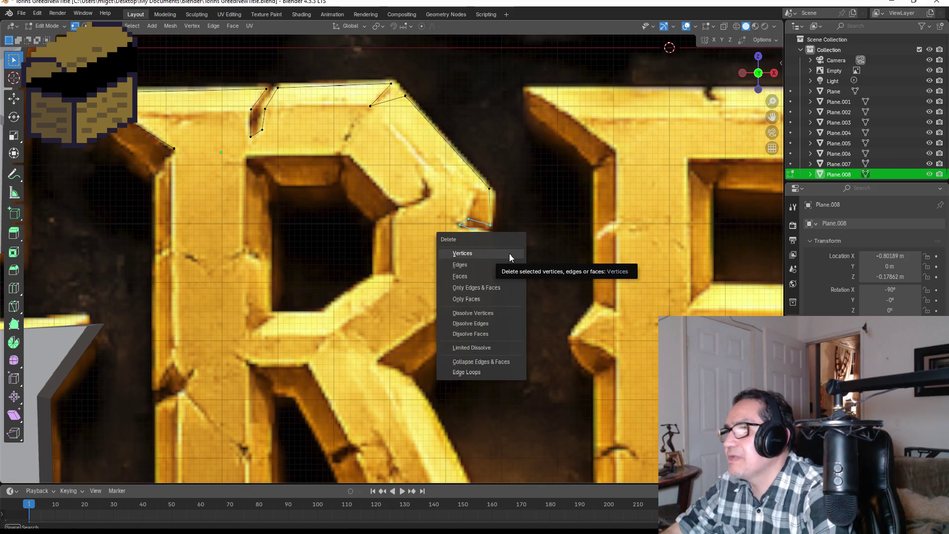
{"action": "left_click", "coordinate": [510, 255]}
{"action": "key", "text": "x"}
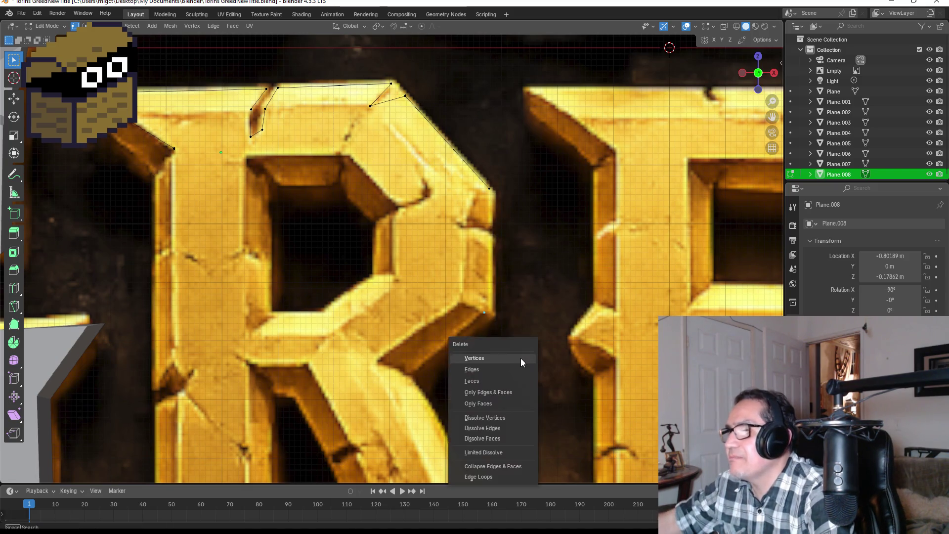
{"action": "left_click", "coordinate": [521, 361]}
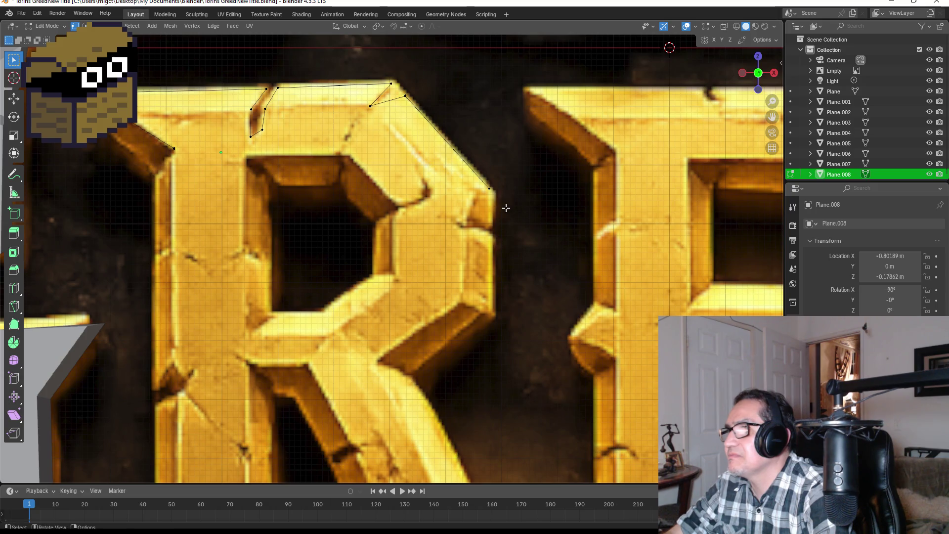
{"action": "key", "text": "e"}
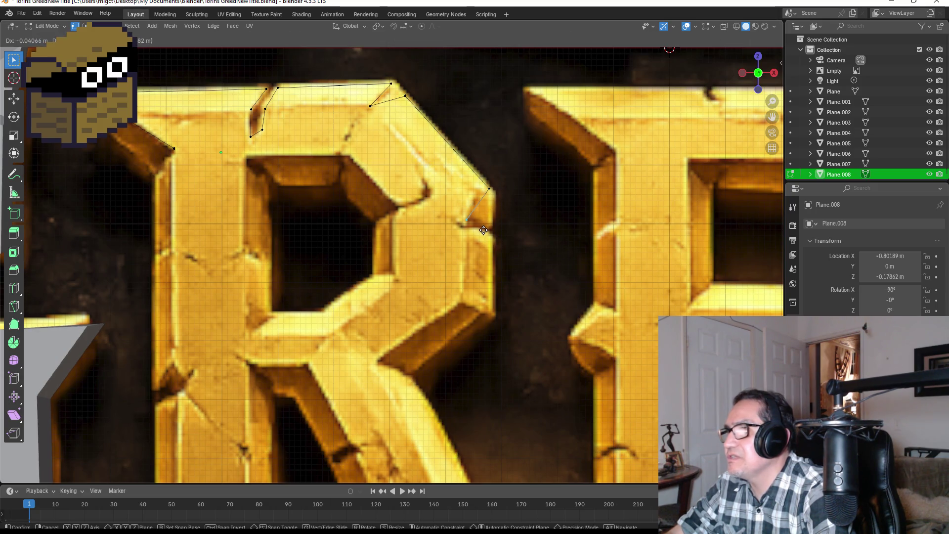
{"action": "right_click", "coordinate": [486, 203]}
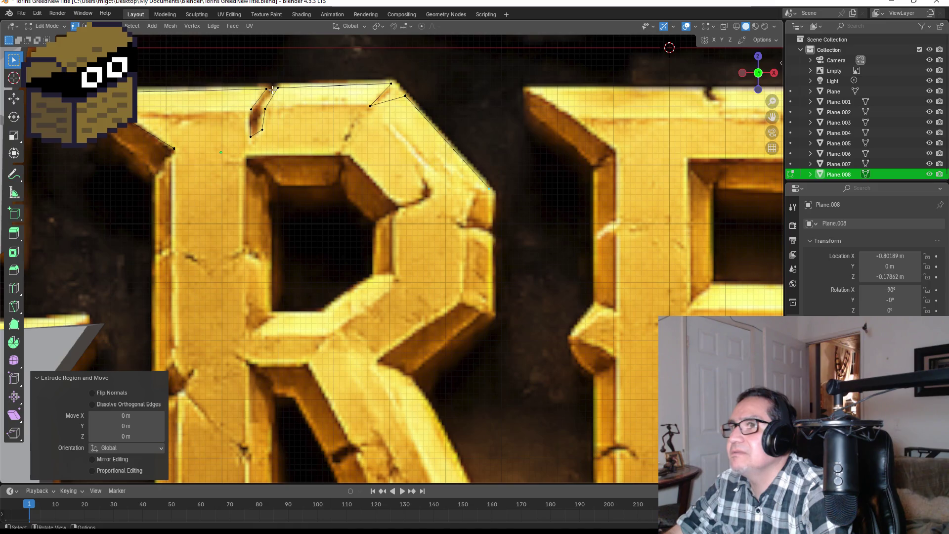
{"action": "scroll", "coordinate": [279, 87], "scroll_direction": "down", "scroll_amount": 2}
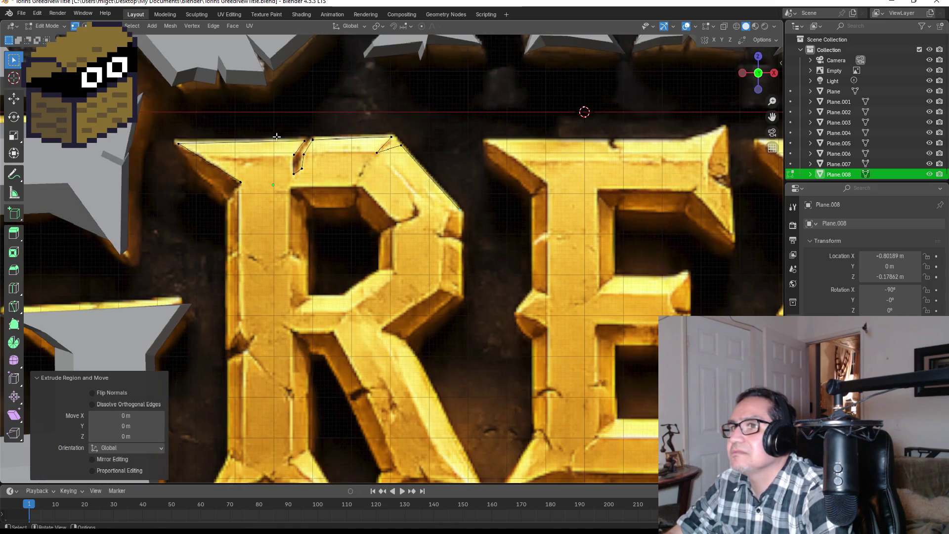
Box-select and delete the outline's top vertices and the remaining selected ones.
{"action": "left_click_drag", "start_coordinate": [171, 133], "coordinate": [456, 177]}
{"action": "key", "text": "x"}
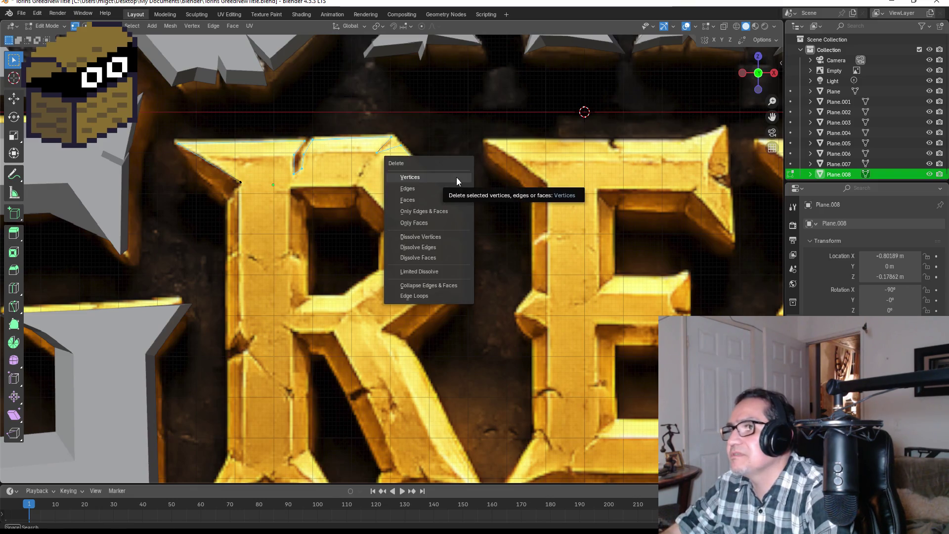
{"action": "left_click", "coordinate": [457, 177]}
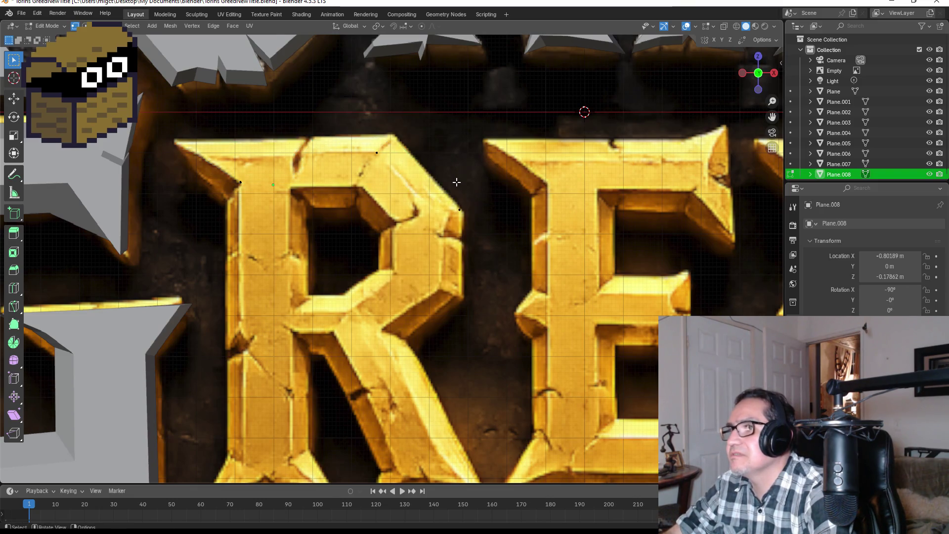
{"action": "key", "text": "x"}
{"action": "left_click", "coordinate": [499, 257]}
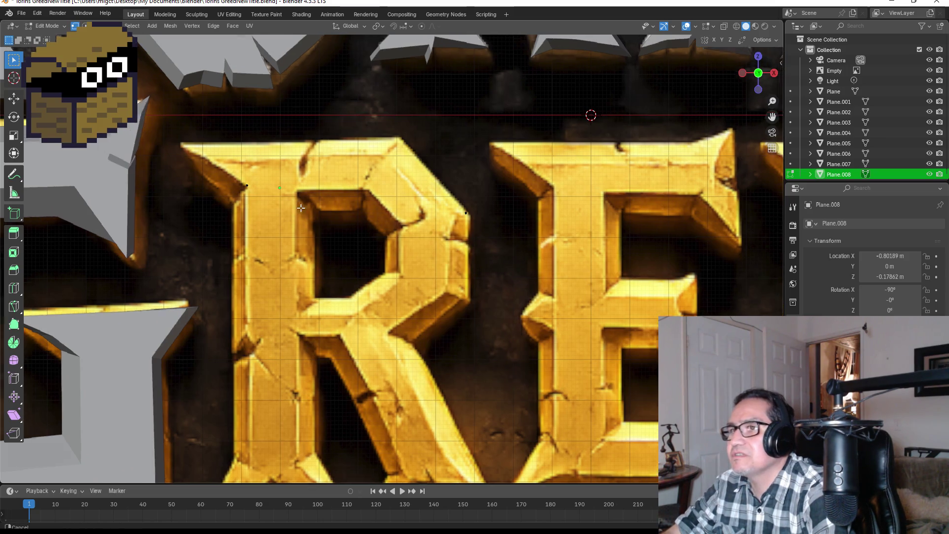
{"action": "scroll", "coordinate": [247, 239], "scroll_direction": "up", "scroll_amount": 4}
{"action": "scroll", "coordinate": [248, 239], "scroll_direction": "down", "scroll_amount": 1}
Move the leftover vertex to the R's top-left corner and extrude along the top edge through the notch.
{"action": "left_click", "coordinate": [200, 236]}
{"action": "key", "text": "g"}
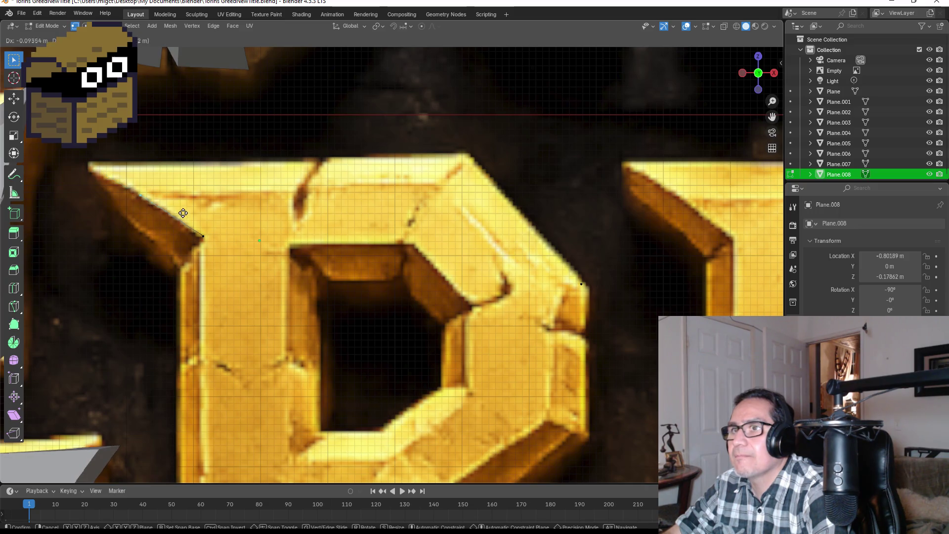
{"action": "left_click", "coordinate": [149, 197]}
{"action": "key", "text": "e"}
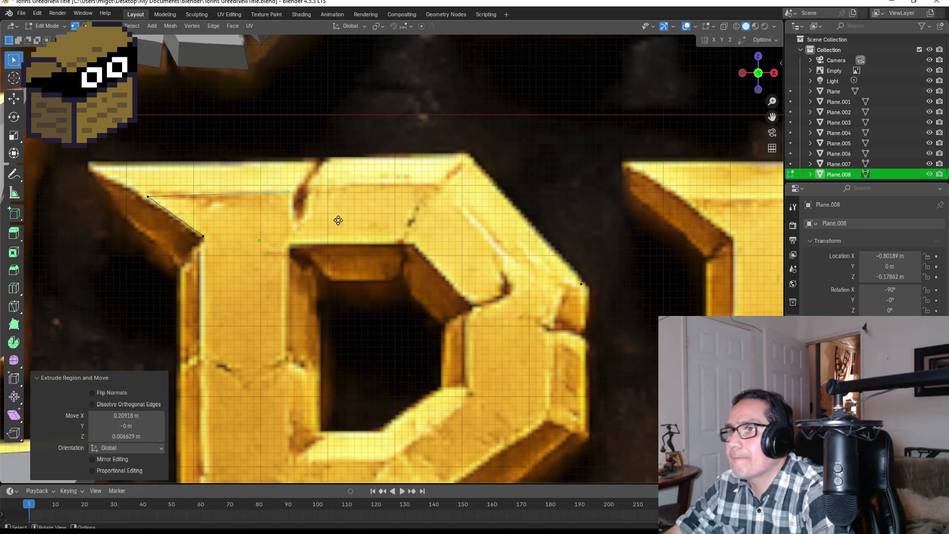
{"action": "left_click", "coordinate": [344, 253]}
{"action": "key", "text": "e"}
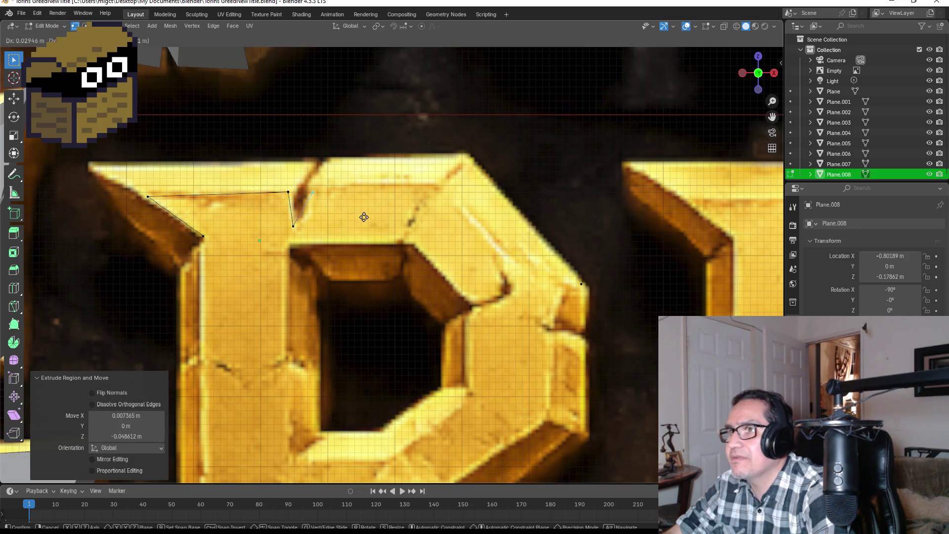
{"action": "left_click", "coordinate": [364, 215]}
{"action": "key", "text": "e"}
{"action": "left_click", "coordinate": [486, 213]}
Extrude points at the inner step's corner and down the right side of the R's bowl.
{"action": "key", "text": "e"}
{"action": "key", "text": "e"}
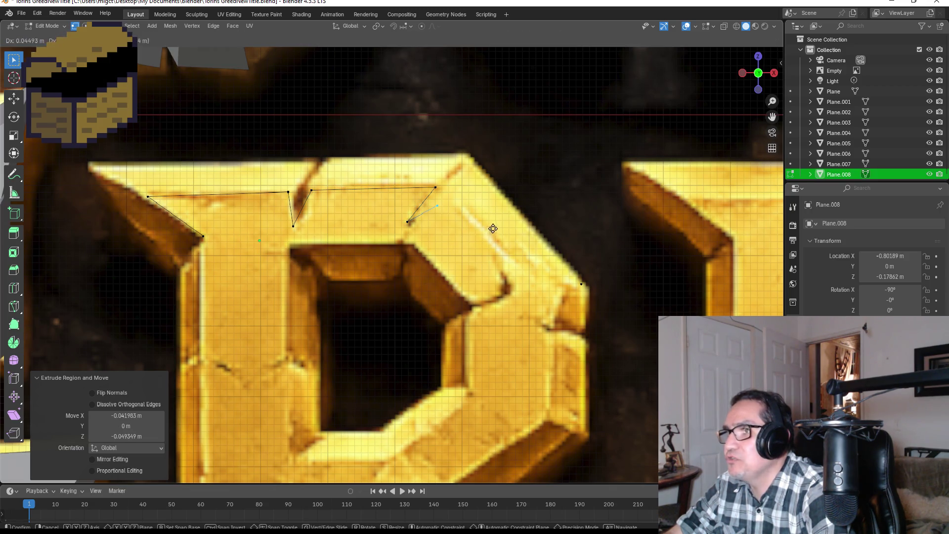
{"action": "left_click", "coordinate": [497, 222]}
{"action": "key", "text": "e"}
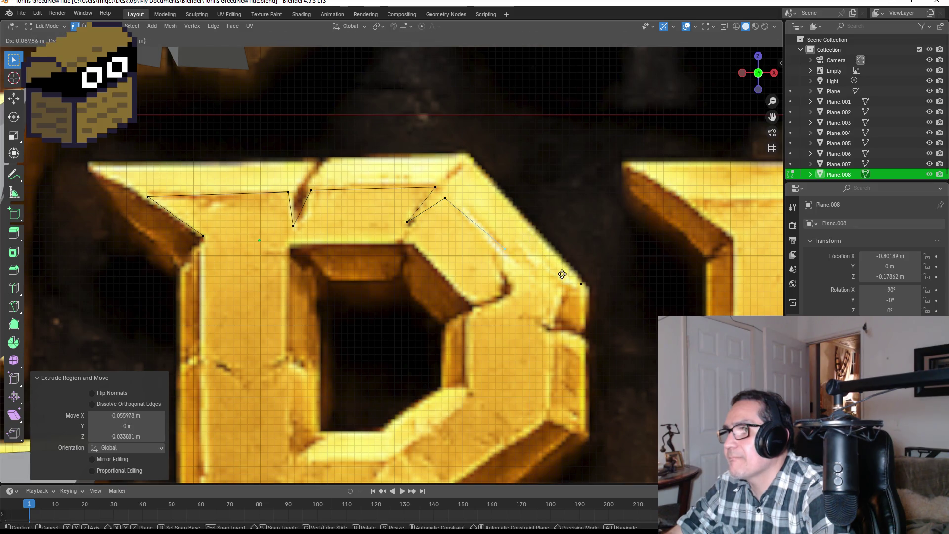
{"action": "left_click", "coordinate": [606, 322]}
{"action": "middle_click_drag", "start_coordinate": [614, 349], "coordinate": [536, 254], "text": "shift"}
{"action": "key", "text": "e"}
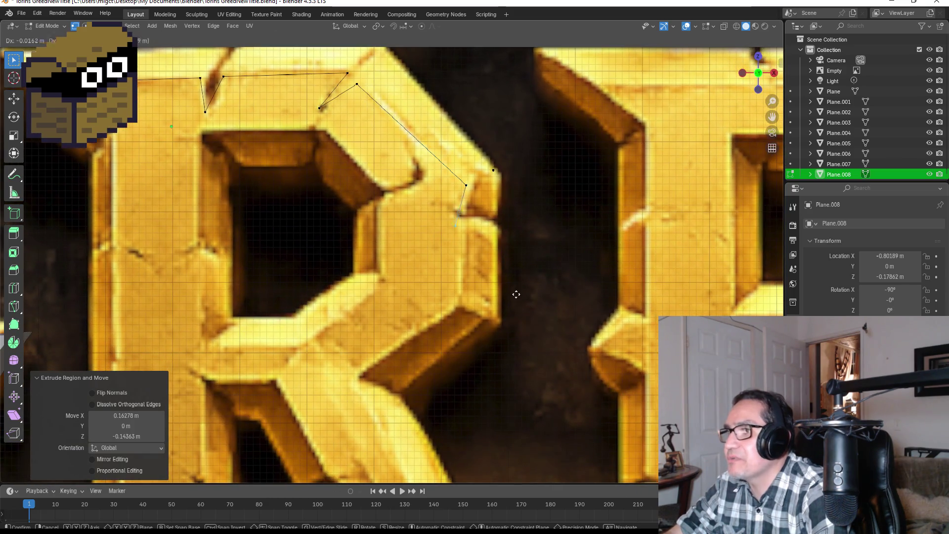
{"action": "left_click", "coordinate": [519, 371]}
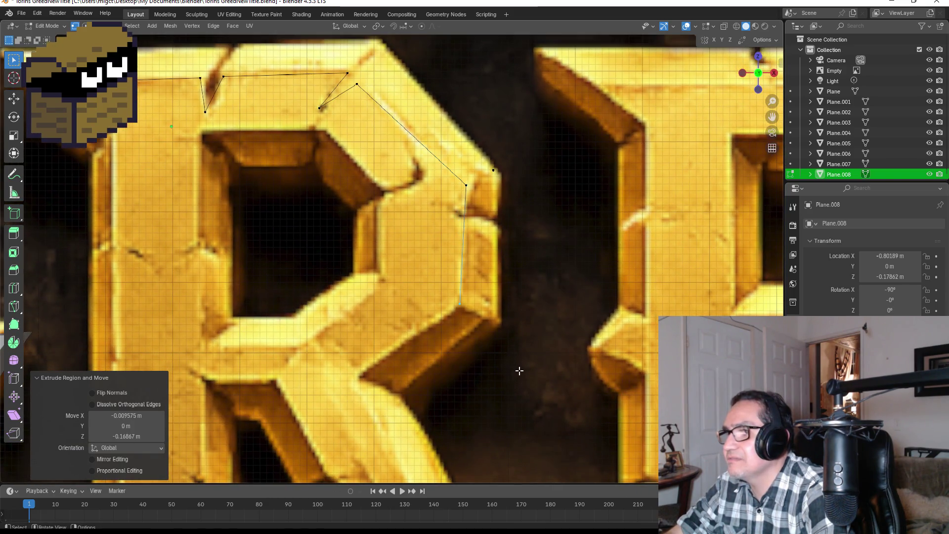
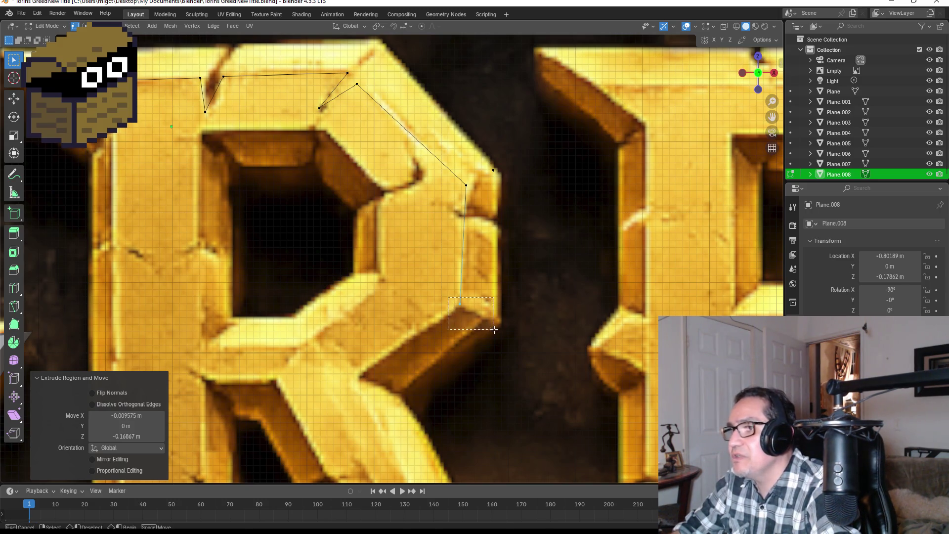
Extrude vertices down the outer edge of the R's diagonal leg to its lower tip.
{"action": "key", "text": "e"}
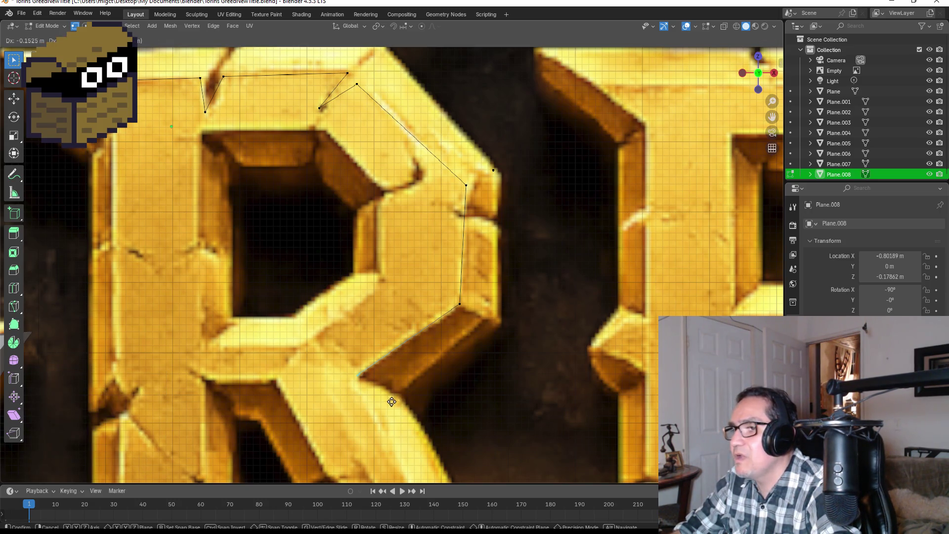
{"action": "left_click", "coordinate": [392, 401]}
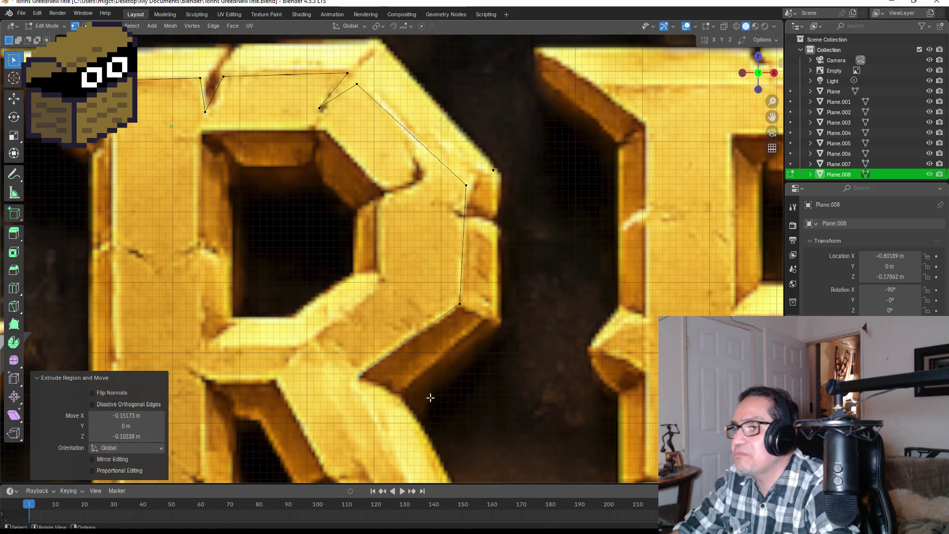
{"action": "middle_click_drag", "start_coordinate": [462, 402], "coordinate": [426, 227], "text": "shift"}
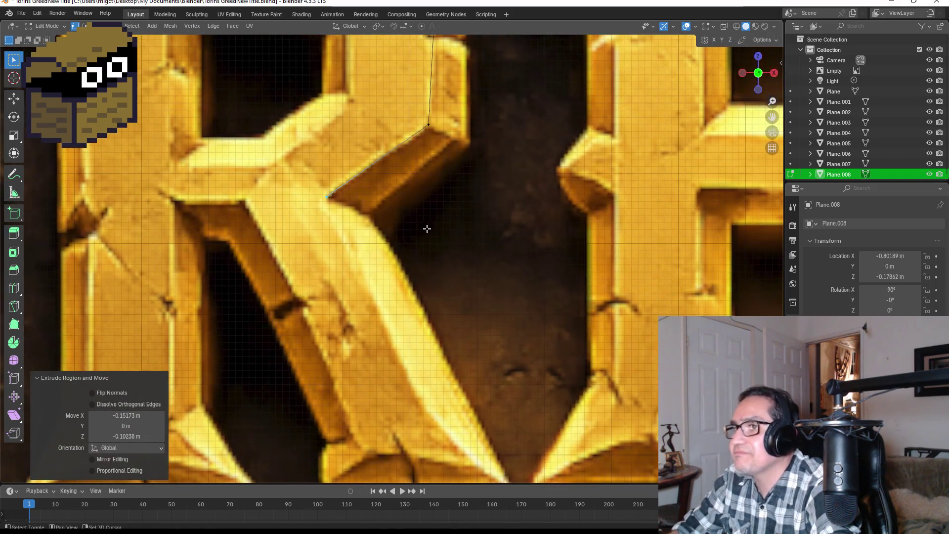
{"action": "key", "text": "e"}
{"action": "left_click", "coordinate": [452, 319]}
{"action": "key", "text": "e"}
{"action": "left_click", "coordinate": [490, 405]}
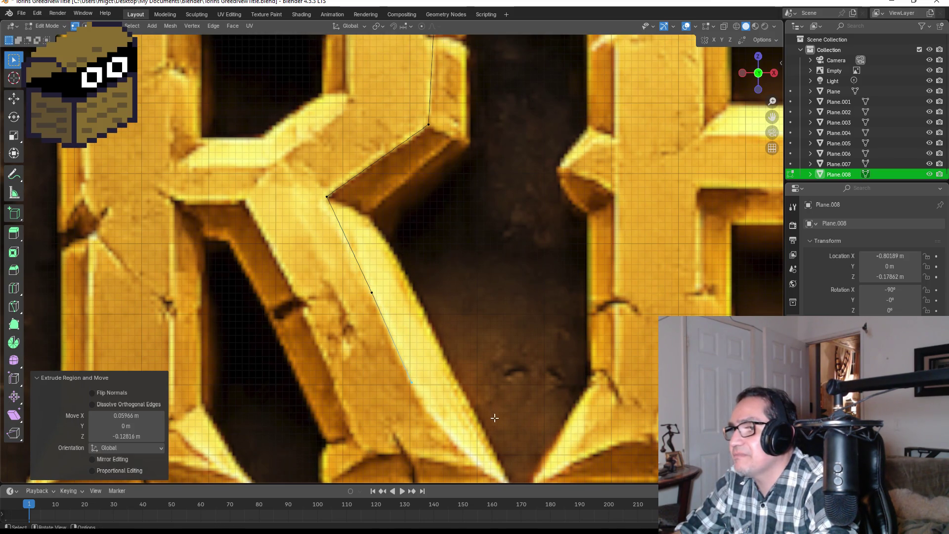
{"action": "key", "text": "e"}
{"action": "middle_click_drag", "start_coordinate": [491, 406], "coordinate": [444, 336], "text": "shift"}
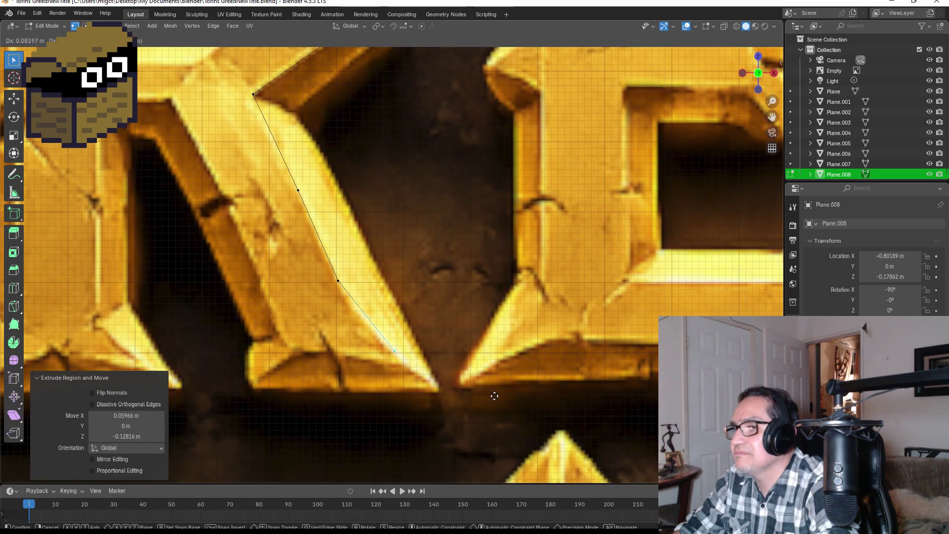
{"action": "left_click", "coordinate": [511, 416]}
{"action": "key", "text": "e"}
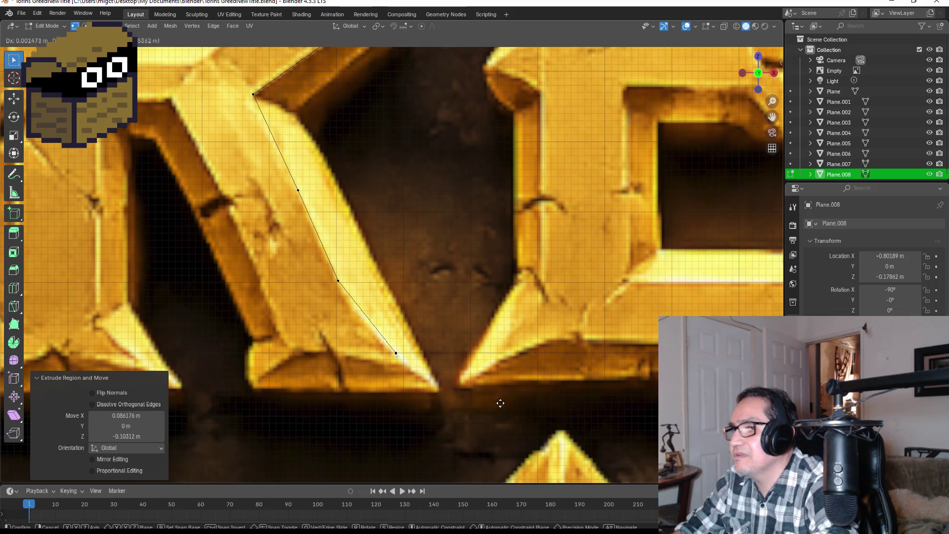
{"action": "left_click", "coordinate": [502, 407]}
{"action": "key", "text": "e"}
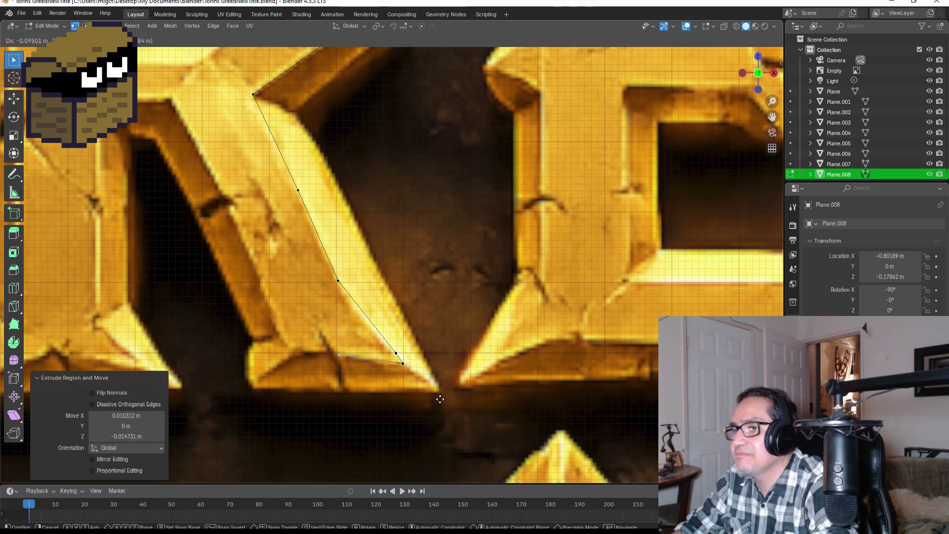
{"action": "left_click", "coordinate": [437, 398]}
Trace across the leg's foot and up the leg's inner edge to its notch.
{"action": "key", "text": "e"}
{"action": "left_click", "coordinate": [421, 376]}
{"action": "key", "text": "e"}
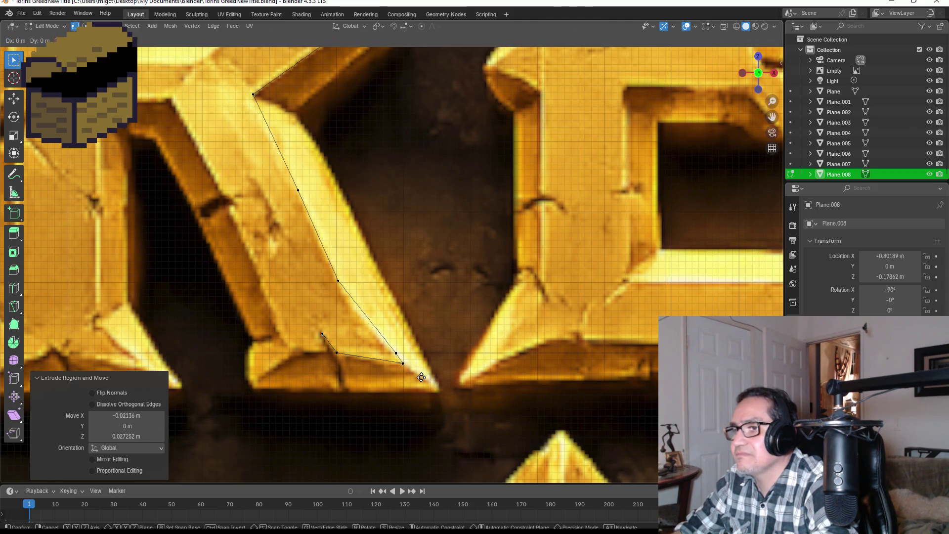
{"action": "left_click", "coordinate": [423, 393]}
{"action": "key", "text": "e"}
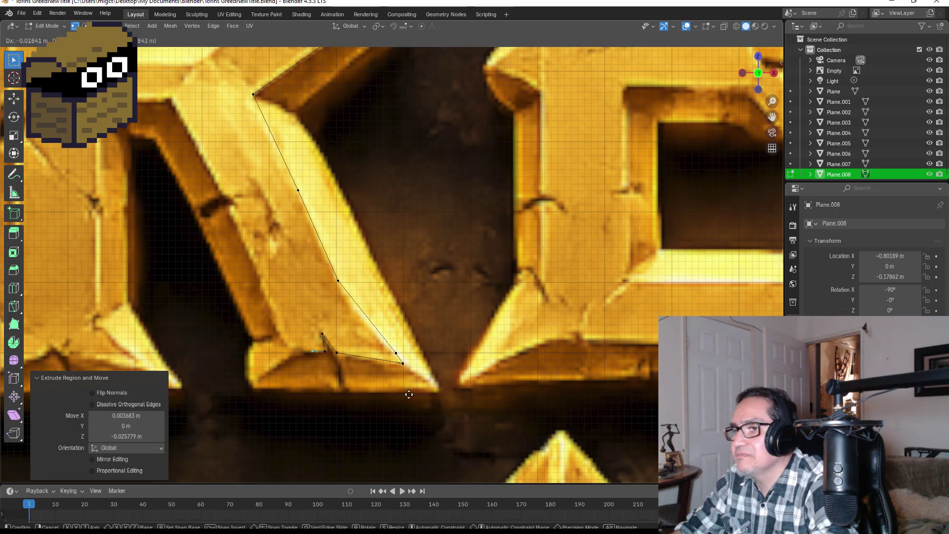
{"action": "left_click", "coordinate": [398, 394]}
{"action": "key", "text": "e"}
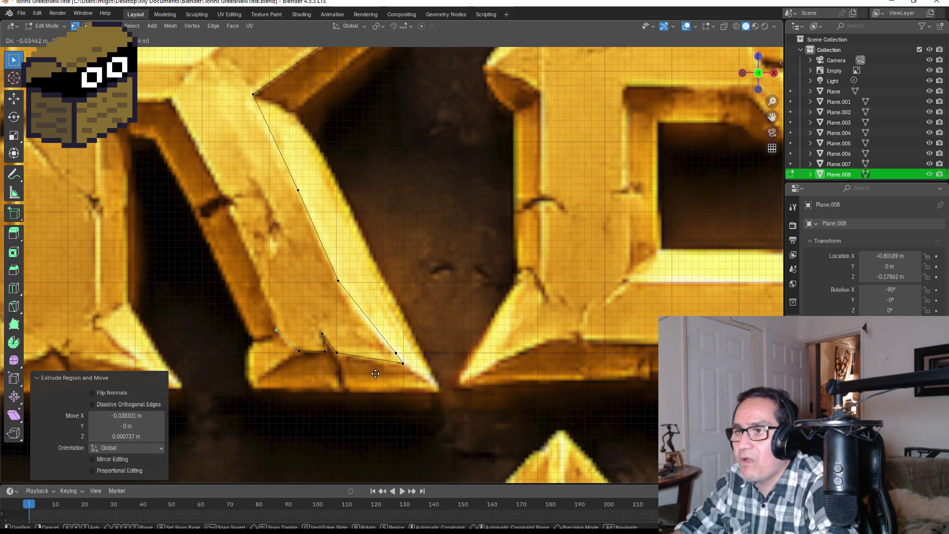
{"action": "left_click", "coordinate": [378, 371]}
{"action": "middle_click_drag", "start_coordinate": [333, 293], "coordinate": [404, 350], "text": "shift"}
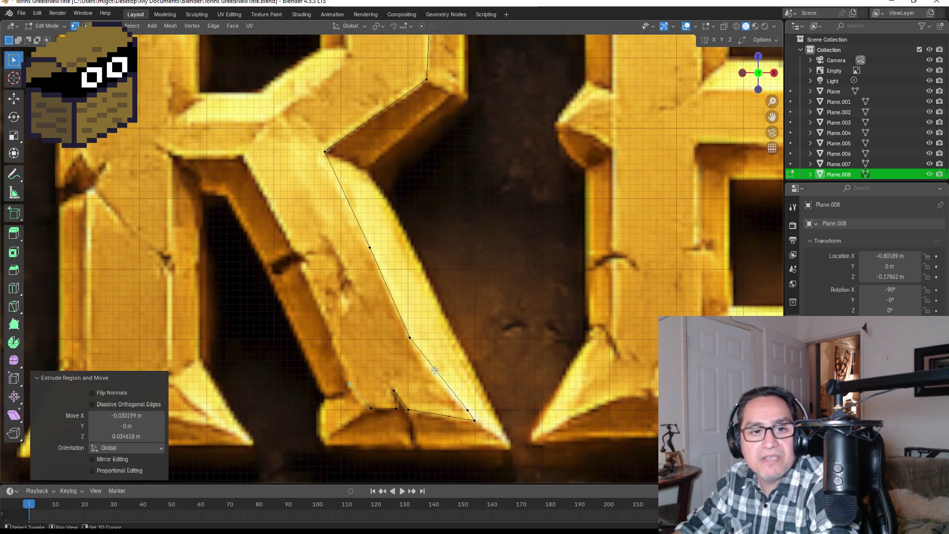
{"action": "key", "text": "e"}
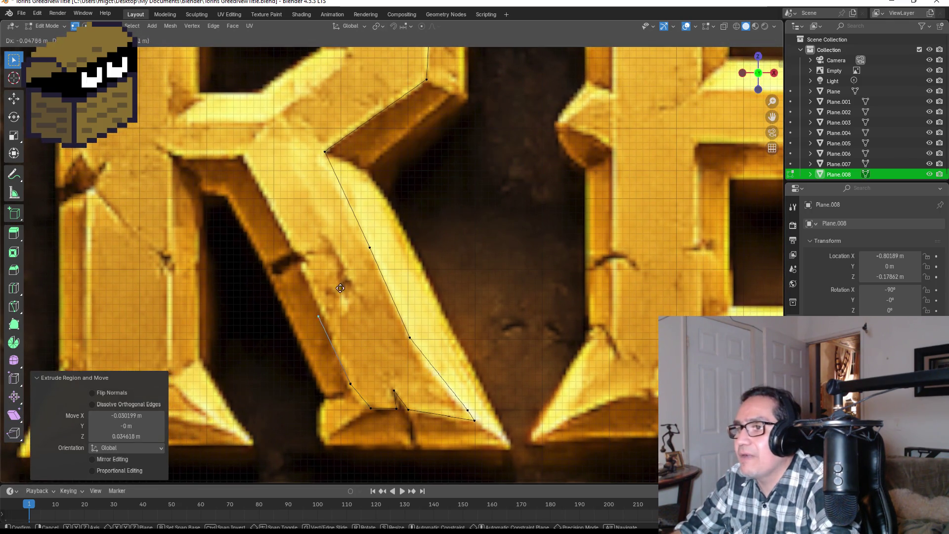
{"action": "left_click", "coordinate": [326, 241]}
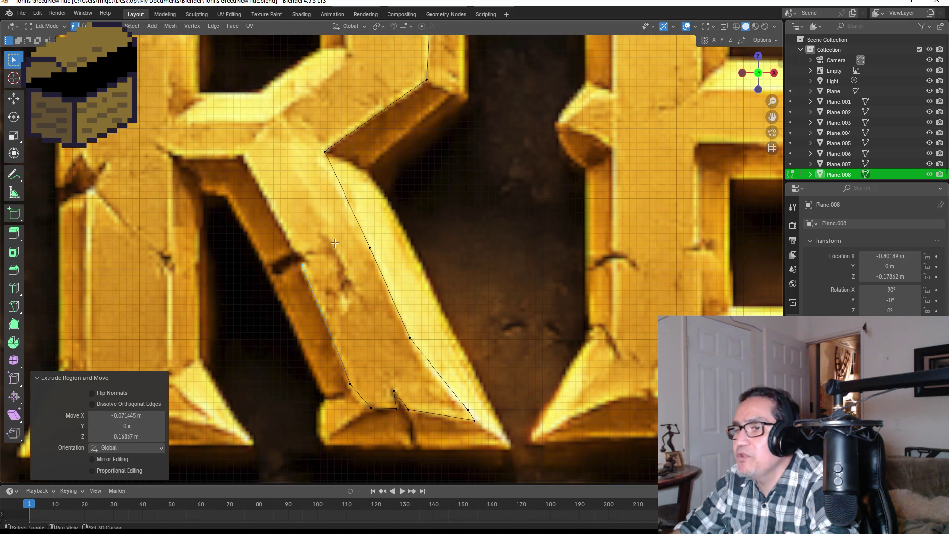
{"action": "scroll", "coordinate": [327, 241], "scroll_direction": "up", "scroll_amount": 2}
{"action": "middle_click_drag", "start_coordinate": [327, 240], "coordinate": [386, 362], "text": "shift"}
{"action": "key", "text": "e"}
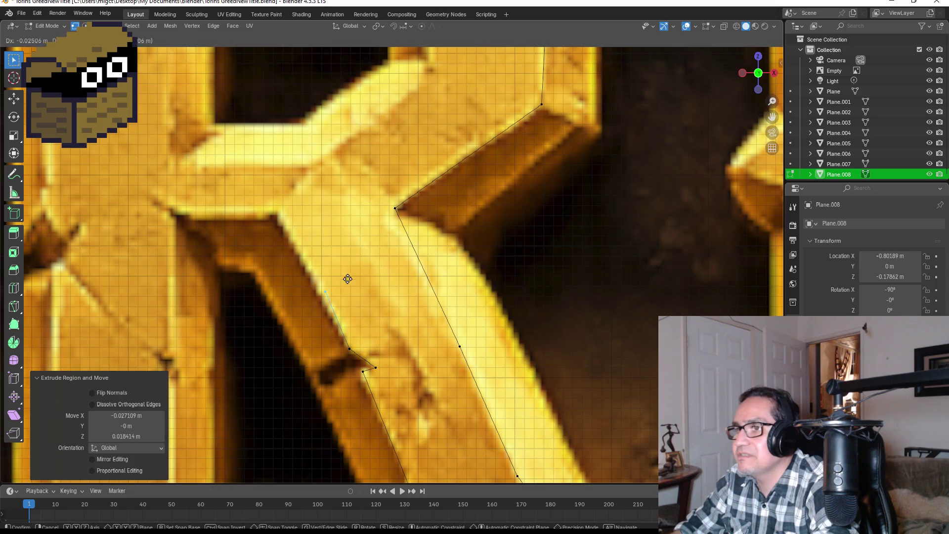
{"action": "left_click", "coordinate": [304, 207]}
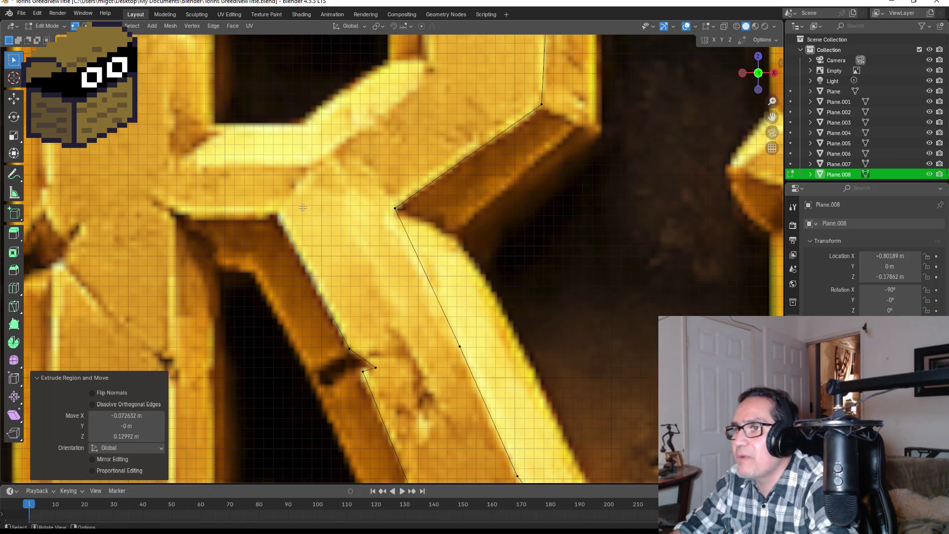
Continue the outline under the counter and down the stem's inner edge past its notch.
{"action": "mouse_move", "coordinate": [304, 207]}
{"action": "middle_mouse_down", "text": "shift"}
{"action": "mouse_move", "coordinate": [463, 302]}
{"action": "mouse_move", "coordinate": [503, 309]}
{"action": "middle_mouse_up", "text": "shift"}
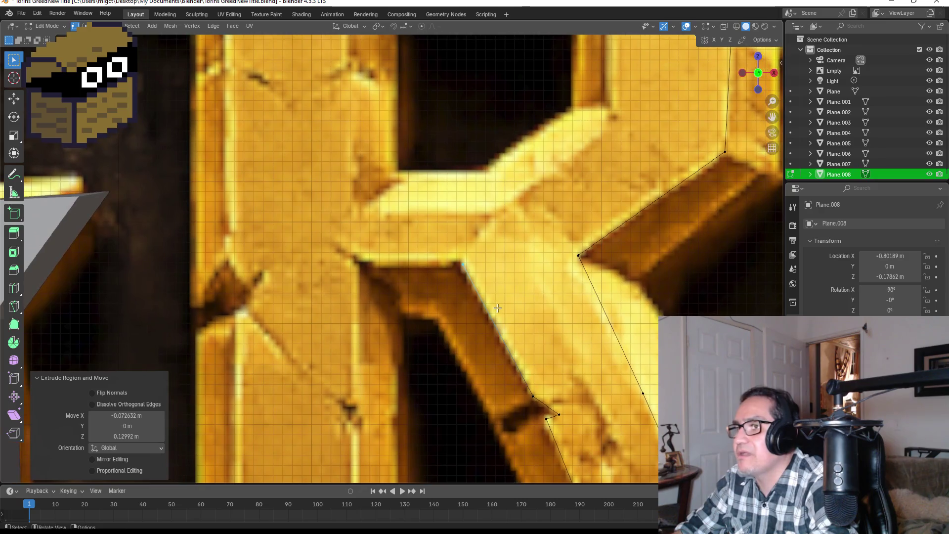
{"action": "key", "text": "e"}
{"action": "left_click", "coordinate": [392, 306]}
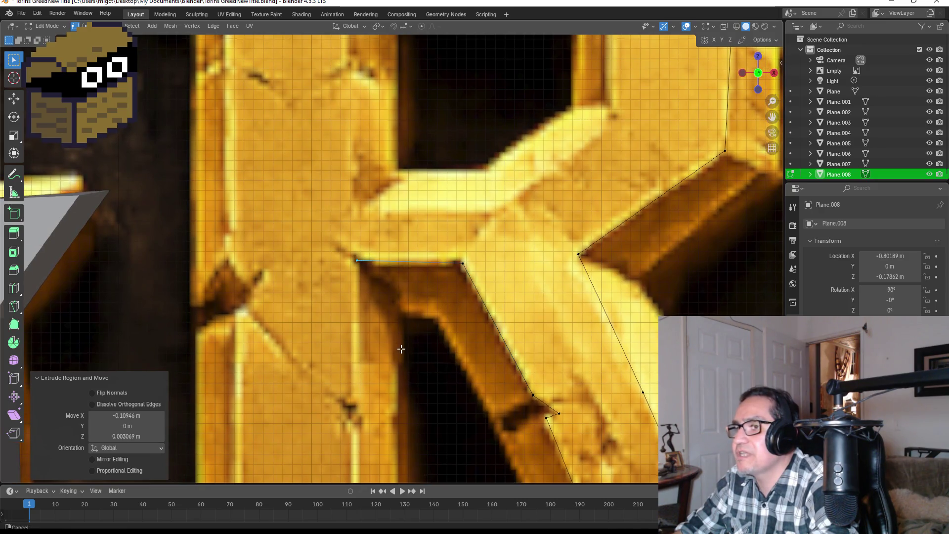
{"action": "middle_click_drag", "start_coordinate": [402, 349], "coordinate": [403, 176], "text": "shift"}
{"action": "key", "text": "e"}
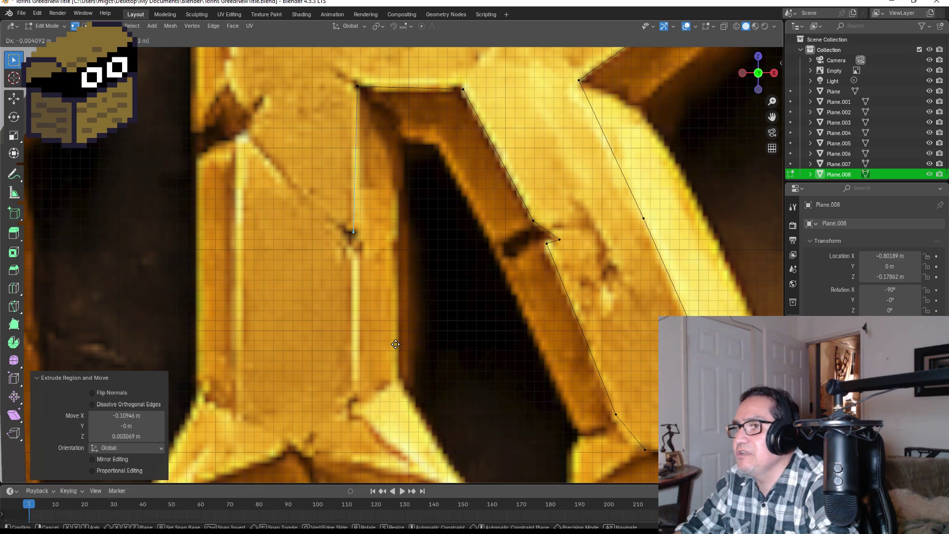
{"action": "left_click", "coordinate": [395, 343]}
{"action": "key", "text": "e"}
{"action": "left_click", "coordinate": [380, 330]}
{"action": "key", "text": "e"}
{"action": "left_click", "coordinate": [395, 362]}
{"action": "key", "text": "e"}
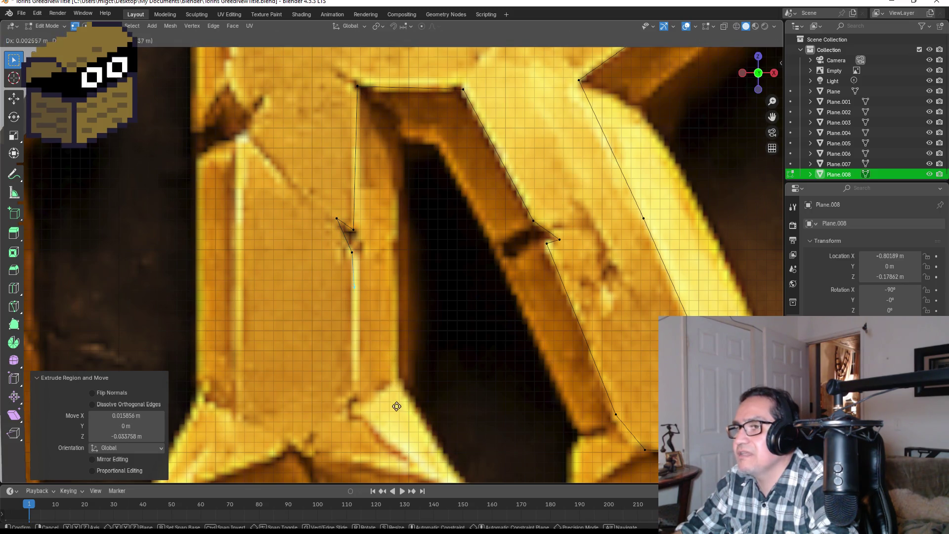
{"action": "left_click", "coordinate": [398, 58]}
{"action": "scroll", "coordinate": [238, 305], "scroll_direction": "down", "scroll_amount": 3}
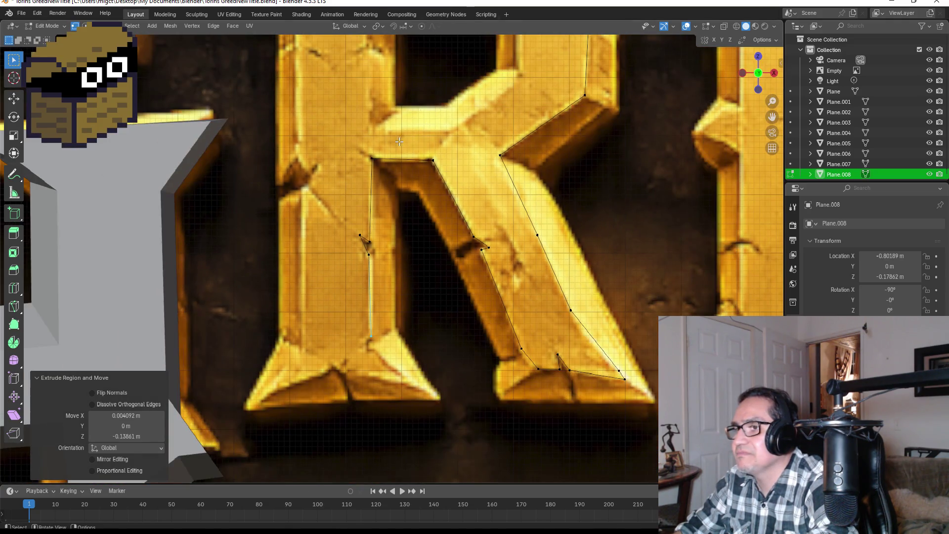
{"action": "scroll", "coordinate": [435, 271], "scroll_direction": "up", "scroll_amount": 1}
{"action": "scroll", "coordinate": [427, 272], "scroll_direction": "up", "scroll_amount": 1}
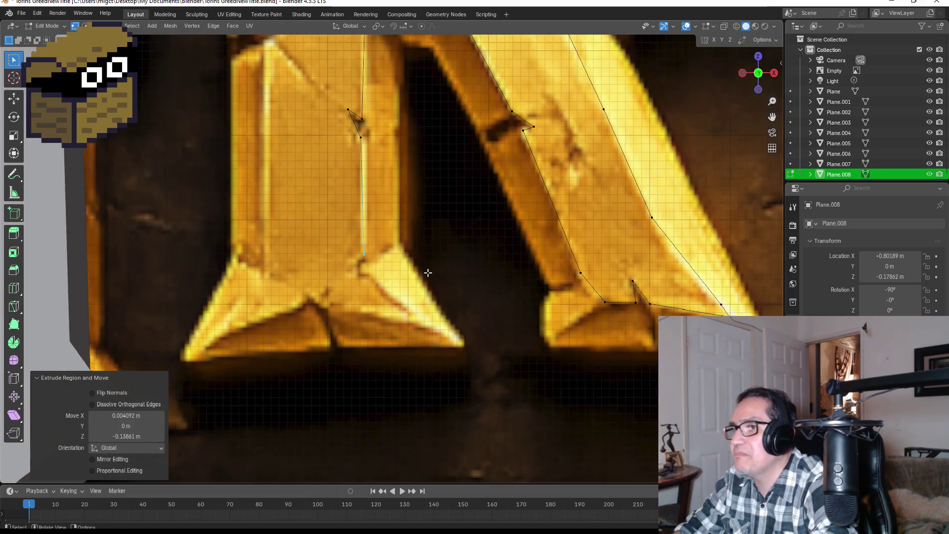
Move the last vertex to the stem's inner foot corner, then trace around the foot and up the stem's outer side.
{"action": "right_click", "coordinate": [361, 266], "text": "ctrl"}
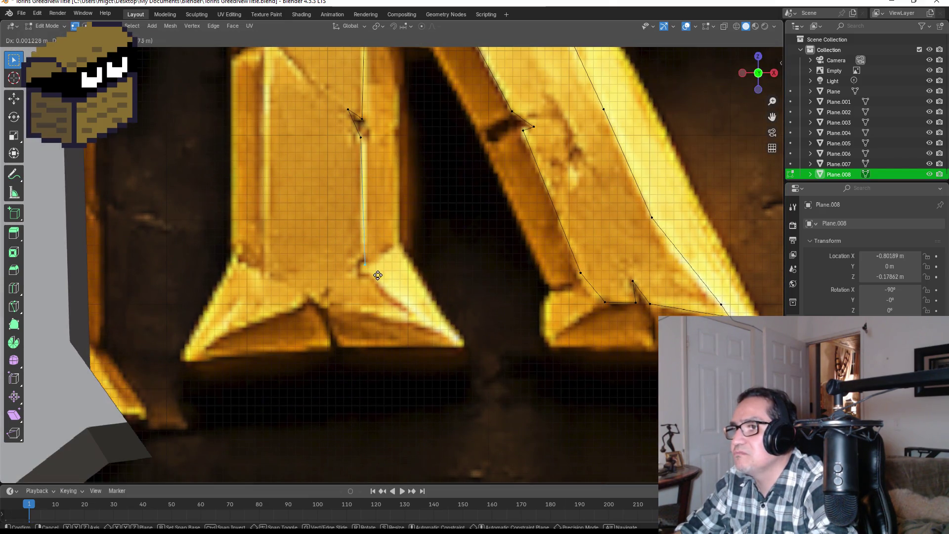
{"action": "key", "text": "g"}
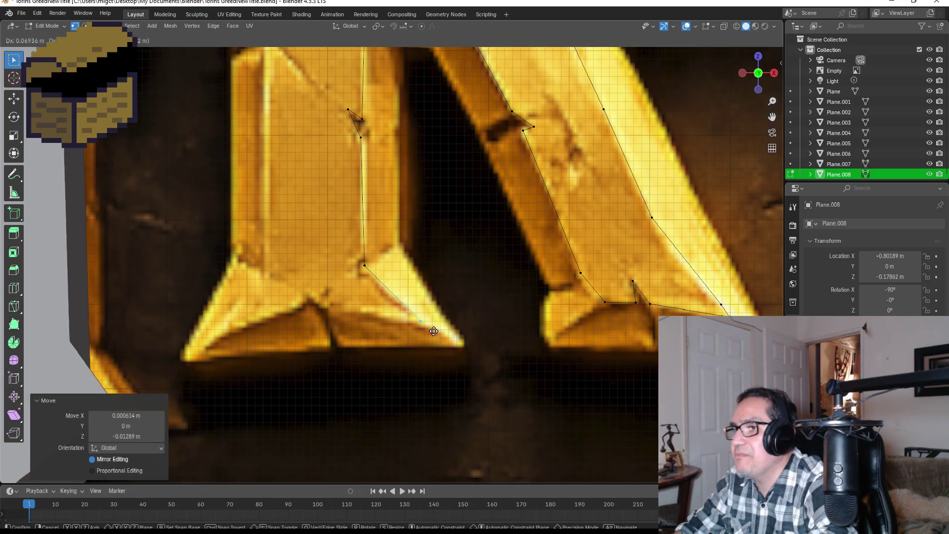
{"action": "left_click", "coordinate": [442, 335]}
{"action": "key", "text": "e"}
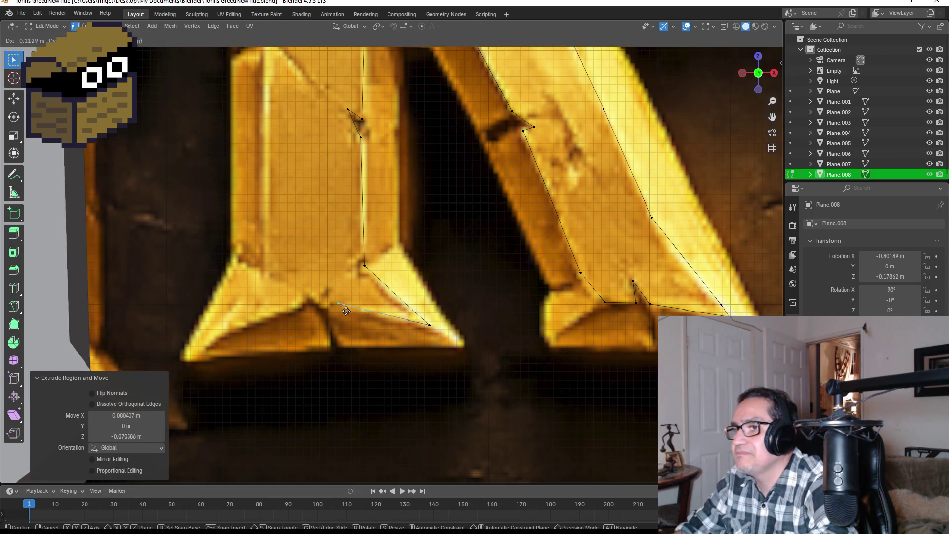
{"action": "left_click", "coordinate": [335, 301]}
{"action": "key", "text": "e"}
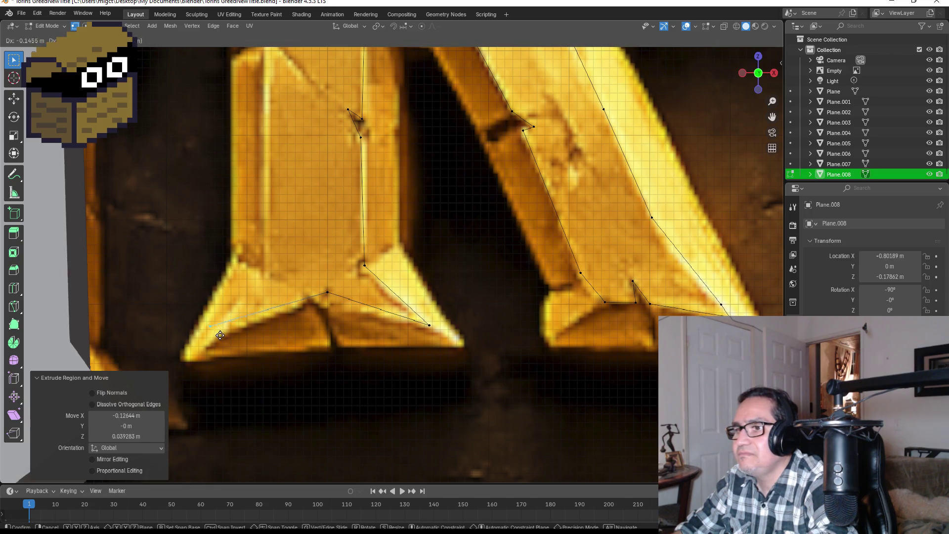
{"action": "left_click", "coordinate": [229, 342]}
{"action": "key", "text": "e"}
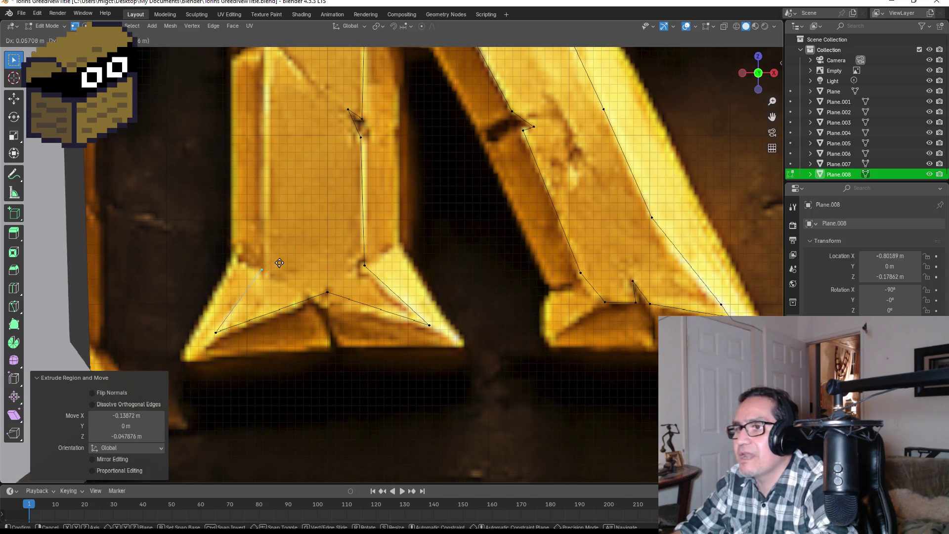
{"action": "middle_click_drag", "start_coordinate": [279, 263], "coordinate": [375, 309], "text": "shift"}
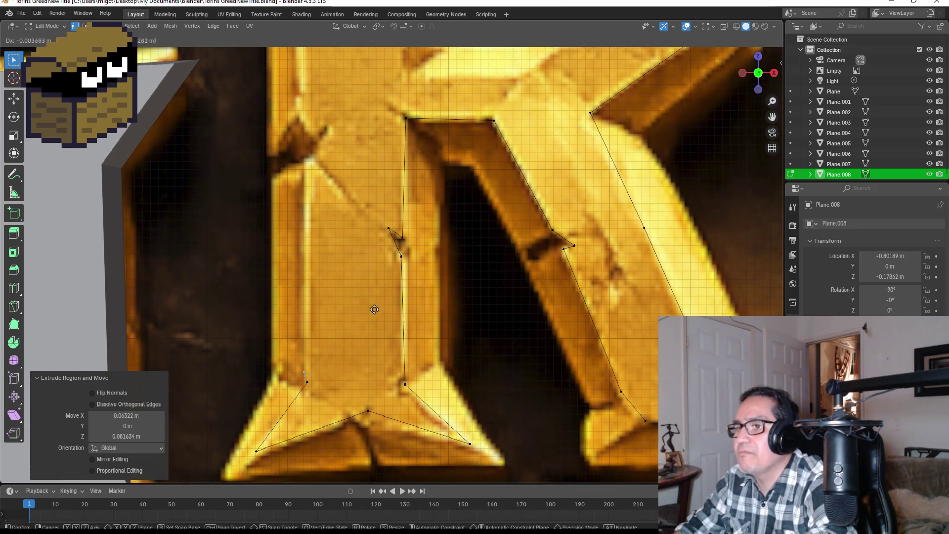
{"action": "left_click", "coordinate": [379, 109]}
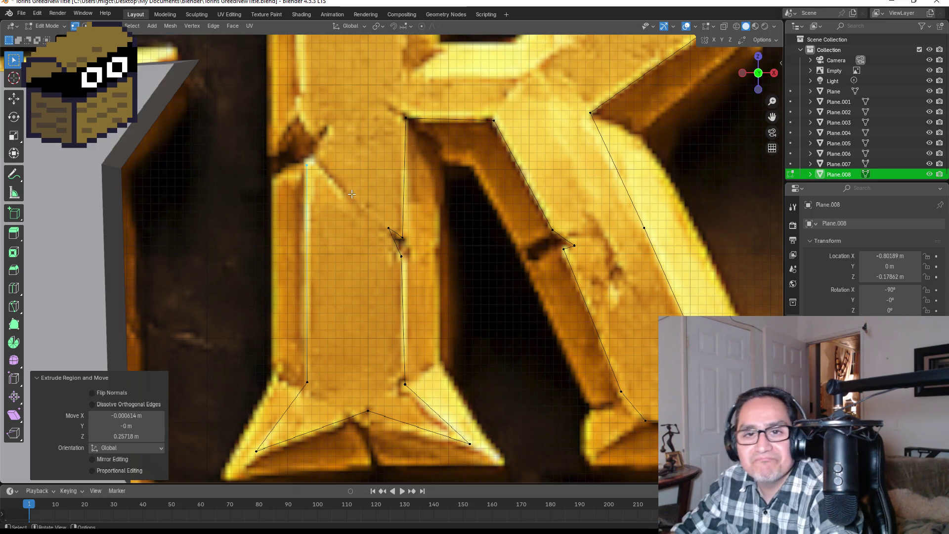
{"action": "scroll", "coordinate": [338, 178], "scroll_direction": "up", "scroll_amount": 2}
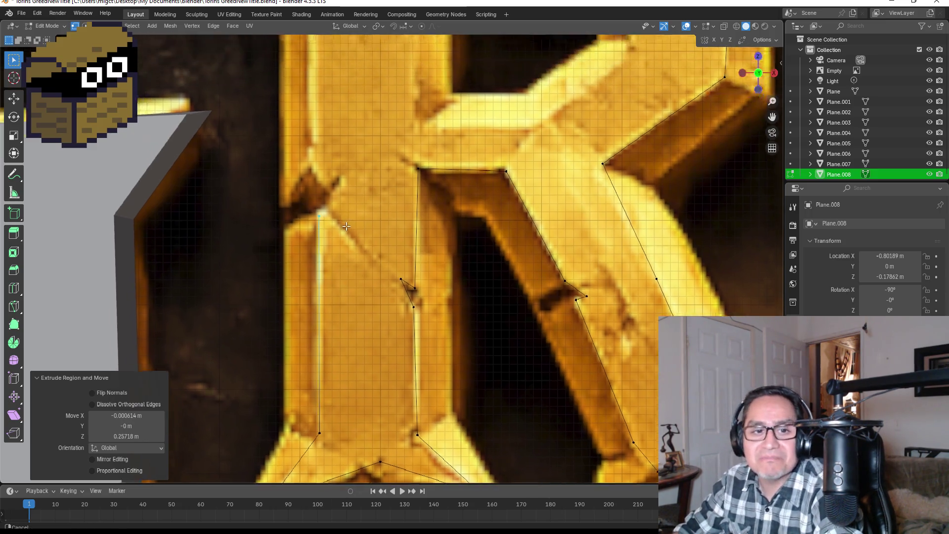
{"action": "scroll", "coordinate": [349, 248], "scroll_direction": "up", "scroll_amount": 3}
Reposition the last vertex and extrude up the left stem's outer edge onto the existing top vertex.
{"action": "key", "text": "g"}
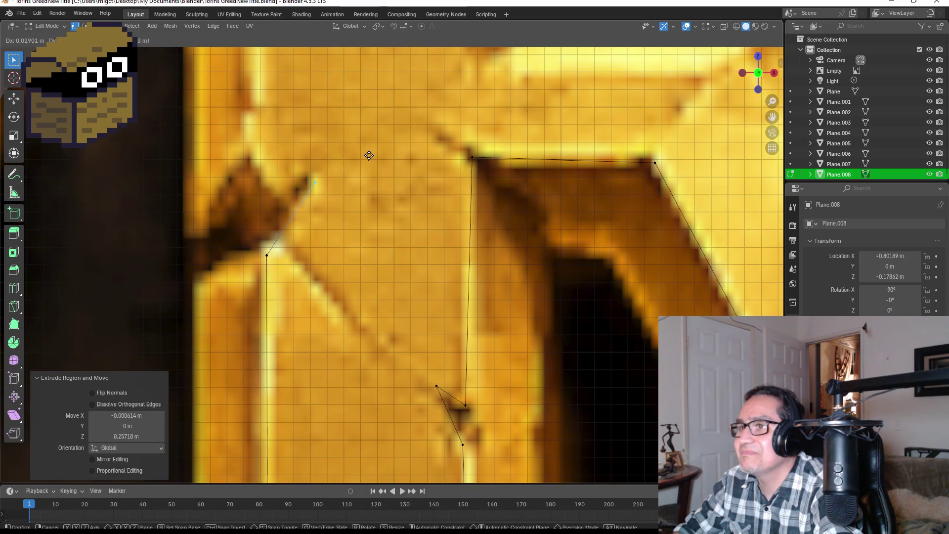
{"action": "left_click", "coordinate": [358, 151]}
{"action": "key", "text": "e"}
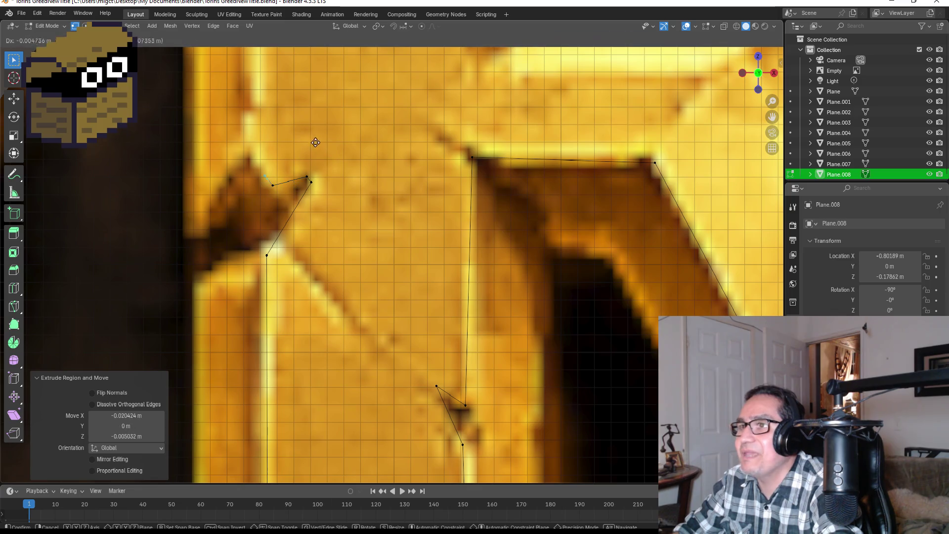
{"action": "left_click", "coordinate": [307, 122]}
{"action": "scroll", "coordinate": [357, 148], "scroll_direction": "down", "scroll_amount": 2}
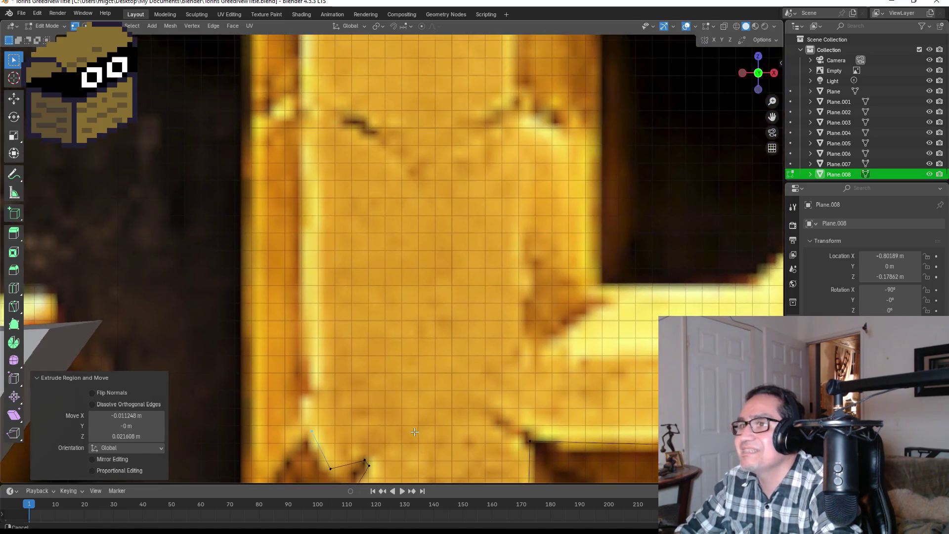
{"action": "scroll", "coordinate": [397, 215], "scroll_direction": "down", "scroll_amount": 2}
{"action": "key", "text": "e"}
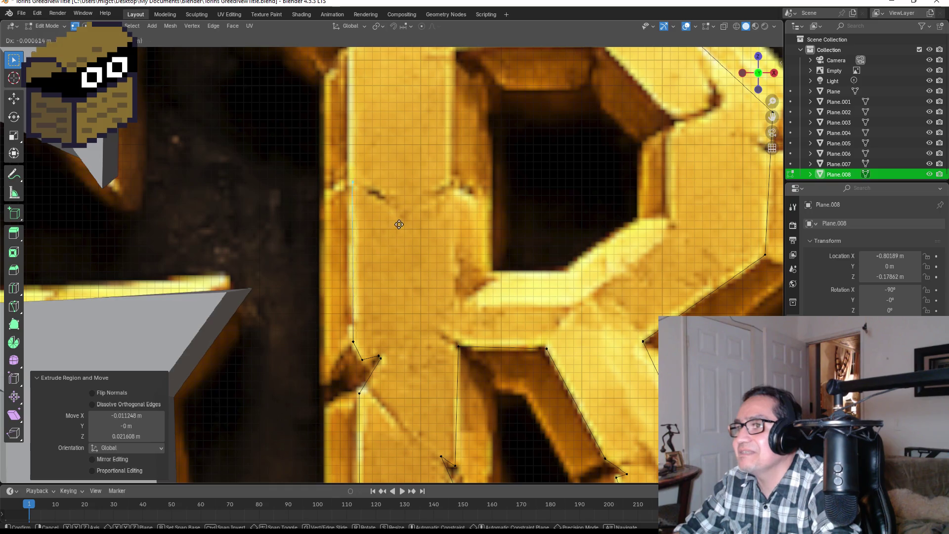
{"action": "left_click", "coordinate": [406, 178]}
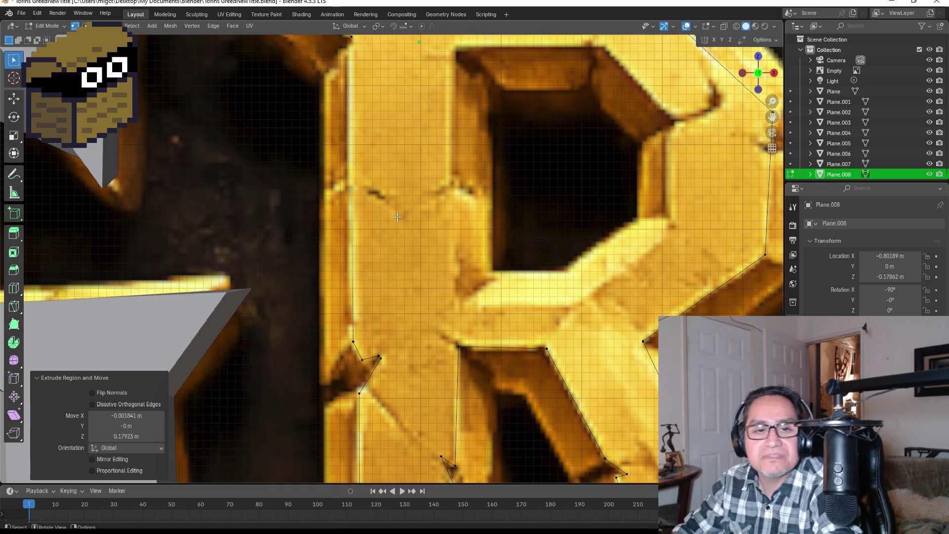
{"action": "scroll", "coordinate": [375, 210], "scroll_direction": "up", "scroll_amount": 2}
{"action": "scroll", "coordinate": [376, 210], "scroll_direction": "up", "scroll_amount": 2}
{"action": "key", "text": "e"}
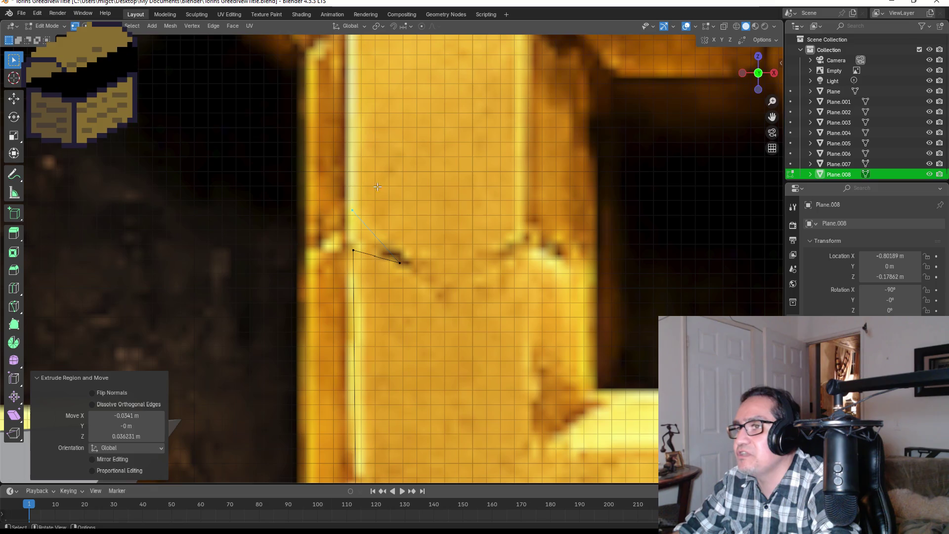
{"action": "middle_click_drag", "start_coordinate": [354, 192], "coordinate": [433, 254], "text": "shift"}
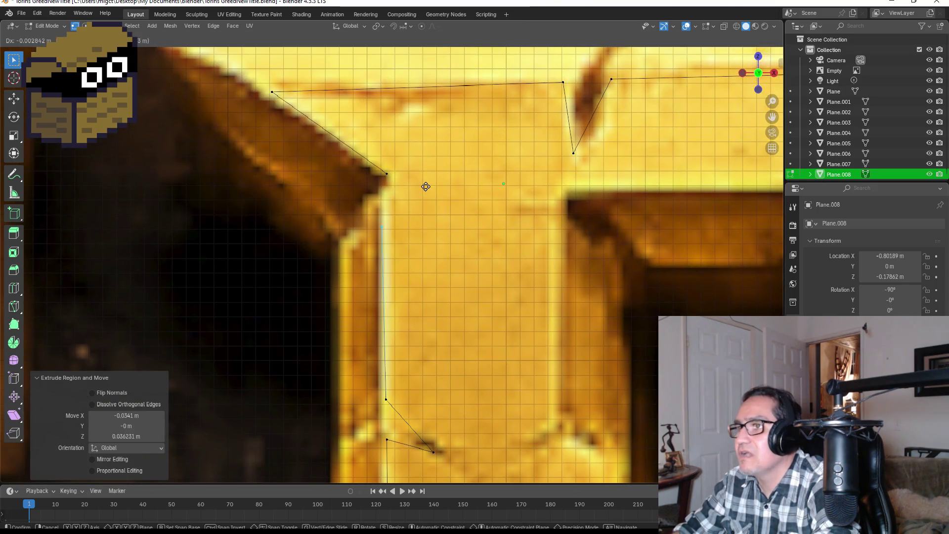
{"action": "left_click", "coordinate": [432, 143]}
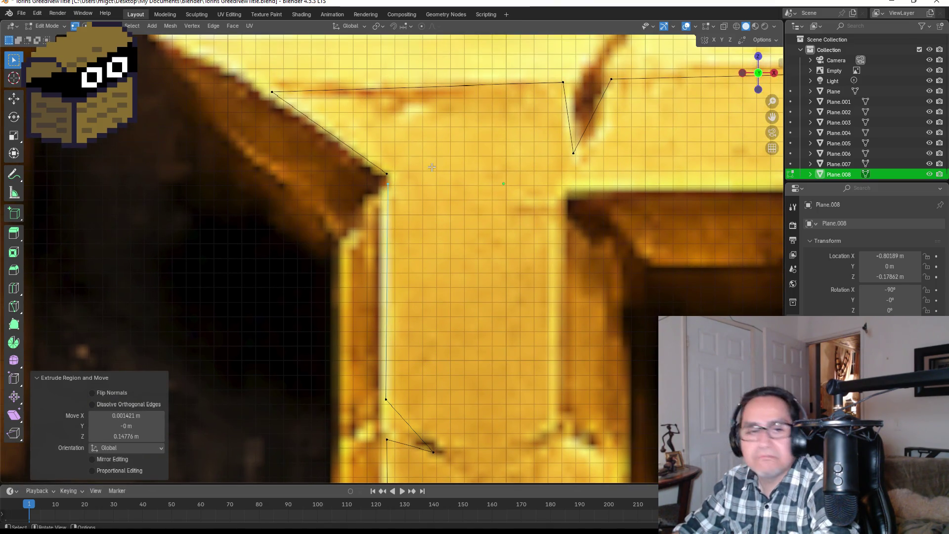
Box-select the overlapping top-corner vertices and bring up the merge options.
{"action": "middle_click_drag", "start_coordinate": [438, 217], "coordinate": [425, 258], "text": "shift"}
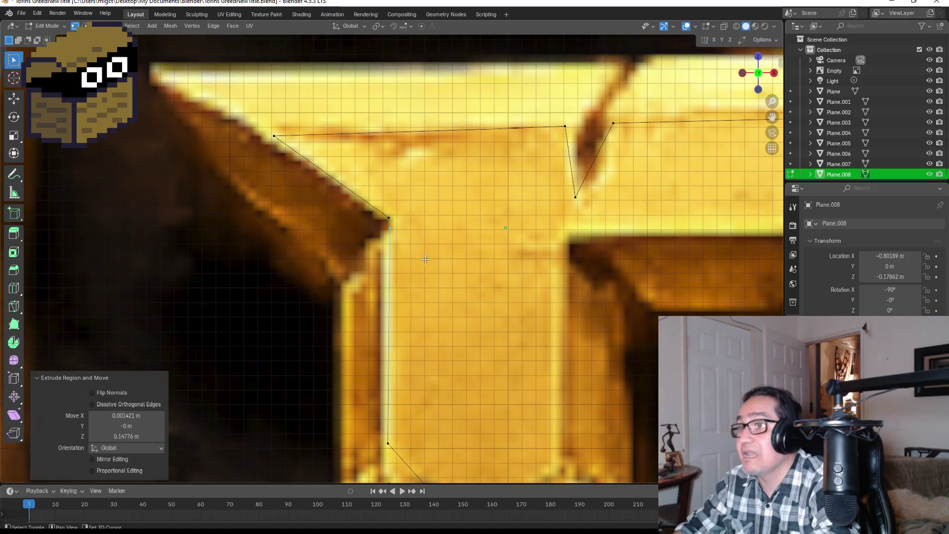
{"action": "left_click_drag", "start_coordinate": [311, 160], "coordinate": [408, 249]}
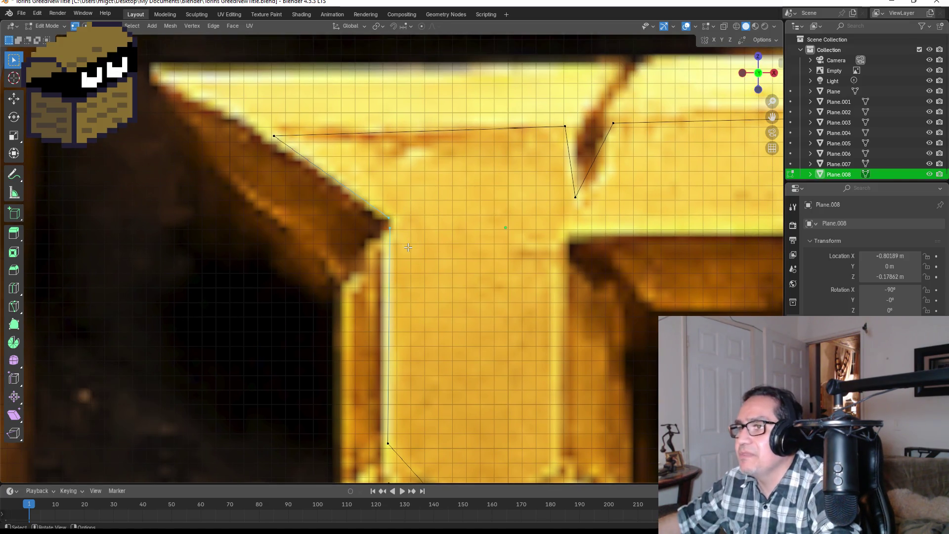
{"action": "key", "text": "m"}
Merge the corner vertices At Center, then switch to the jam submissions in the browser.
{"action": "left_click", "coordinate": [408, 248]}
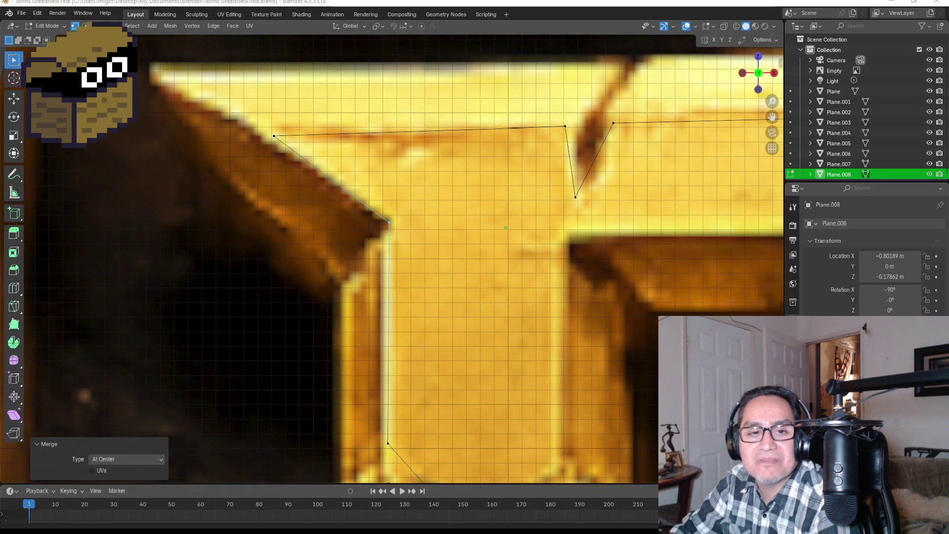
{"action": "key", "text": "alt+Tab"}
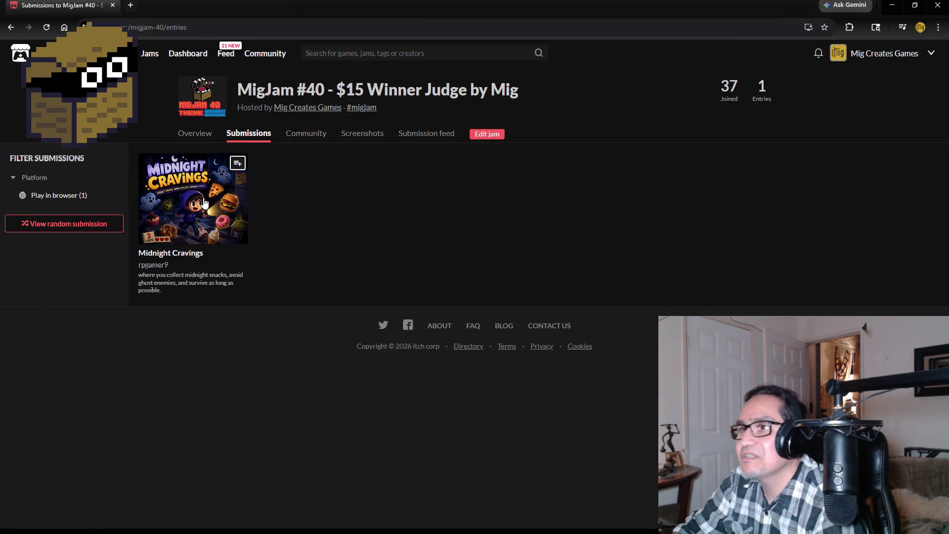
{"action": "left_click", "coordinate": [202, 208]}
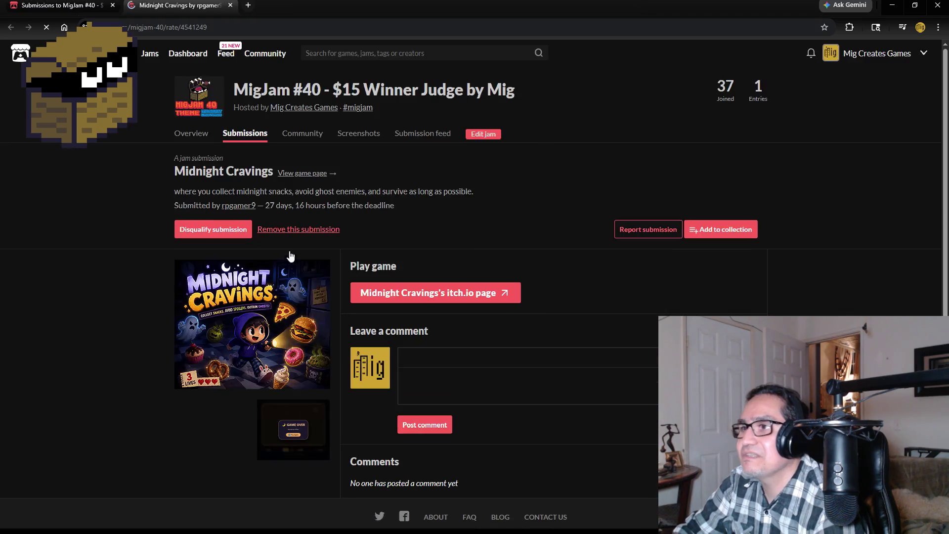
{"action": "left_click", "coordinate": [438, 292]}
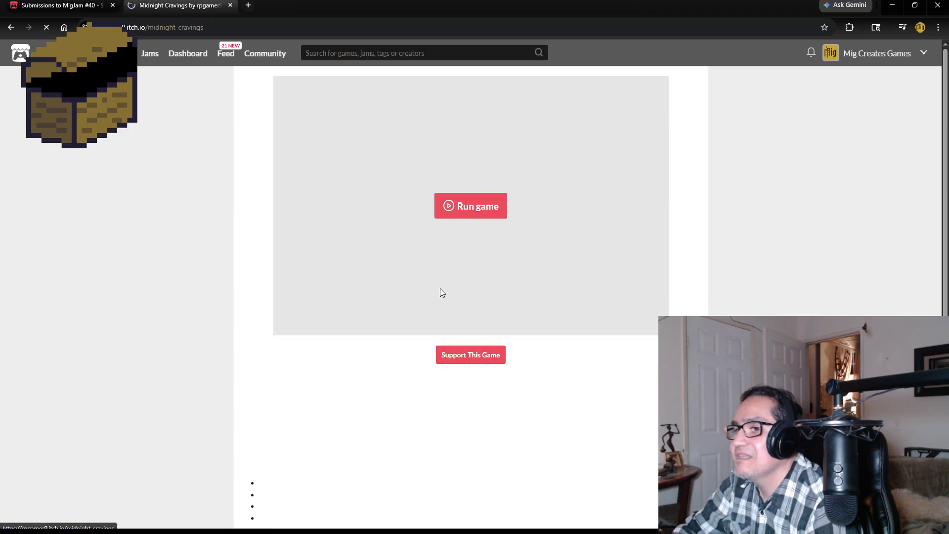
{"action": "scroll", "coordinate": [164, 336], "scroll_direction": "down", "scroll_amount": 3}
{"action": "scroll", "coordinate": [316, 282], "scroll_direction": "up", "scroll_amount": 3}
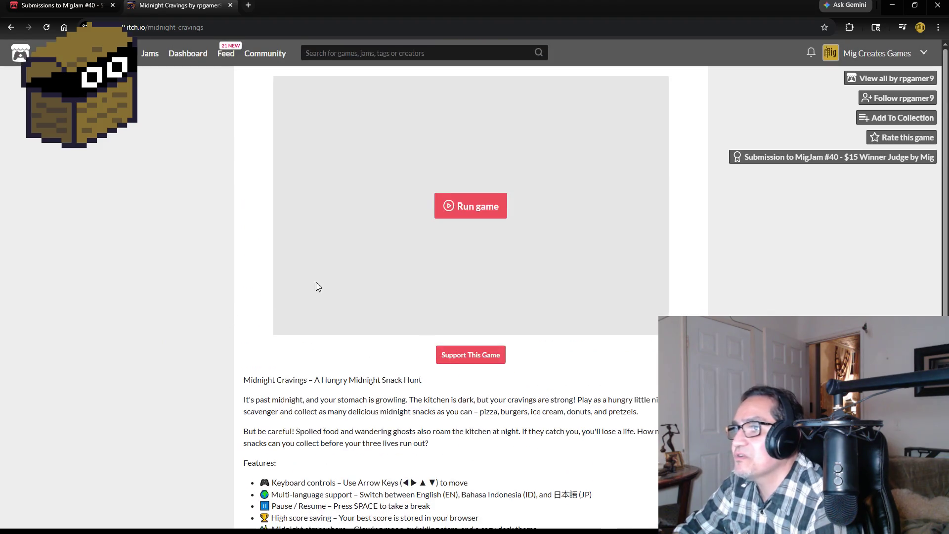
{"action": "scroll", "coordinate": [255, 367], "scroll_direction": "down", "scroll_amount": 3}
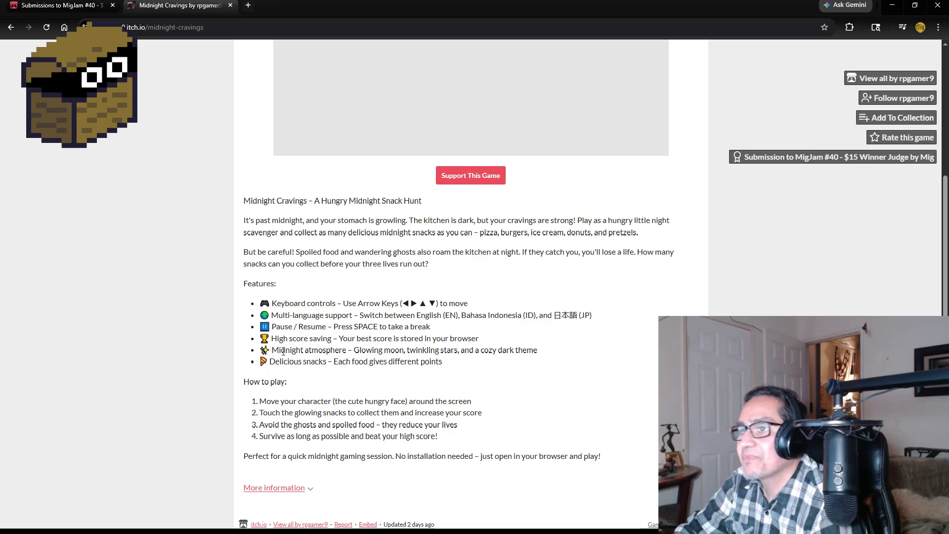
{"action": "scroll", "coordinate": [341, 330], "scroll_direction": "up", "scroll_amount": 3}
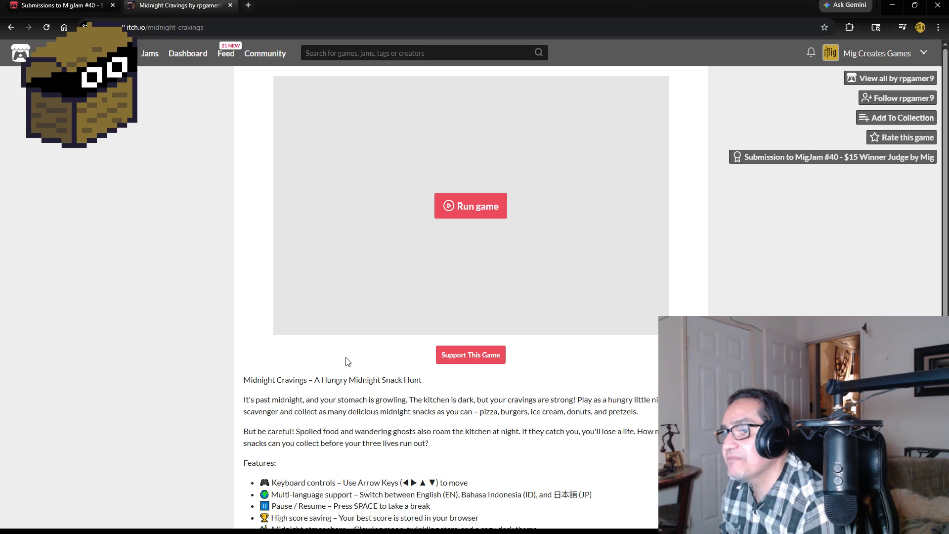
{"action": "scroll", "coordinate": [363, 320], "scroll_direction": "down", "scroll_amount": 2}
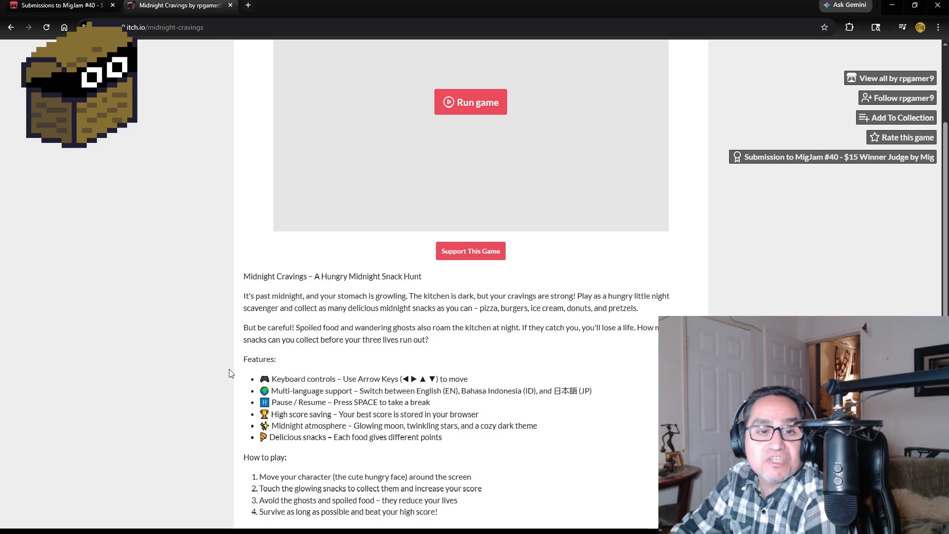
{"action": "scroll", "coordinate": [171, 382], "scroll_direction": "down", "scroll_amount": 2}
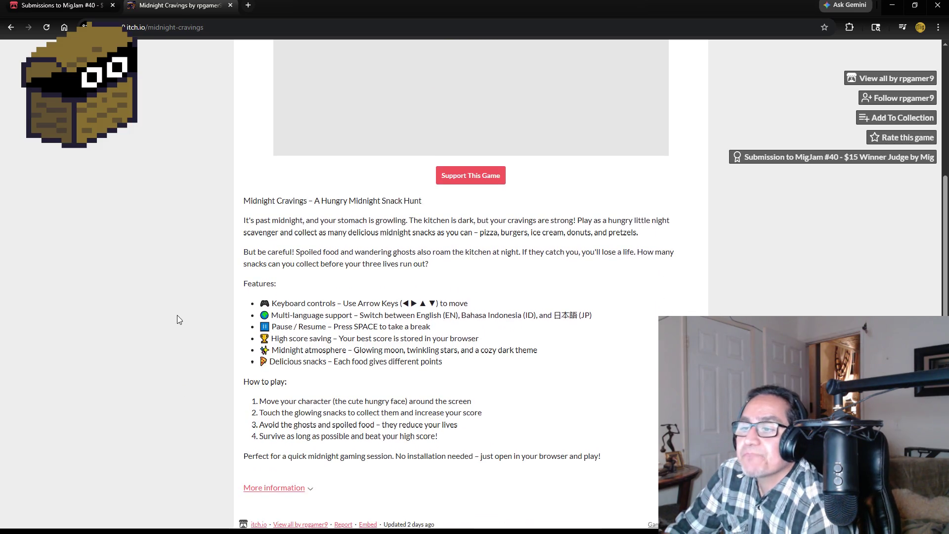
{"action": "scroll", "coordinate": [177, 319], "scroll_direction": "up", "scroll_amount": 3}
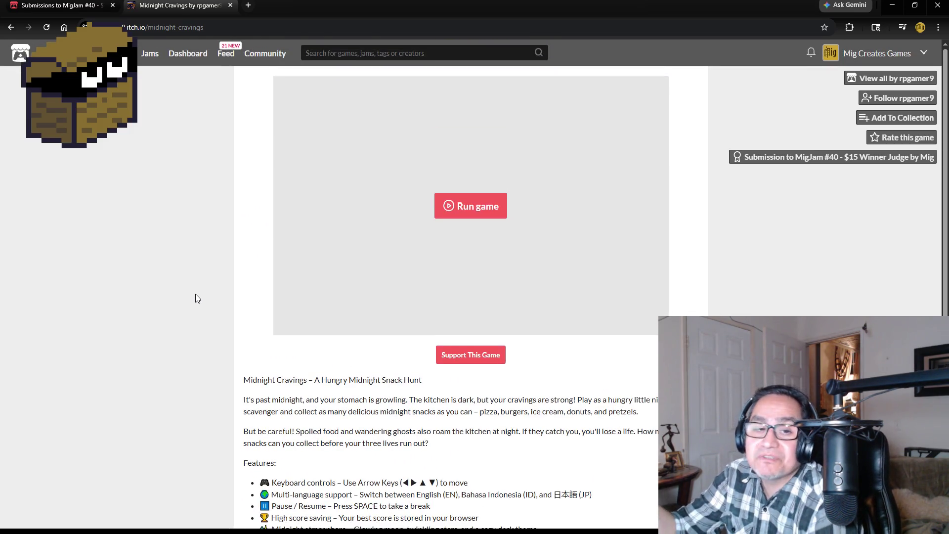
{"action": "left_click", "coordinate": [230, 5]}
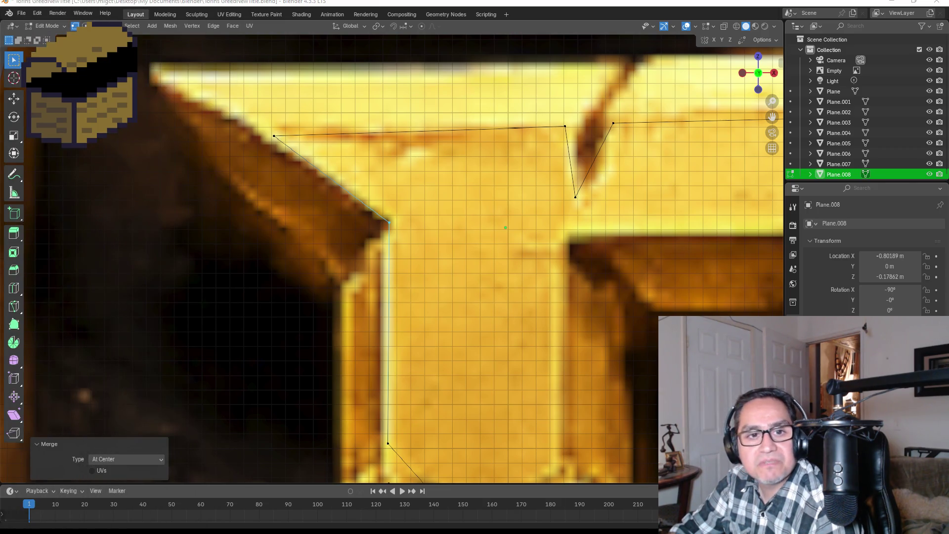
{"action": "scroll", "coordinate": [519, 306], "scroll_direction": "down", "scroll_amount": 4}
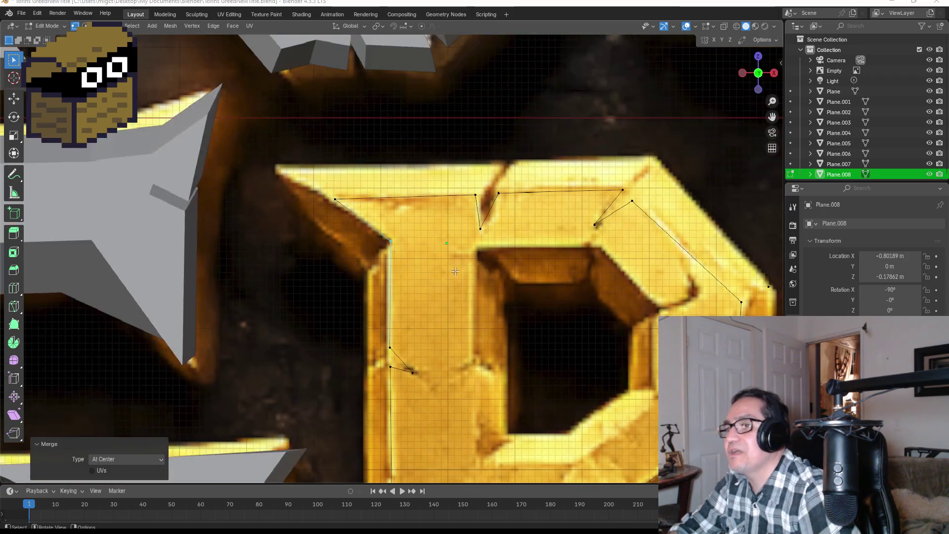
{"action": "scroll", "coordinate": [520, 306], "scroll_direction": "down", "scroll_amount": 3}
{"action": "scroll", "coordinate": [519, 306], "scroll_direction": "down", "scroll_amount": 2}
{"action": "scroll", "coordinate": [539, 325], "scroll_direction": "down", "scroll_amount": 1}
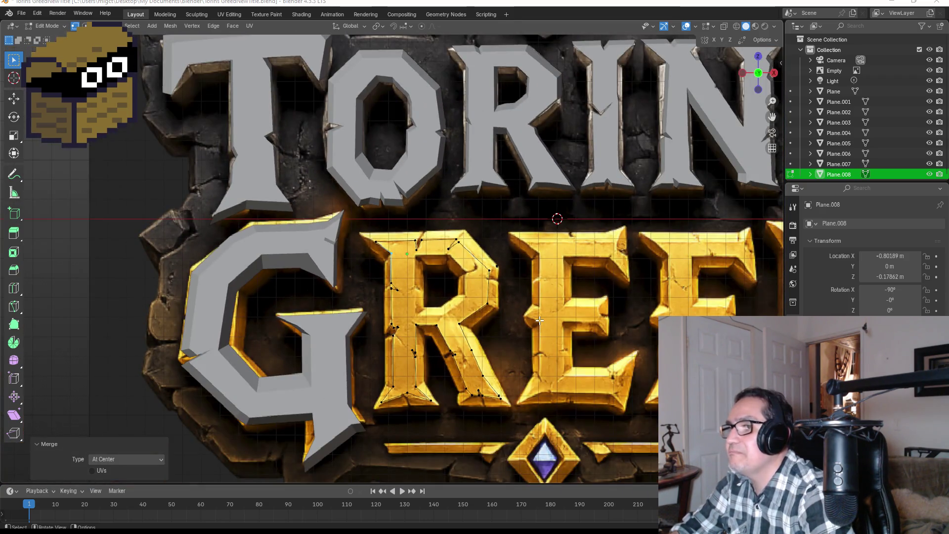
{"action": "scroll", "coordinate": [539, 320], "scroll_direction": "up", "scroll_amount": 2}
{"action": "scroll", "coordinate": [539, 320], "scroll_direction": "up", "scroll_amount": 2}
{"action": "scroll", "coordinate": [387, 314], "scroll_direction": "up", "scroll_amount": 1}
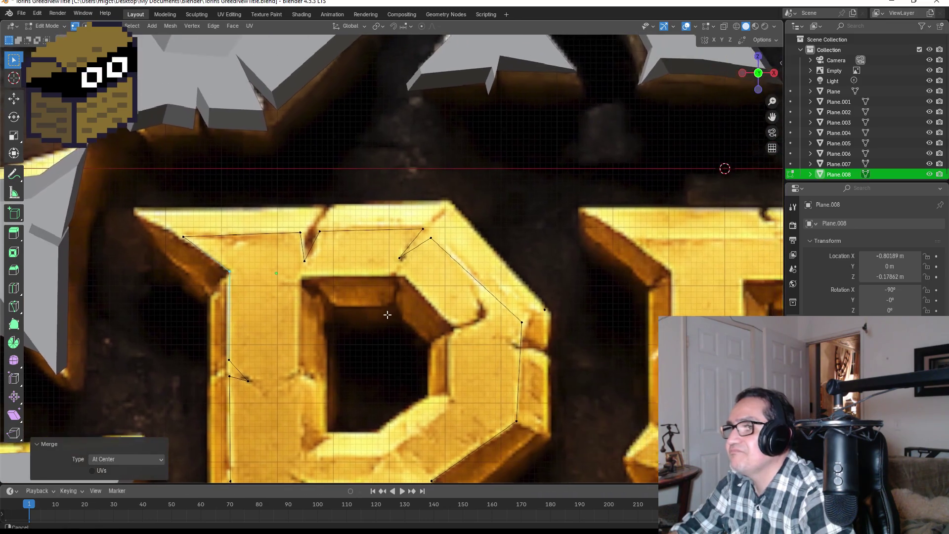
{"action": "scroll", "coordinate": [387, 315], "scroll_direction": "up", "scroll_amount": 2}
{"action": "scroll", "coordinate": [387, 315], "scroll_direction": "up", "scroll_amount": 1}
From the loop's inner corner, trace across the hole's top, down its left side to the lower corner.
{"action": "left_click", "coordinate": [418, 275]}
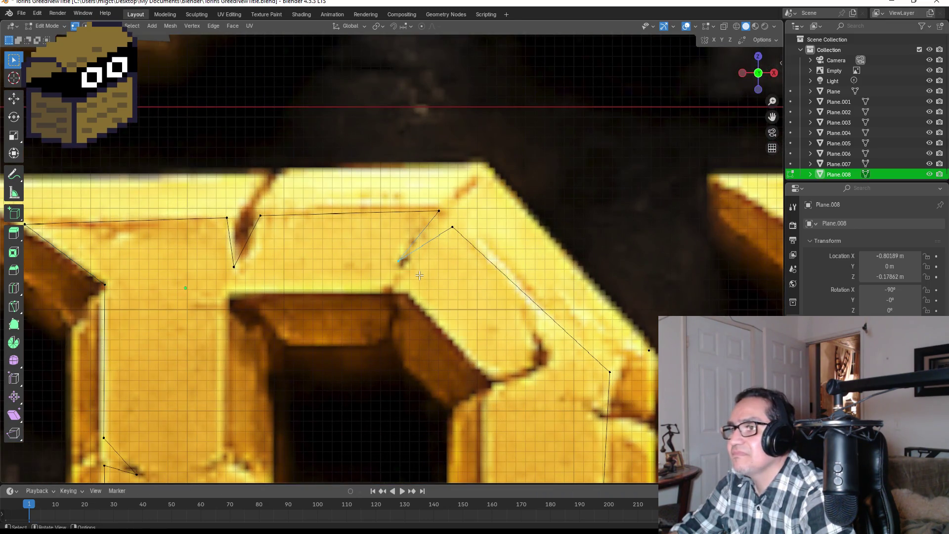
{"action": "key", "text": "g"}
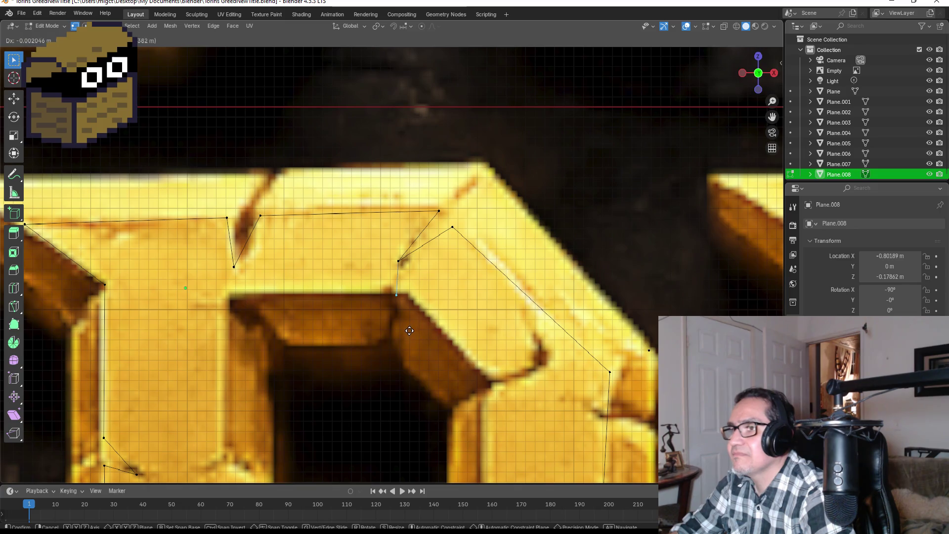
{"action": "left_click", "coordinate": [412, 328]}
{"action": "key", "text": "g"}
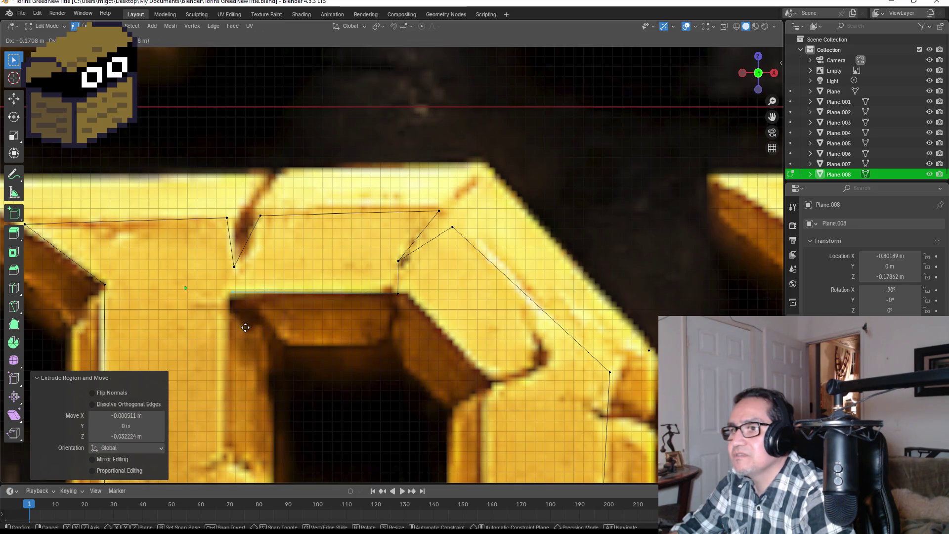
{"action": "left_click", "coordinate": [240, 329]}
{"action": "key", "text": "e"}
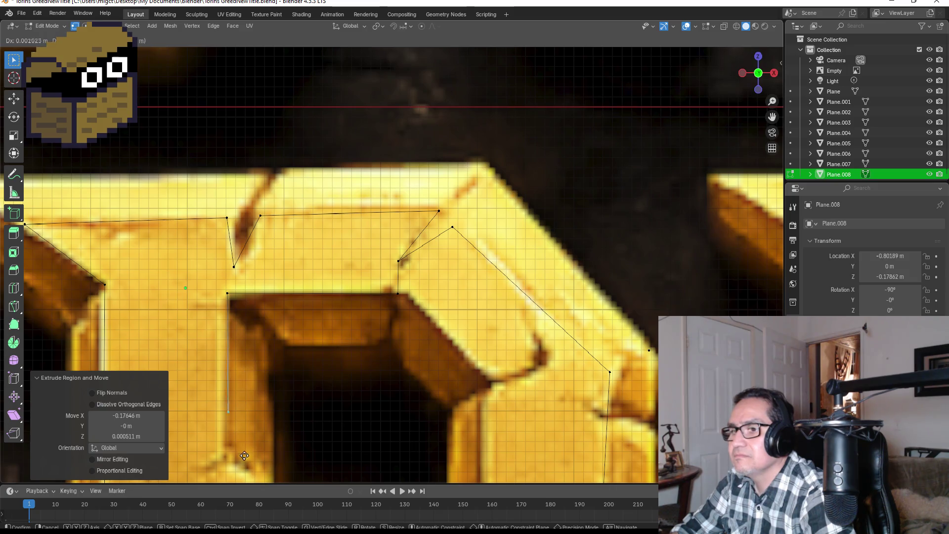
{"action": "left_click", "coordinate": [241, 37]}
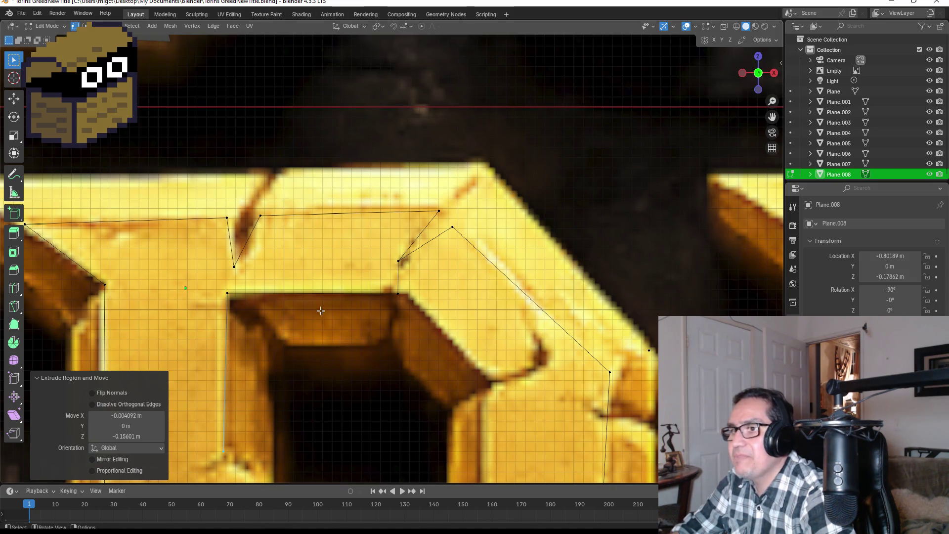
{"action": "middle_click_drag", "start_coordinate": [292, 369], "coordinate": [286, 178], "text": "shift"}
{"action": "key", "text": "g"}
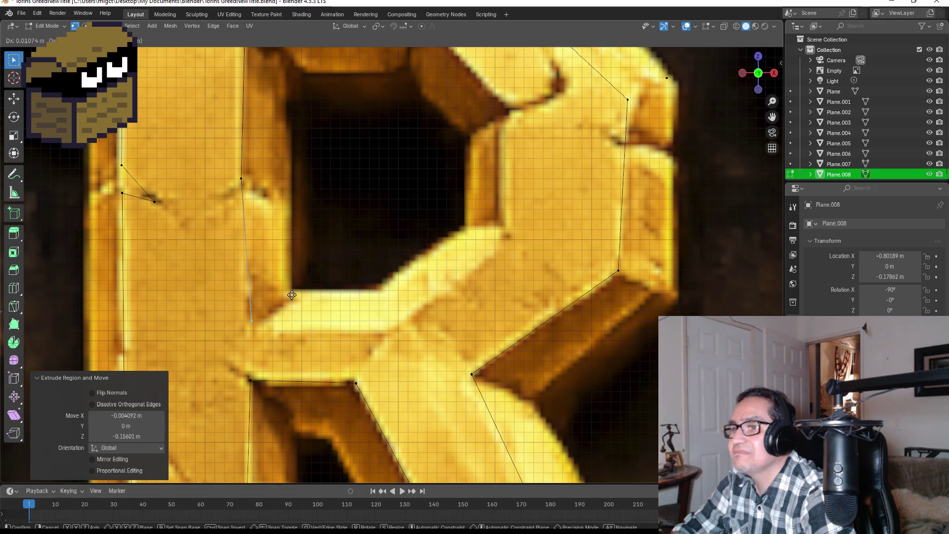
{"action": "left_click", "coordinate": [460, 302]}
Trace up the hole's right side to its upper corner and merge the two end vertices At Center.
{"action": "key", "text": "e"}
{"action": "left_click", "coordinate": [572, 184]}
{"action": "key", "text": "e"}
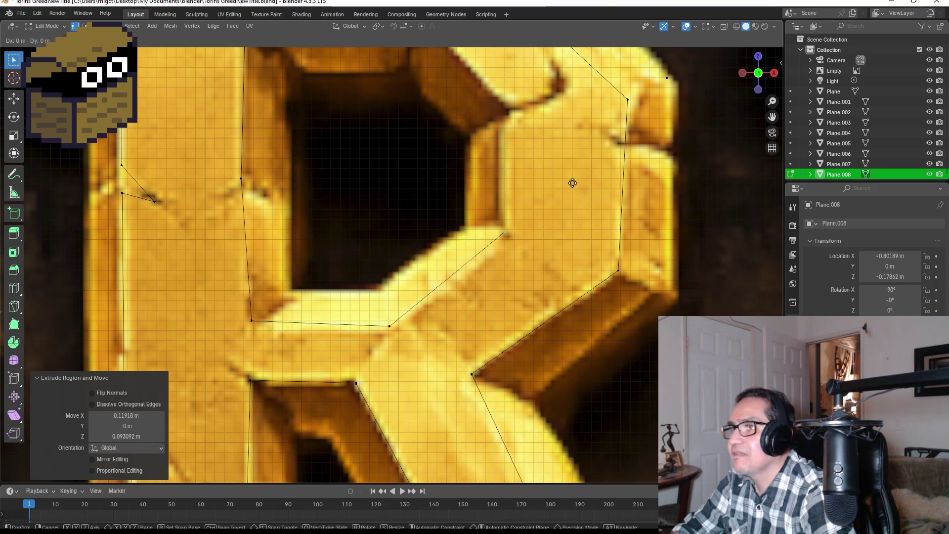
{"action": "left_click", "coordinate": [580, 68]}
{"action": "middle_click_drag", "start_coordinate": [580, 67], "coordinate": [582, 255], "text": "shift"}
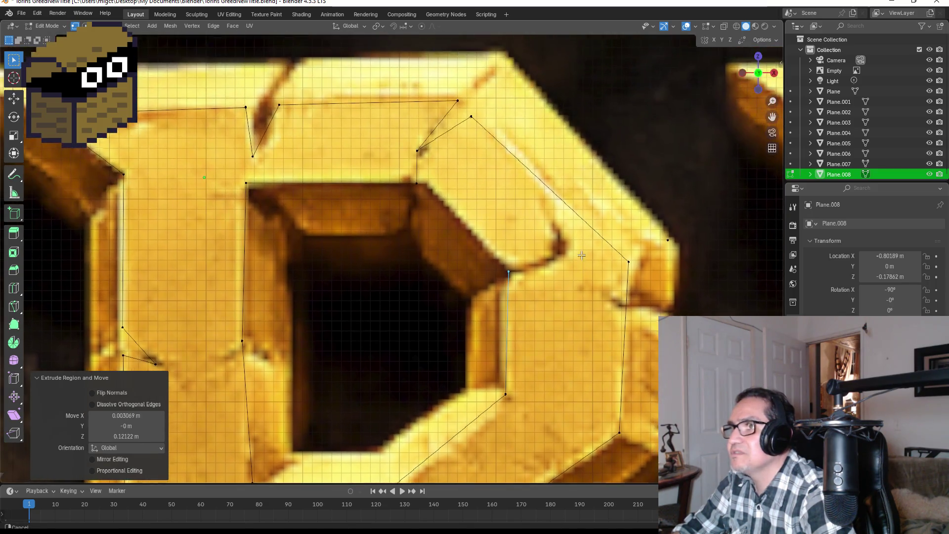
{"action": "key", "text": "e"}
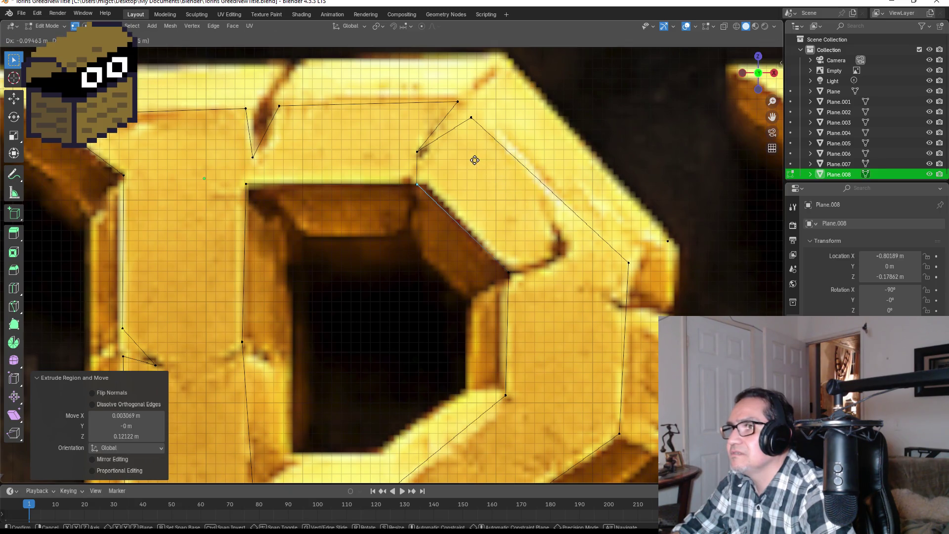
{"action": "left_click", "coordinate": [434, 152]}
{"action": "scroll", "coordinate": [442, 163], "scroll_direction": "up", "scroll_amount": 5}
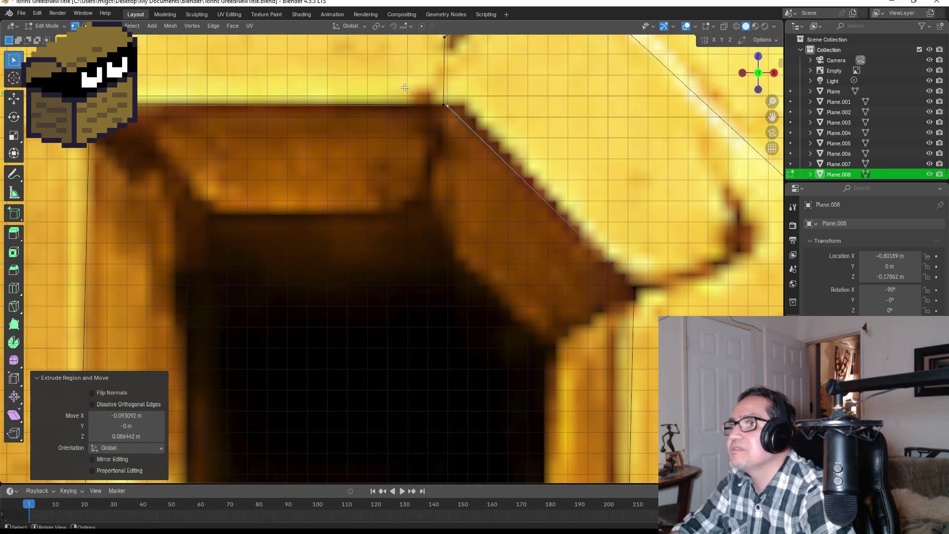
{"action": "left_click", "coordinate": [445, 105], "text": "shift"}
{"action": "key", "text": "m"}
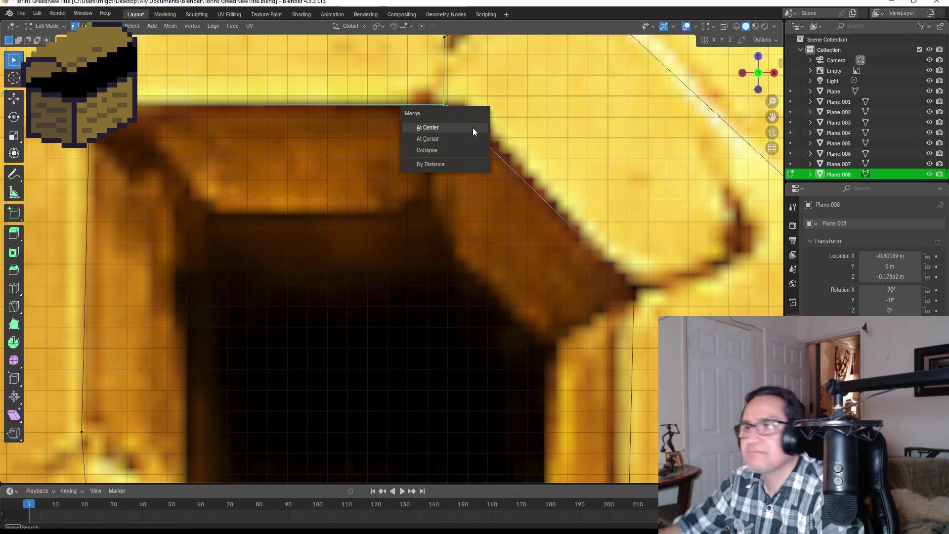
{"action": "left_click", "coordinate": [460, 130]}
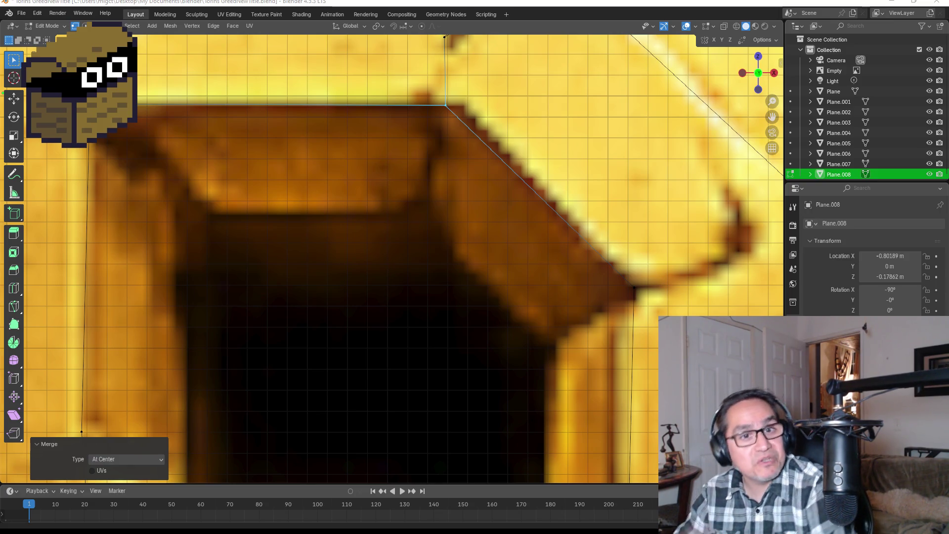
{"action": "scroll", "coordinate": [262, 275], "scroll_direction": "down", "scroll_amount": 3}
{"action": "scroll", "coordinate": [366, 290], "scroll_direction": "down", "scroll_amount": 3}
{"action": "scroll", "coordinate": [380, 325], "scroll_direction": "down", "scroll_amount": 3}
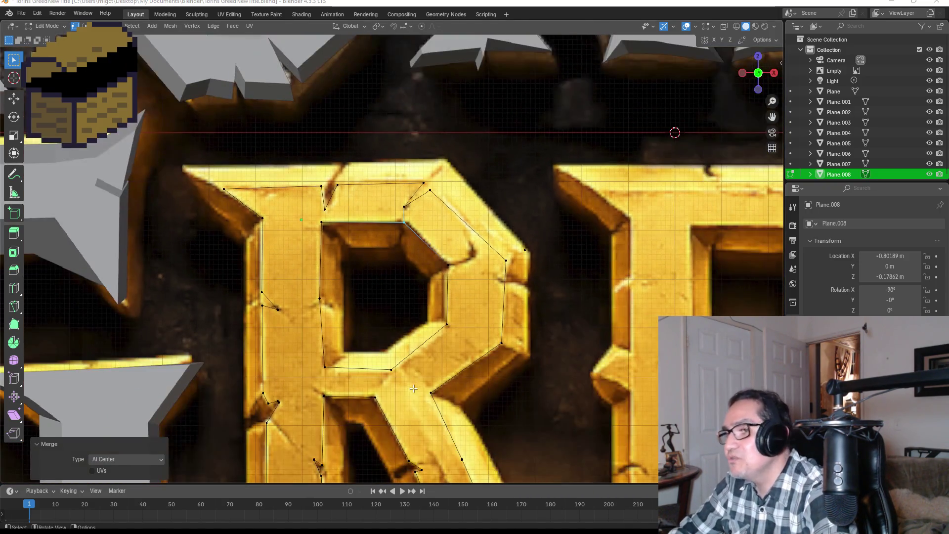
Test-fill the whole R outline with a face and undo it.
{"action": "mouse_move", "coordinate": [419, 391]}
{"action": "middle_mouse_down", "text": "shift"}
{"action": "mouse_move", "coordinate": [455, 219]}
{"action": "mouse_move", "coordinate": [394, 286]}
{"action": "middle_mouse_up", "text": "shift"}
{"action": "key", "text": "a"}
{"action": "key", "text": "f"}
{"action": "scroll", "coordinate": [395, 280], "scroll_direction": "down", "scroll_amount": 2}
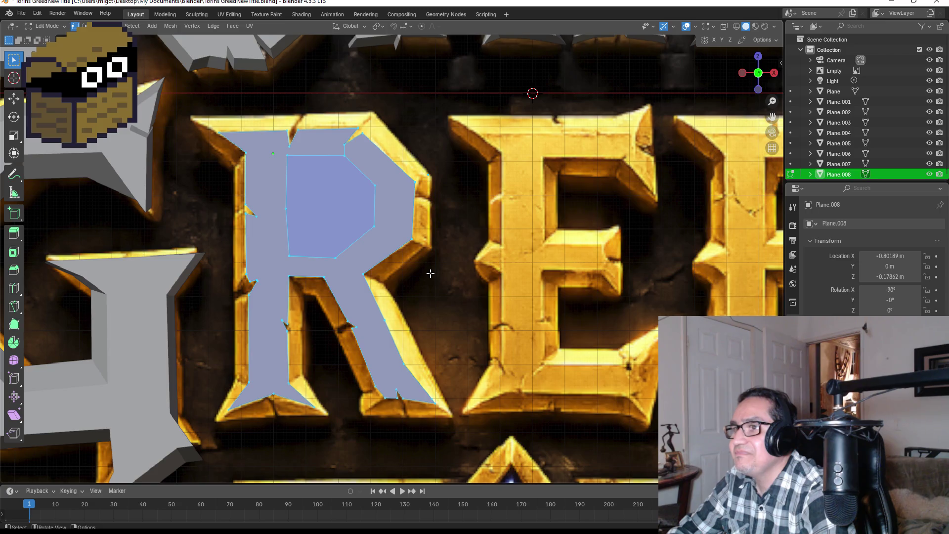
{"action": "key", "text": "ctrl+z"}
{"action": "middle_click_drag", "start_coordinate": [353, 173], "coordinate": [370, 245], "text": "shift"}
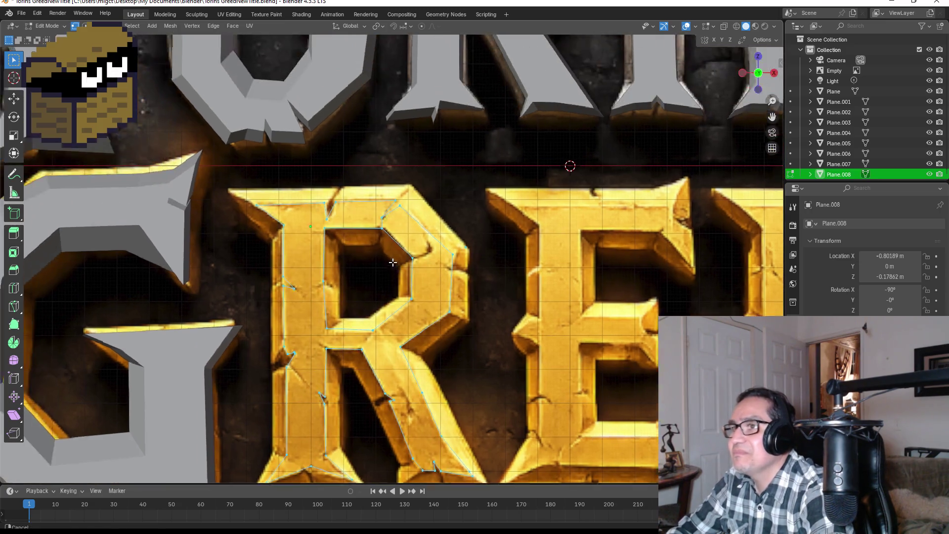
{"action": "scroll", "coordinate": [386, 245], "scroll_direction": "up", "scroll_amount": 2}
{"action": "scroll", "coordinate": [397, 250], "scroll_direction": "up", "scroll_amount": 2}
{"action": "scroll", "coordinate": [402, 253], "scroll_direction": "up", "scroll_amount": 1}
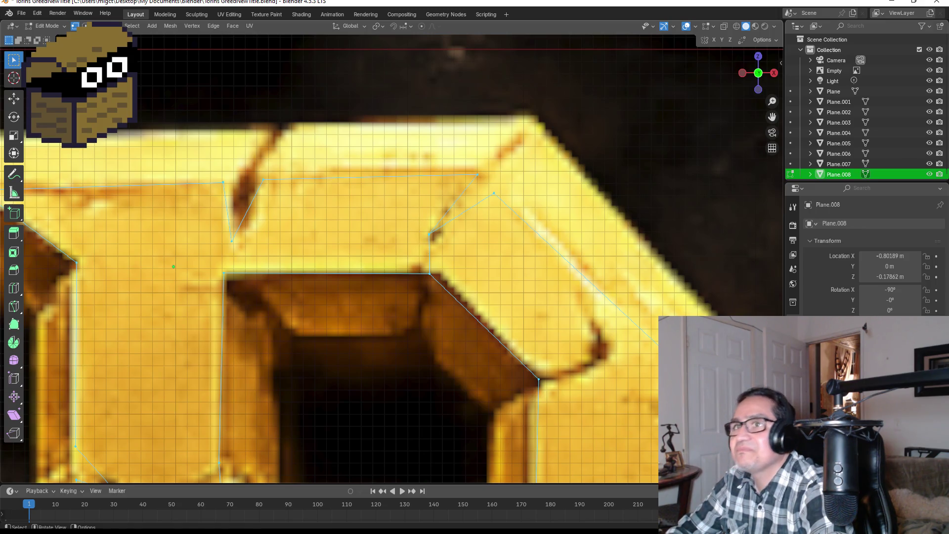
Delete the stray edge at the hole's upper corner, then retry the full fill and undo it again.
{"action": "left_click", "coordinate": [430, 253]}
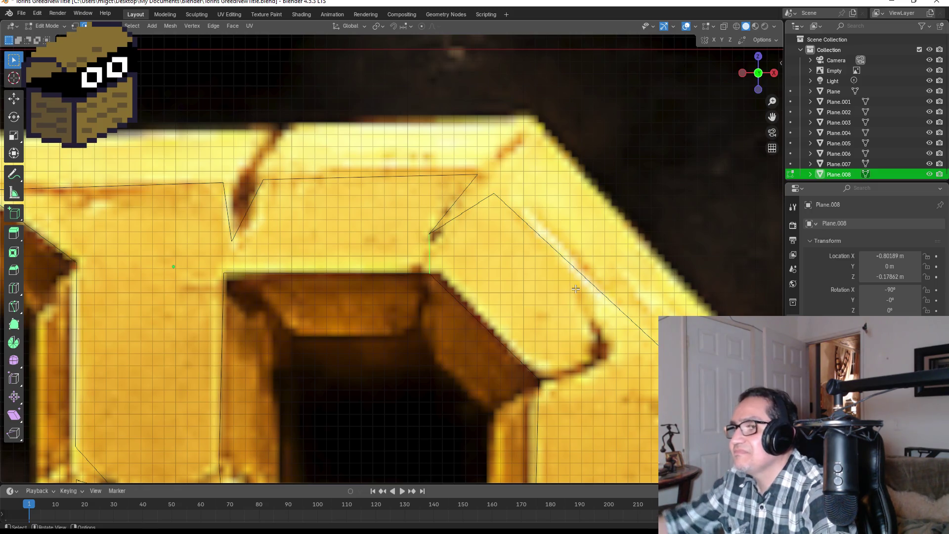
{"action": "key", "text": "x"}
{"action": "left_click", "coordinate": [553, 299]}
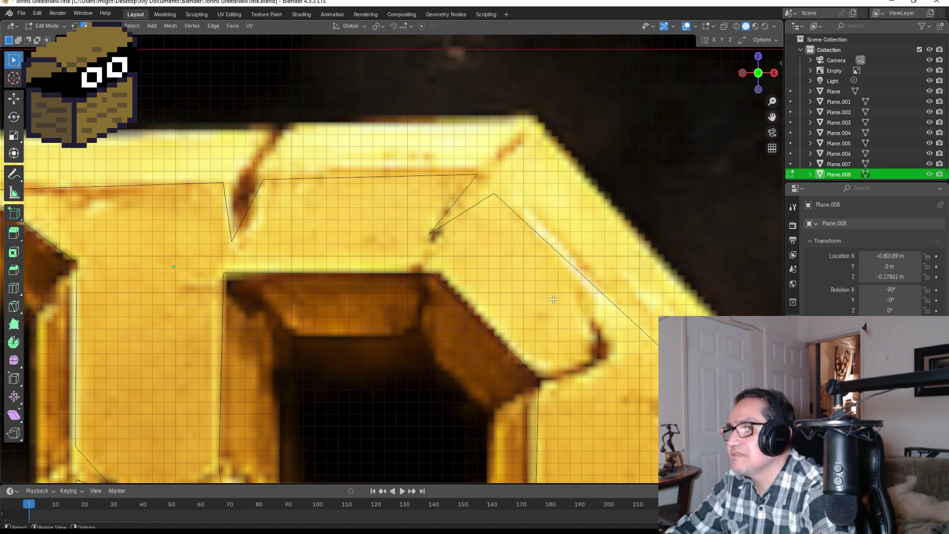
{"action": "scroll", "coordinate": [457, 278], "scroll_direction": "down", "scroll_amount": 3}
{"action": "key", "text": "a"}
{"action": "scroll", "coordinate": [457, 278], "scroll_direction": "down", "scroll_amount": 5}
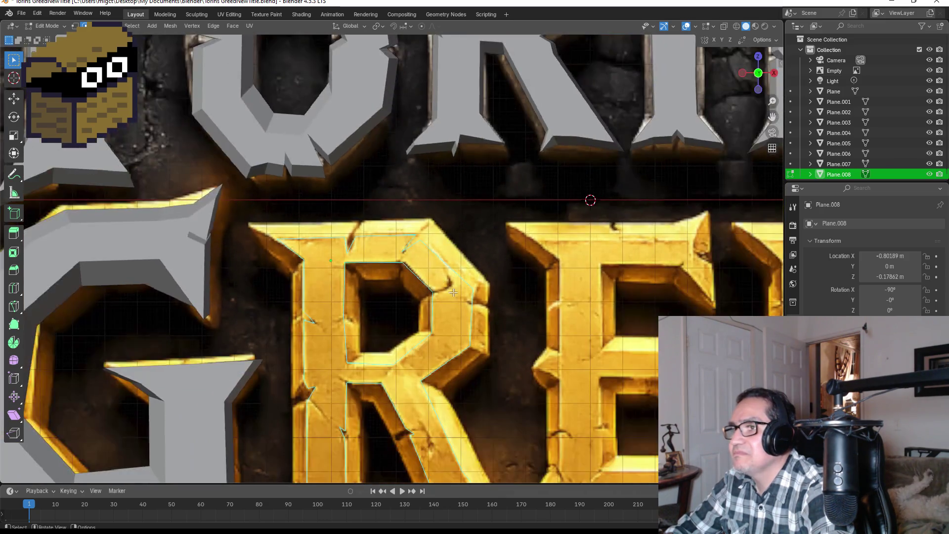
{"action": "key", "text": "f"}
{"action": "key", "text": "ctrl+z"}
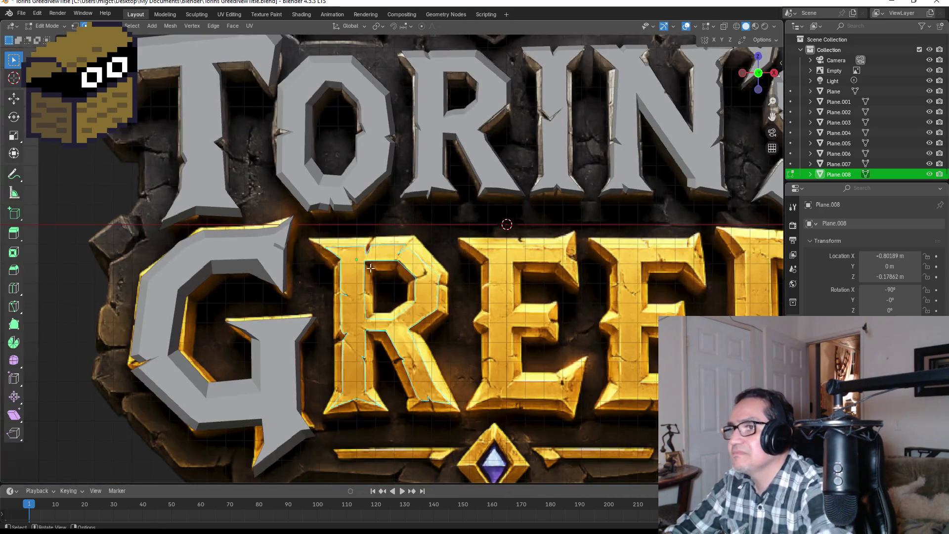
{"action": "scroll", "coordinate": [449, 295], "scroll_direction": "up", "scroll_amount": 6}
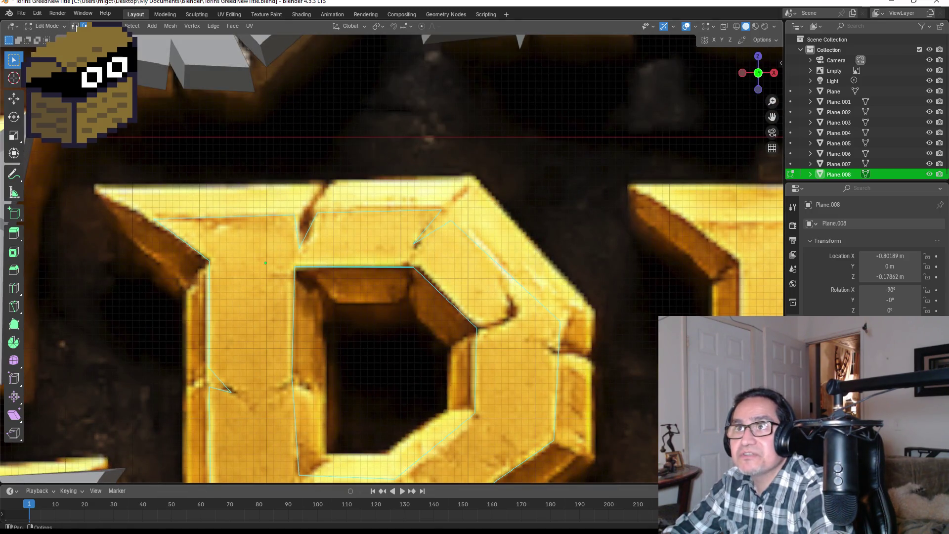
Fill a face across the R's top bar after undoing a first partial attempt.
{"action": "left_click_drag", "start_coordinate": [117, 175], "coordinate": [327, 314]}
{"action": "key", "text": "f"}
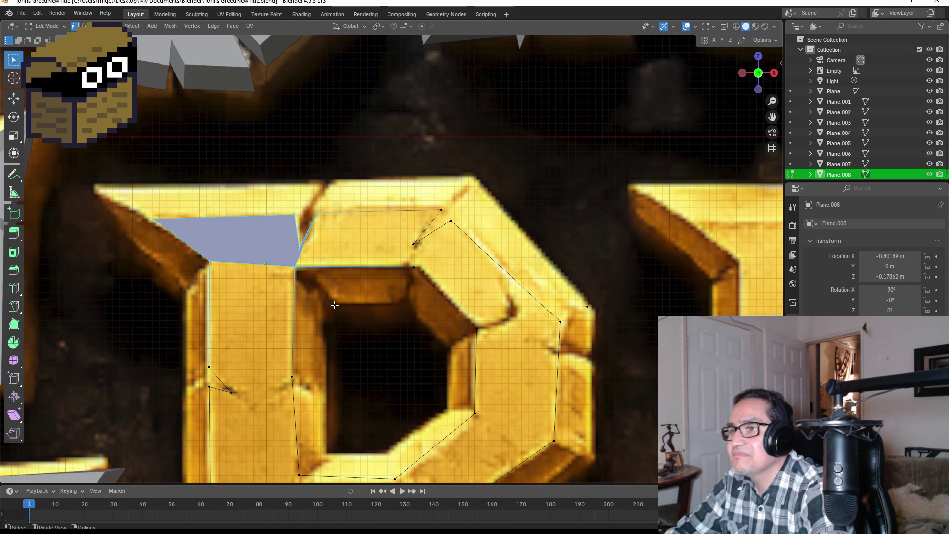
{"action": "key", "text": "ctrl+z"}
{"action": "left_click_drag", "start_coordinate": [124, 188], "coordinate": [487, 290]}
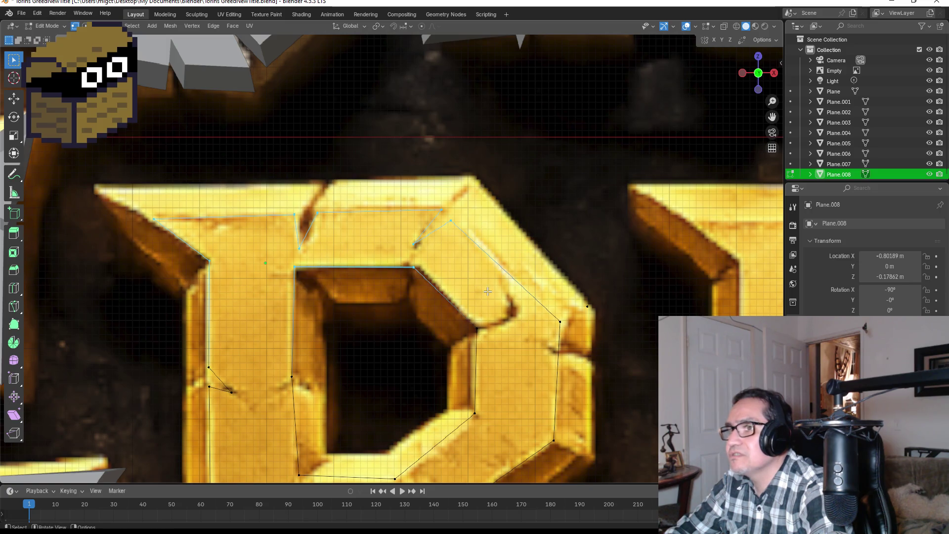
{"action": "key", "text": "f"}
{"action": "middle_click_drag", "start_coordinate": [416, 254], "coordinate": [298, 207], "text": "shift"}
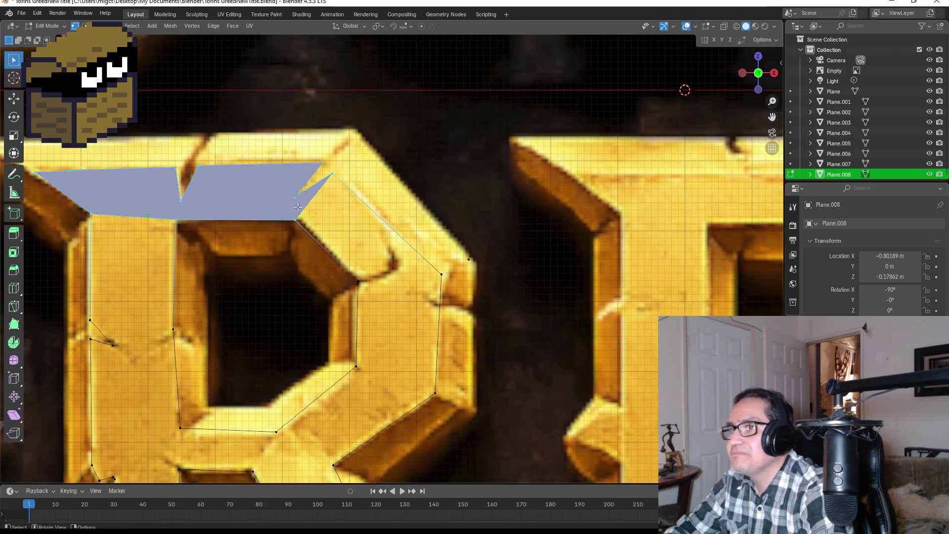
{"action": "left_click", "coordinate": [345, 178]}
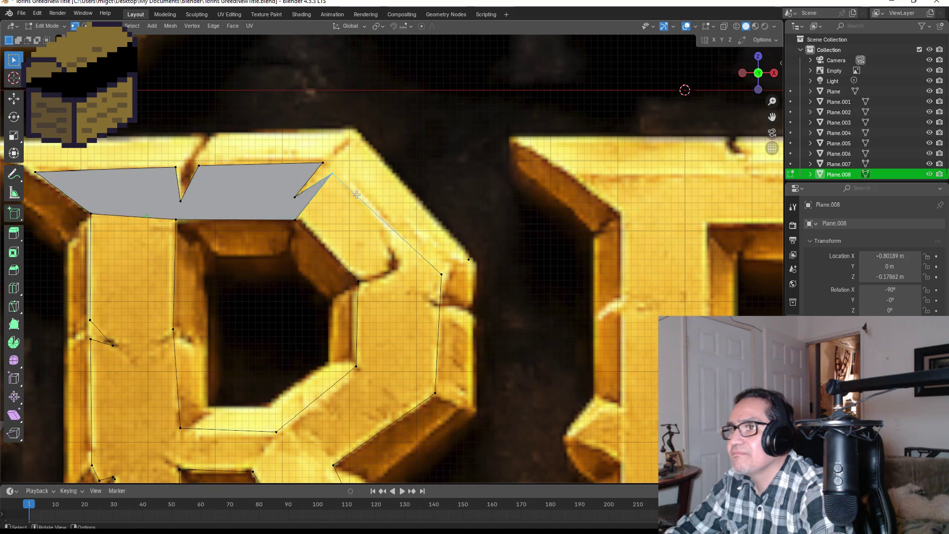
Select the vertices around the R's right-hand bowl and fill them with a face.
{"action": "left_click_drag", "start_coordinate": [336, 258], "coordinate": [475, 304]}
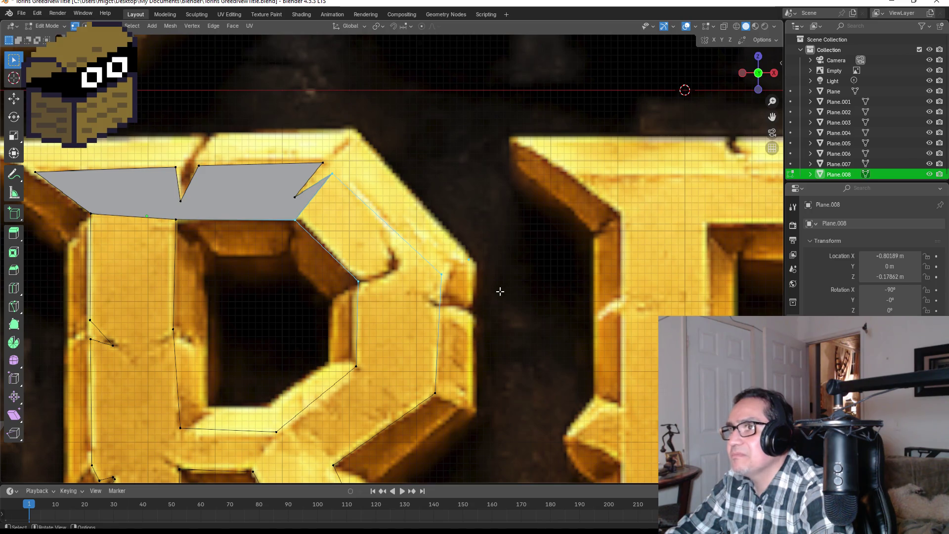
{"action": "left_click", "coordinate": [551, 297]}
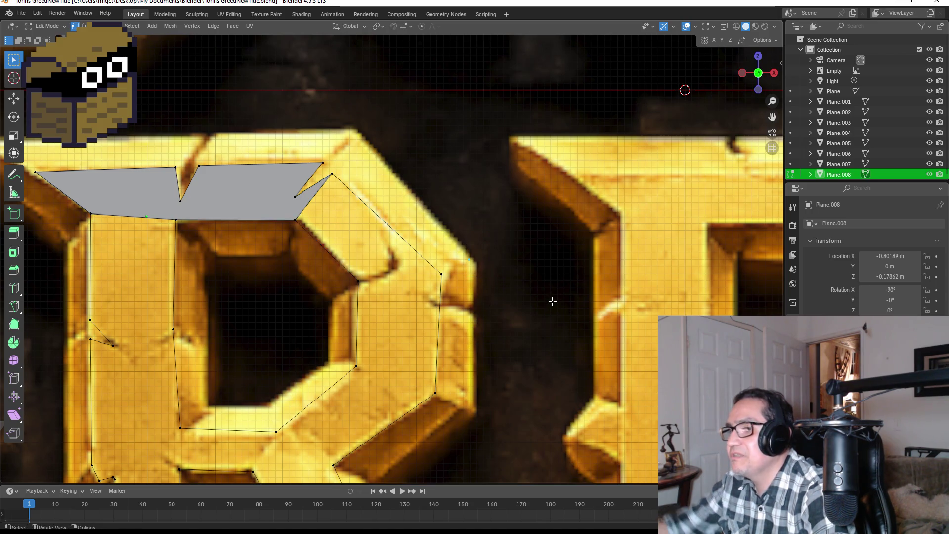
{"action": "key", "text": "x"}
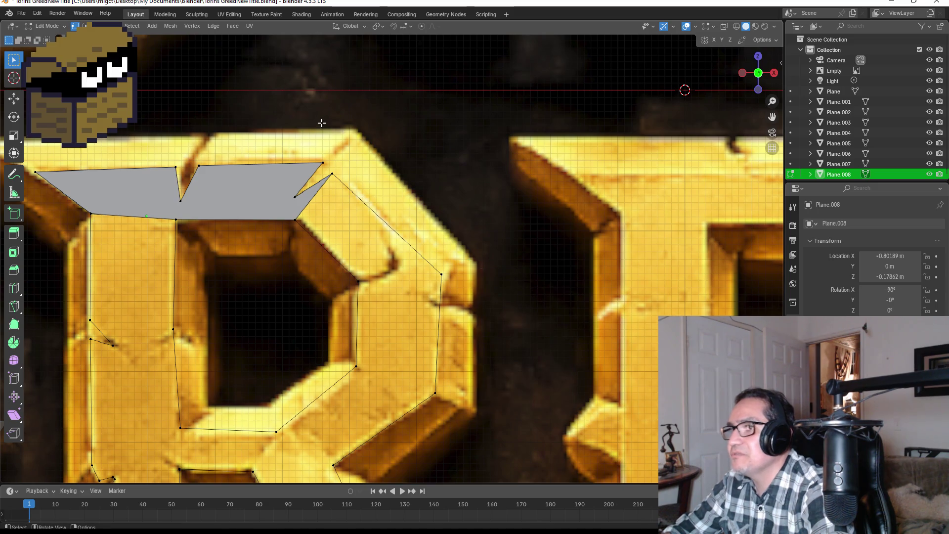
{"action": "key", "text": "Escape"}
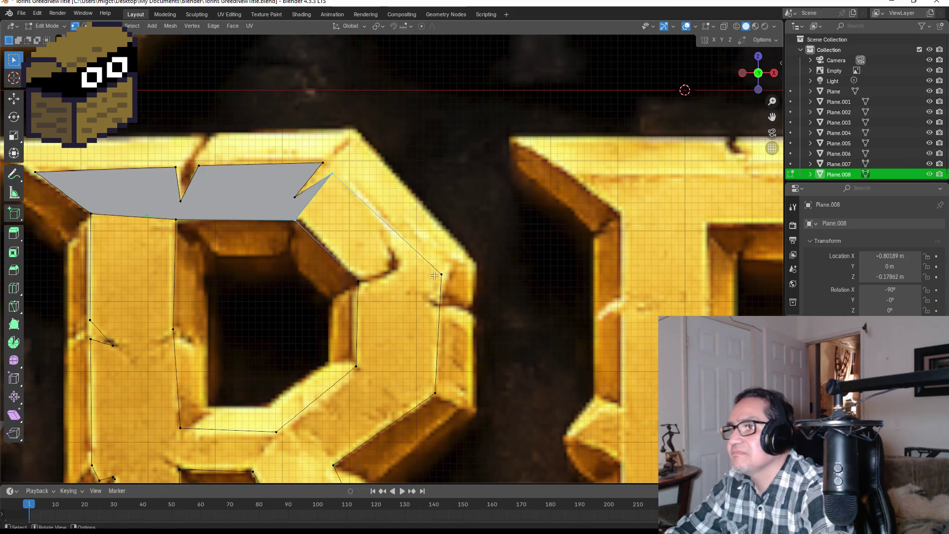
{"action": "left_click", "coordinate": [441, 274]}
{"action": "left_click", "coordinate": [359, 282], "text": "shift"}
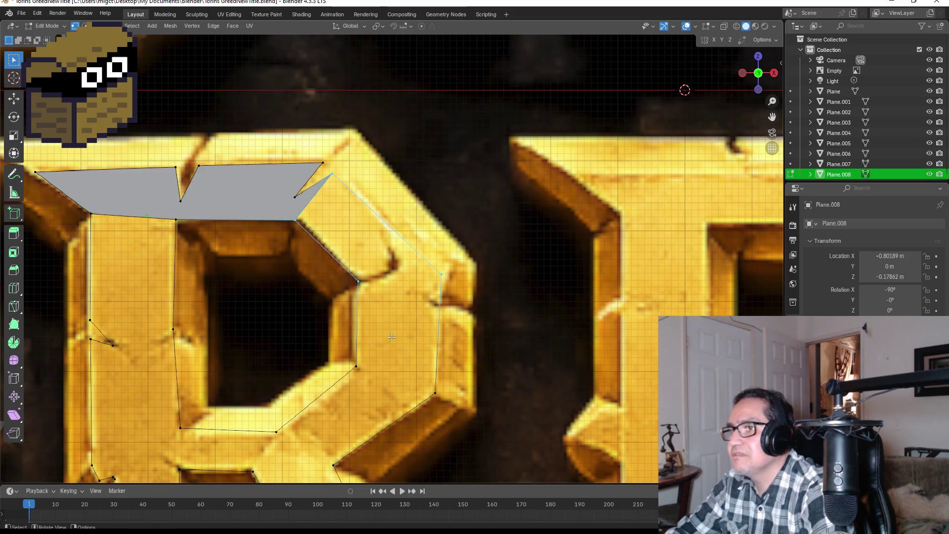
{"action": "scroll", "coordinate": [392, 338], "scroll_direction": "down", "scroll_amount": 2, "text": "shift"}
{"action": "scroll", "coordinate": [400, 334], "scroll_direction": "down", "scroll_amount": 2, "text": "shift"}
{"action": "key", "text": "b"}
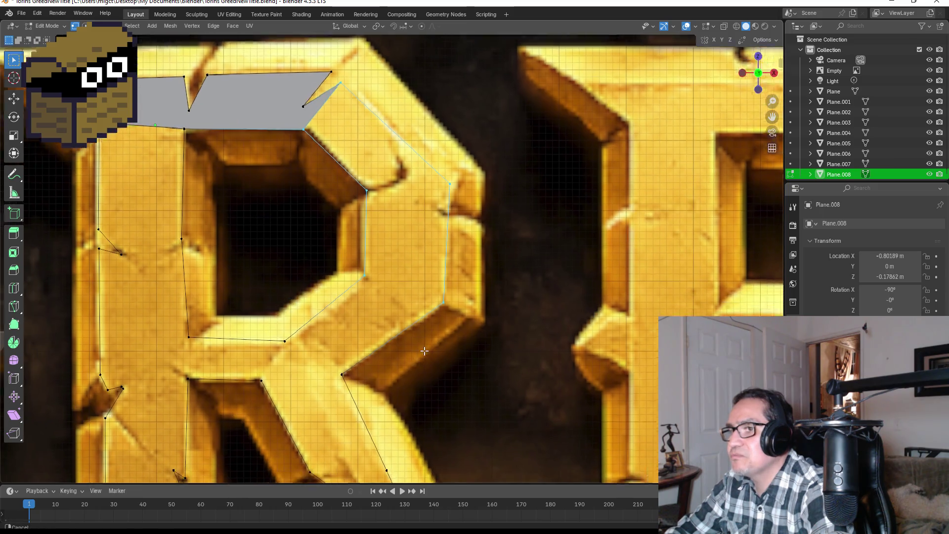
{"action": "middle_click_drag", "start_coordinate": [429, 327], "coordinate": [482, 267], "text": "shift"}
{"action": "left_click_drag", "start_coordinate": [312, 291], "coordinate": [339, 313]}
{"action": "key", "text": "f"}
{"action": "scroll", "coordinate": [424, 352], "scroll_direction": "down", "scroll_amount": 3}
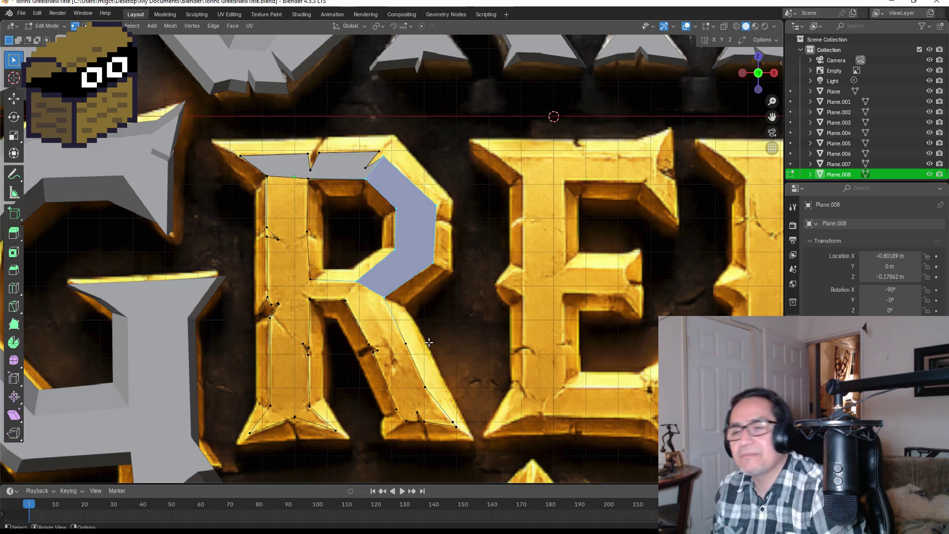
{"action": "scroll", "coordinate": [413, 311], "scroll_direction": "up", "scroll_amount": 2}
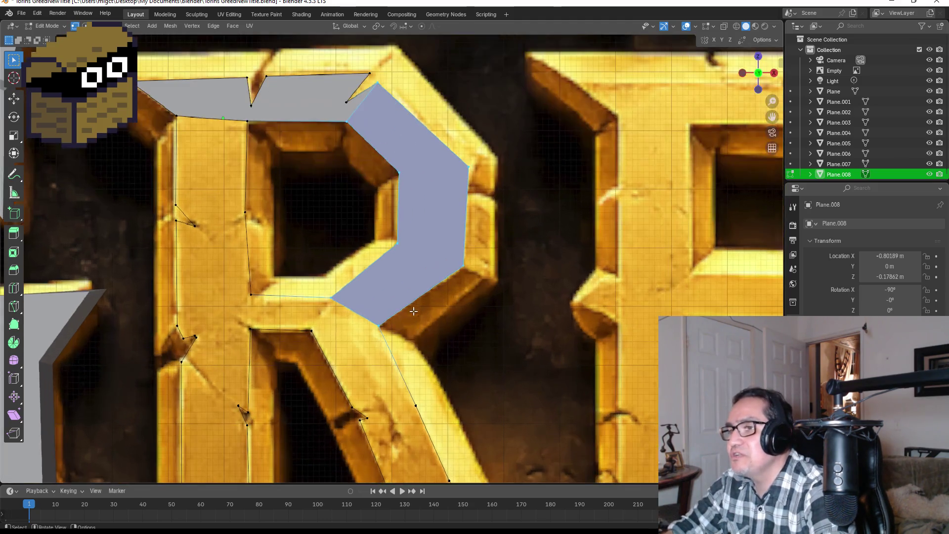
Check the faces from the side, return to front view and fill the R's middle stroke.
{"action": "left_click", "coordinate": [430, 347]}
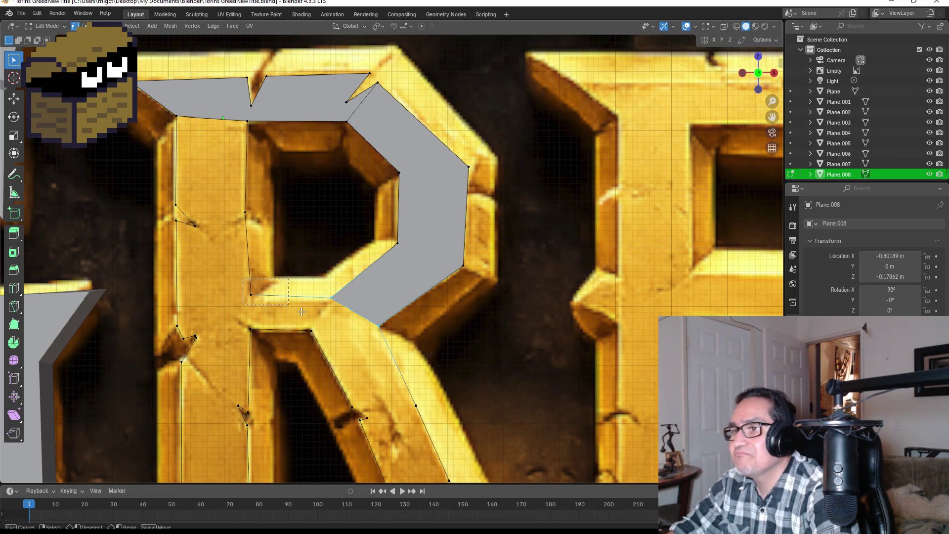
{"action": "scroll", "coordinate": [251, 326], "scroll_direction": "down", "scroll_amount": 2}
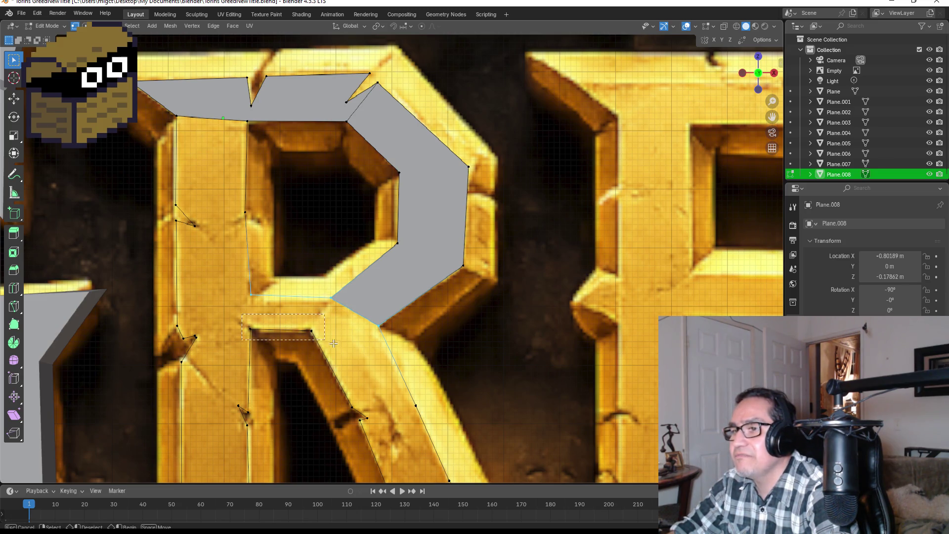
{"action": "middle_click_drag", "start_coordinate": [250, 326], "coordinate": [315, 292]}
{"action": "key", "text": "KP_1"}
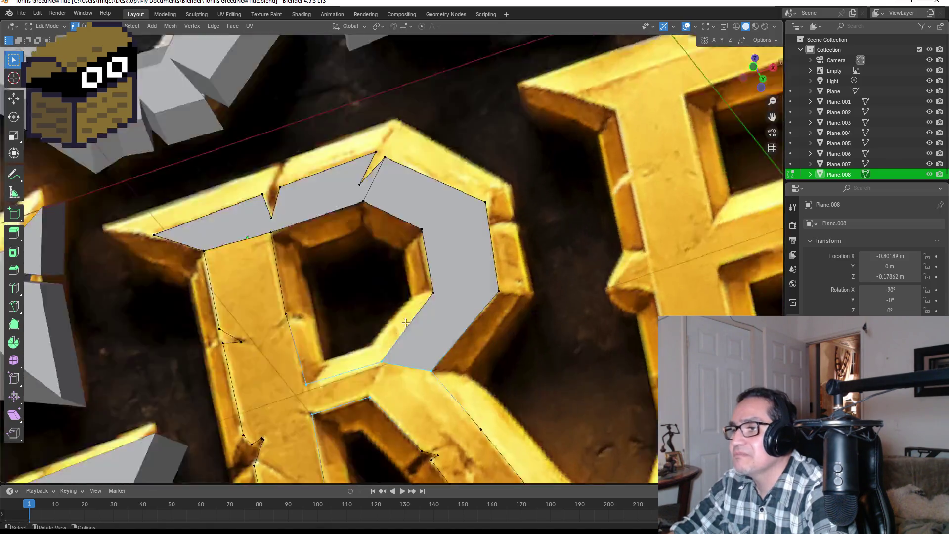
{"action": "scroll", "coordinate": [314, 292], "scroll_direction": "up", "scroll_amount": 2}
{"action": "scroll", "coordinate": [337, 284], "scroll_direction": "up", "scroll_amount": 3}
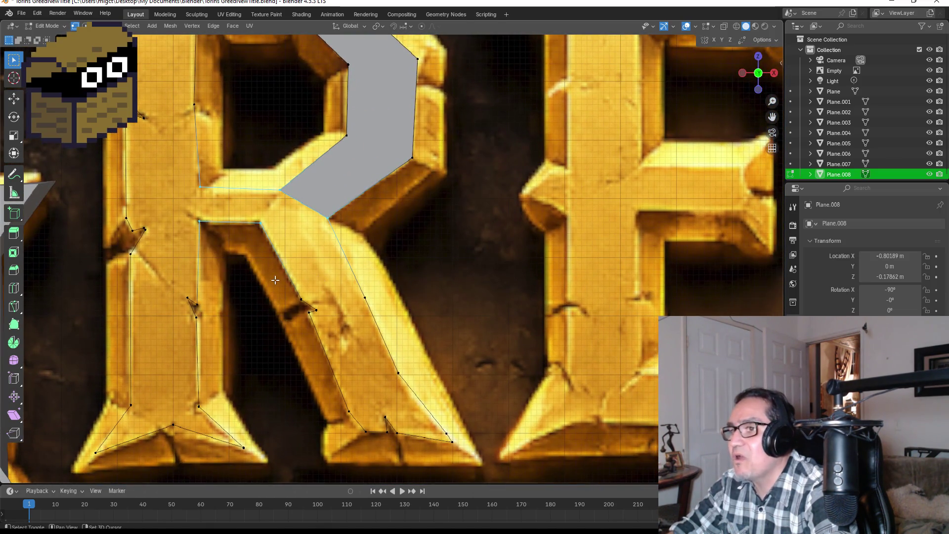
{"action": "key", "text": "f"}
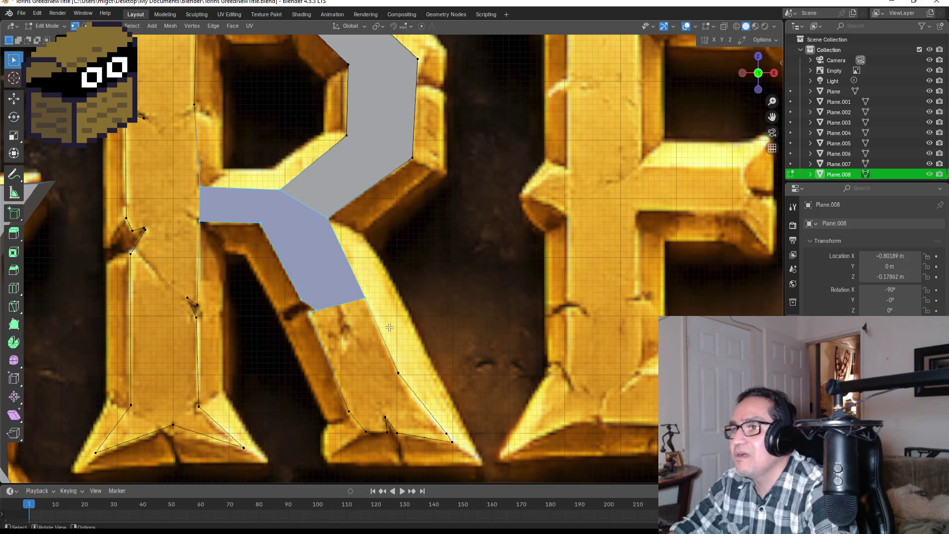
{"action": "middle_click_drag", "start_coordinate": [383, 337], "coordinate": [345, 262], "text": "shift"}
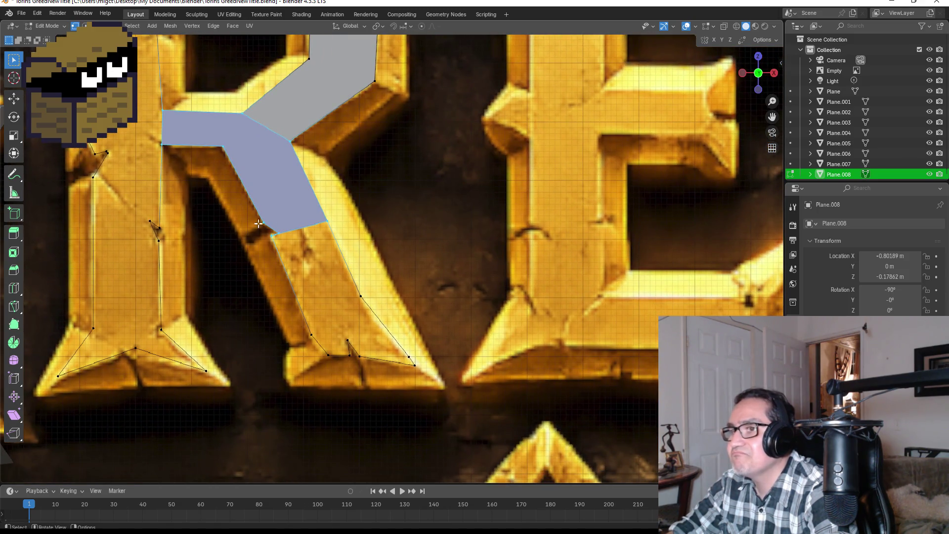
{"action": "left_click", "coordinate": [299, 250]}
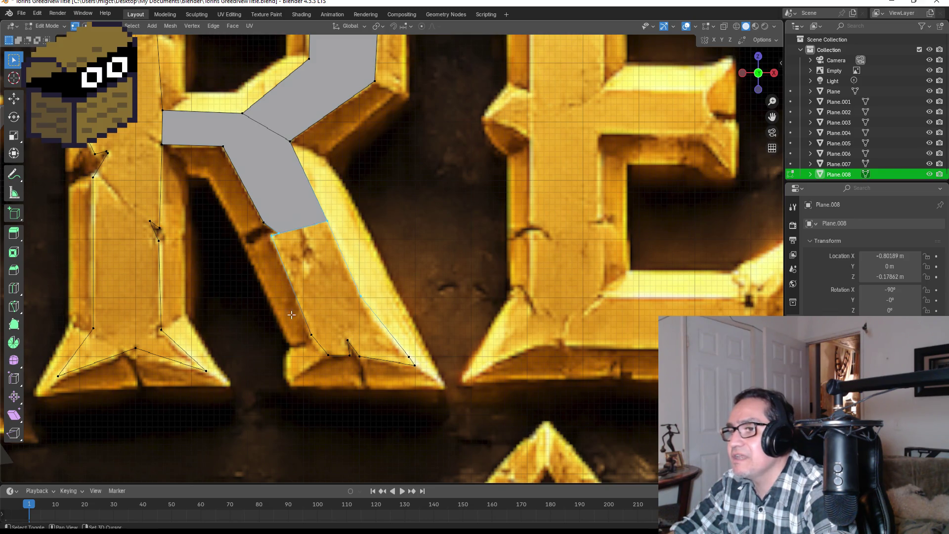
Box-select the diagonal leg's remaining vertices and fill the leg with a face.
{"action": "left_click_drag", "start_coordinate": [283, 291], "coordinate": [449, 398], "text": "shift"}
{"action": "key", "text": "f"}
{"action": "left_click", "coordinate": [406, 235]}
{"action": "scroll", "coordinate": [402, 264], "scroll_direction": "down", "scroll_amount": 3}
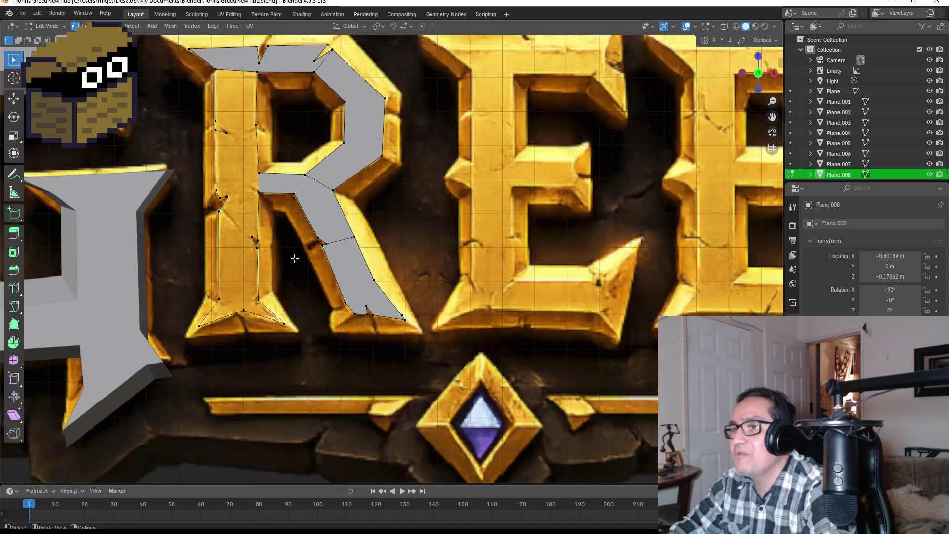
Select the left stem's bottom vertices and fill the flared foot with a face.
{"action": "middle_click_drag", "start_coordinate": [253, 204], "coordinate": [337, 296], "text": "shift"}
{"action": "scroll", "coordinate": [337, 402], "scroll_direction": "up", "scroll_amount": 2}
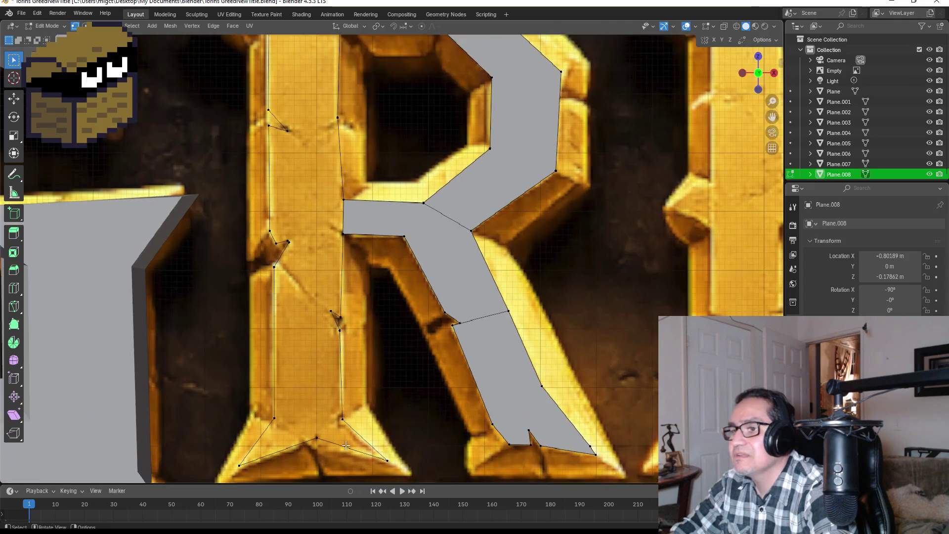
{"action": "scroll", "coordinate": [338, 401], "scroll_direction": "down", "scroll_amount": 1}
{"action": "middle_click_drag", "start_coordinate": [338, 401], "coordinate": [338, 342], "text": "shift"}
{"action": "left_click_drag", "start_coordinate": [258, 290], "coordinate": [403, 367]}
{"action": "key", "text": "f"}
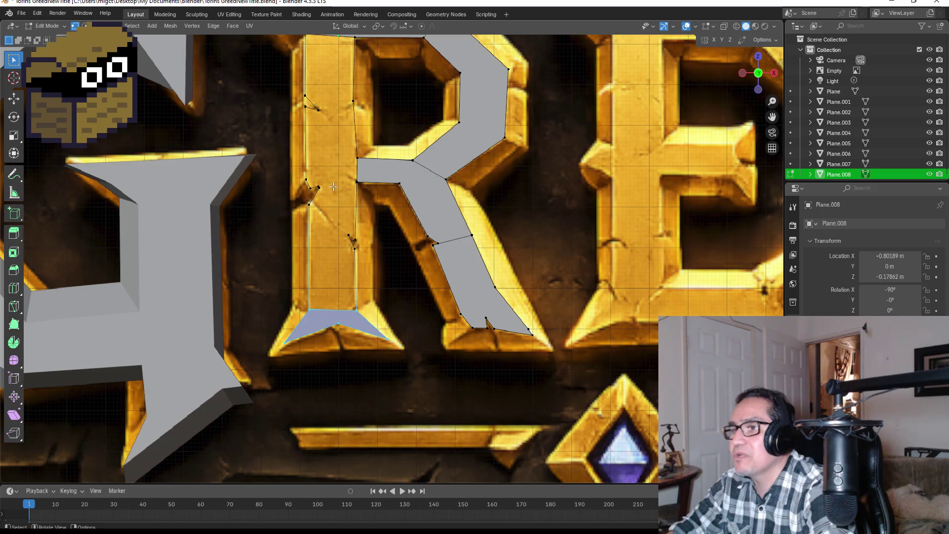
{"action": "scroll", "coordinate": [352, 257], "scroll_direction": "up", "scroll_amount": 1}
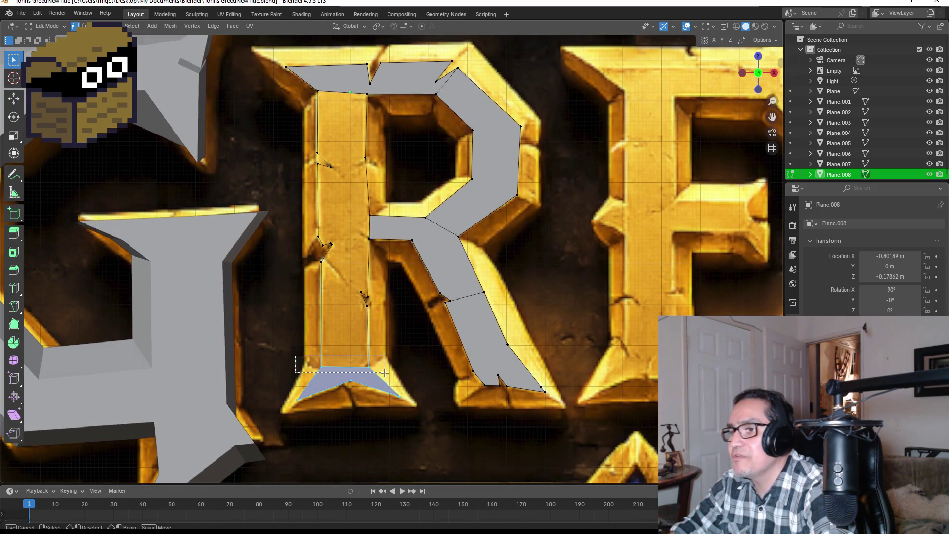
Select the vertices around the stem notch and fill the lower stem with a face.
{"action": "middle_click_drag", "start_coordinate": [396, 313], "coordinate": [400, 317], "text": "shift"}
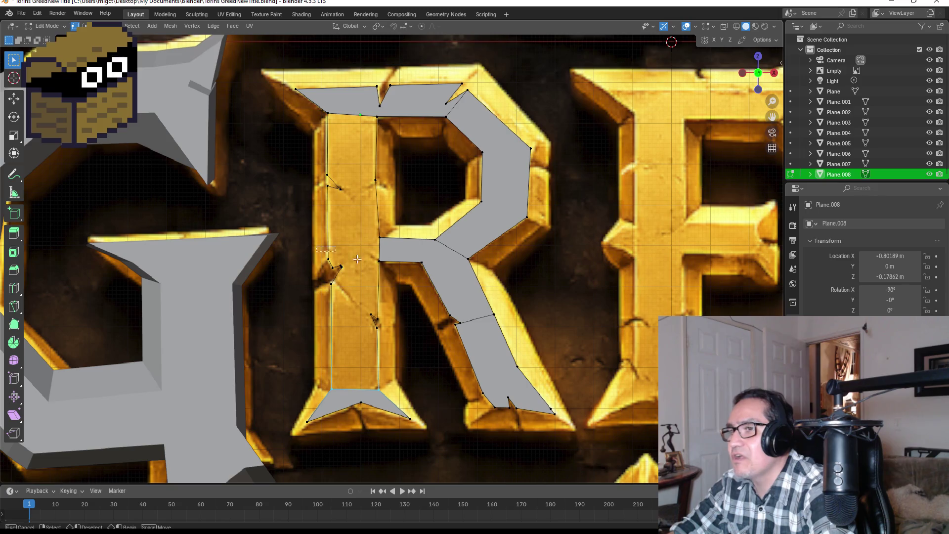
{"action": "left_click_drag", "start_coordinate": [320, 250], "coordinate": [384, 291], "text": "shift"}
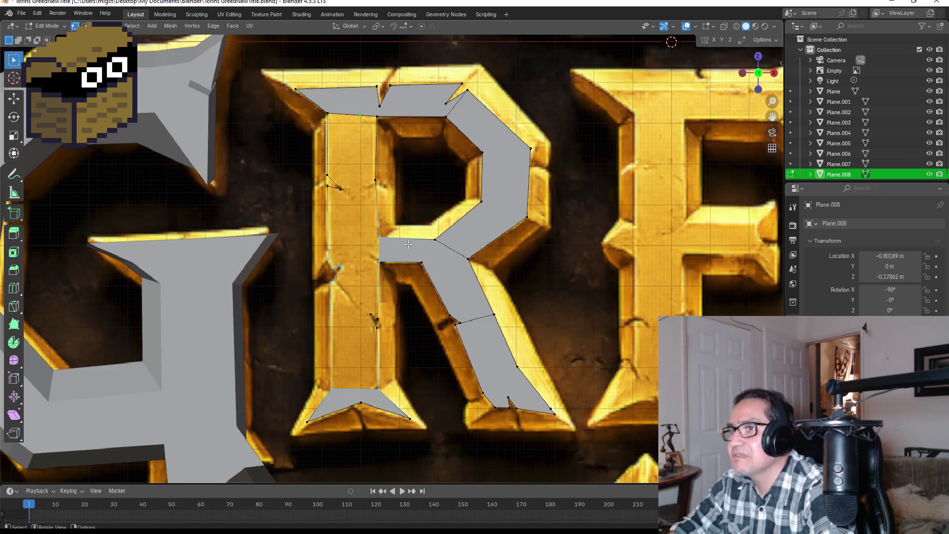
{"action": "key", "text": "f"}
{"action": "middle_click_drag", "start_coordinate": [378, 192], "coordinate": [383, 235], "text": "shift"}
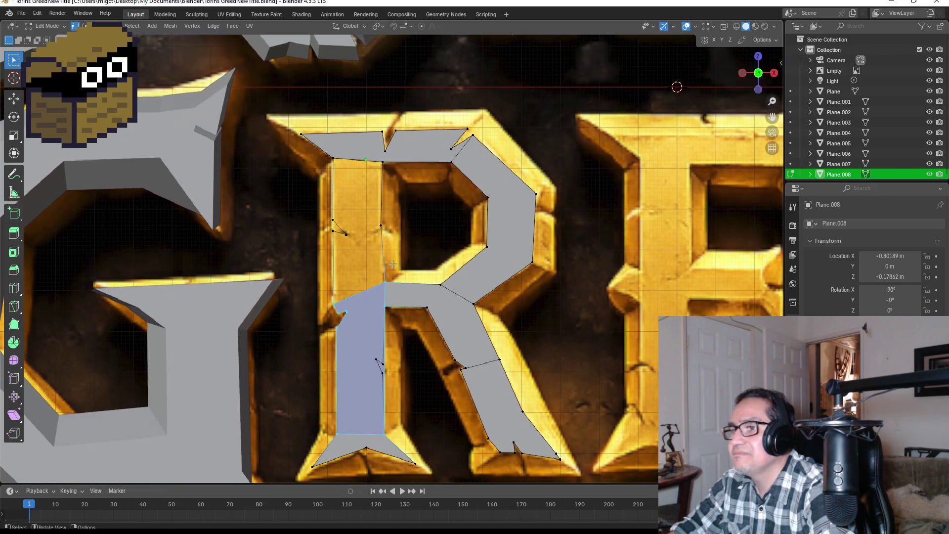
{"action": "scroll", "coordinate": [383, 235], "scroll_direction": "up", "scroll_amount": 3}
Undo the old lower stem fill and try a new face from the left-stem vertices, undoing the wrong result.
{"action": "middle_click_drag", "start_coordinate": [404, 360], "coordinate": [403, 215], "text": "shift"}
{"action": "key", "text": "ctrl+z"}
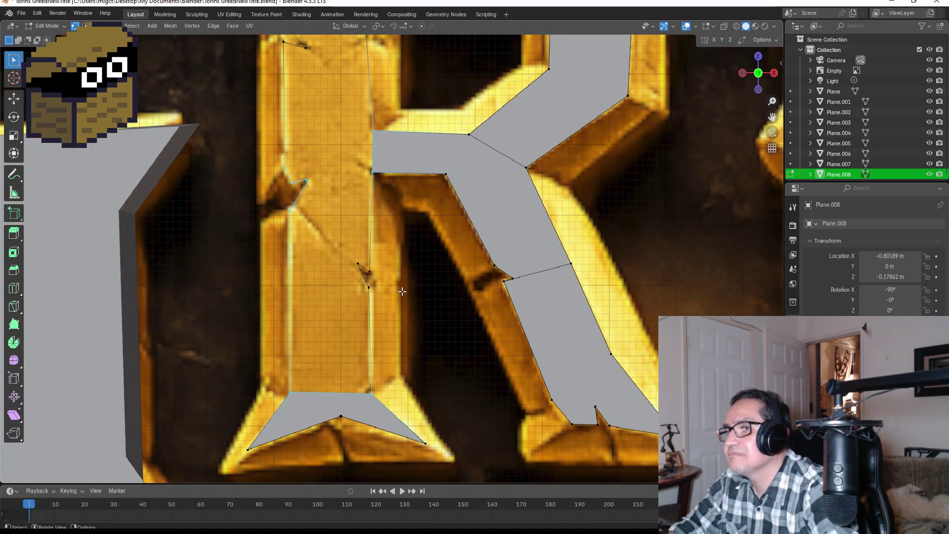
{"action": "mouse_move", "coordinate": [269, 373]}
{"action": "left_mouse_down"}
{"action": "mouse_move", "coordinate": [365, 407]}
{"action": "mouse_move", "coordinate": [319, 390]}
{"action": "left_mouse_up"}
{"action": "left_click_drag", "start_coordinate": [385, 406], "coordinate": [385, 408]}
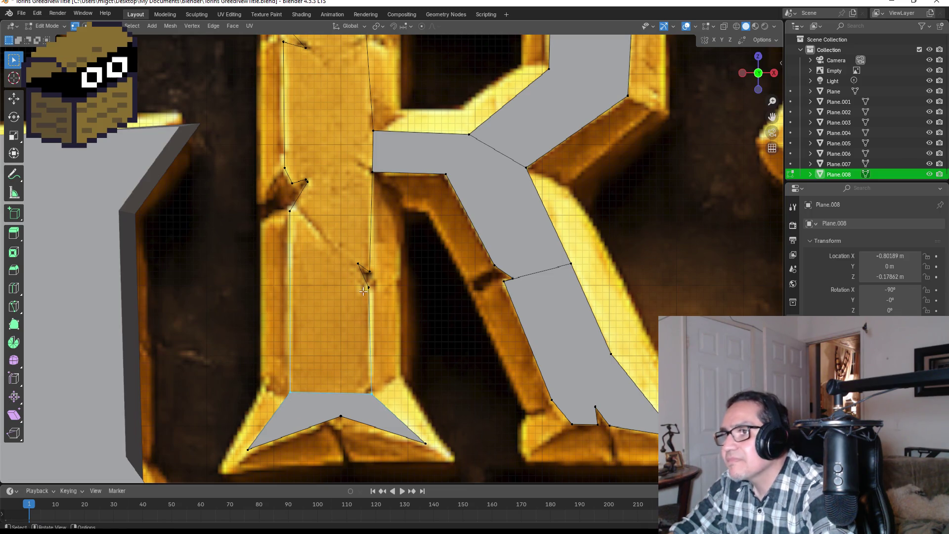
{"action": "left_click", "coordinate": [367, 282]}
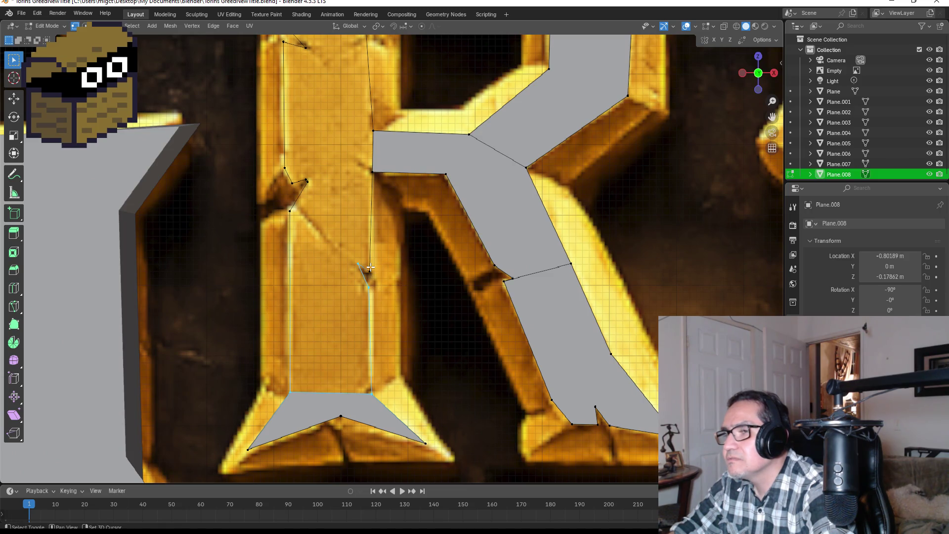
{"action": "key", "text": "f"}
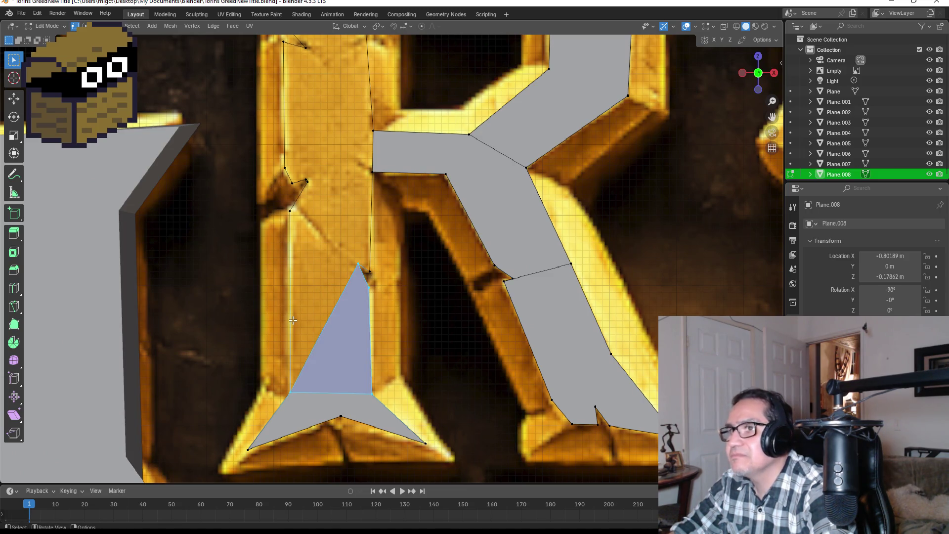
{"action": "key", "text": "ctrl+z"}
Reselect the stem vertices including the top-left one and fill the lower stem face.
{"action": "key", "text": "b"}
{"action": "left_click_drag", "start_coordinate": [284, 211], "coordinate": [304, 222]}
{"action": "key", "text": "f"}
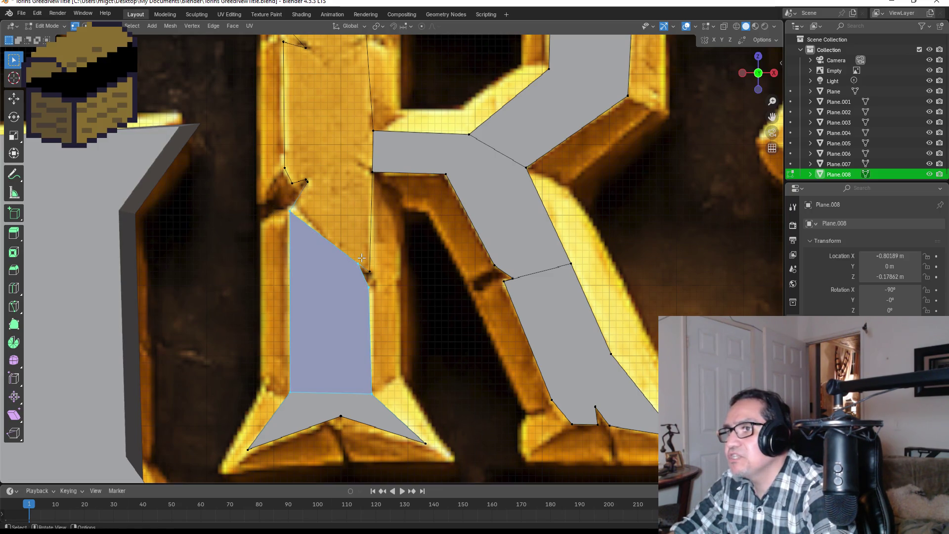
{"action": "left_click", "coordinate": [329, 173]}
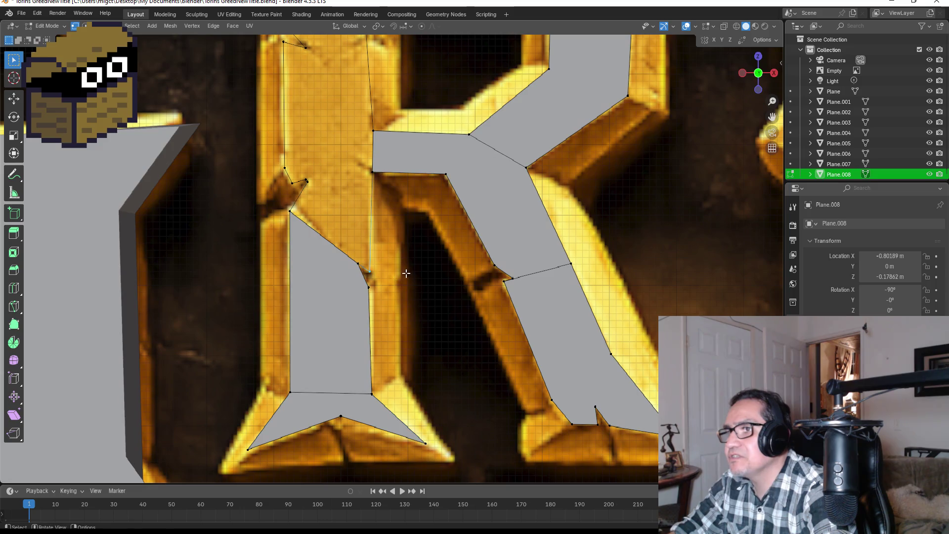
Attempt a triangular face at the stem notch twice, undoing each thin result.
{"action": "left_click", "coordinate": [286, 170], "text": "shift"}
{"action": "key", "text": "f"}
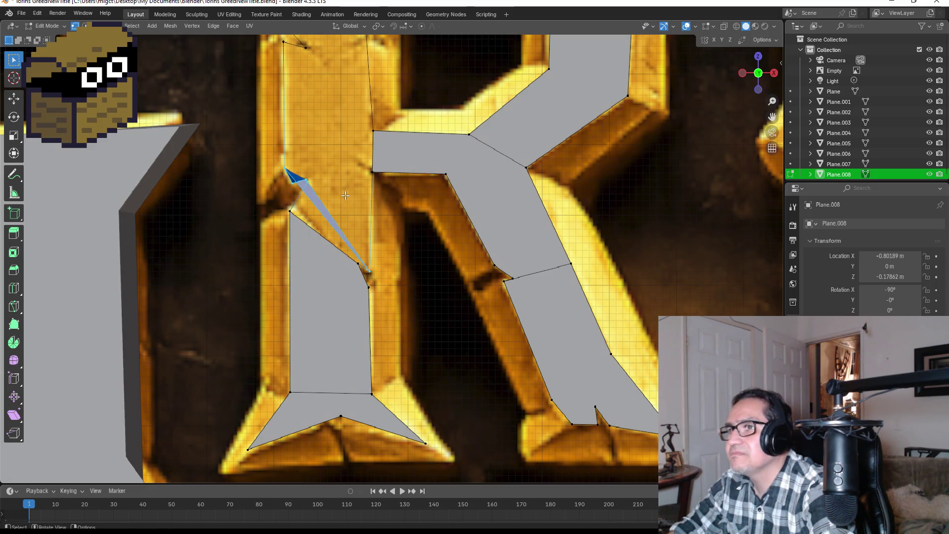
{"action": "key", "text": "ctrl+z"}
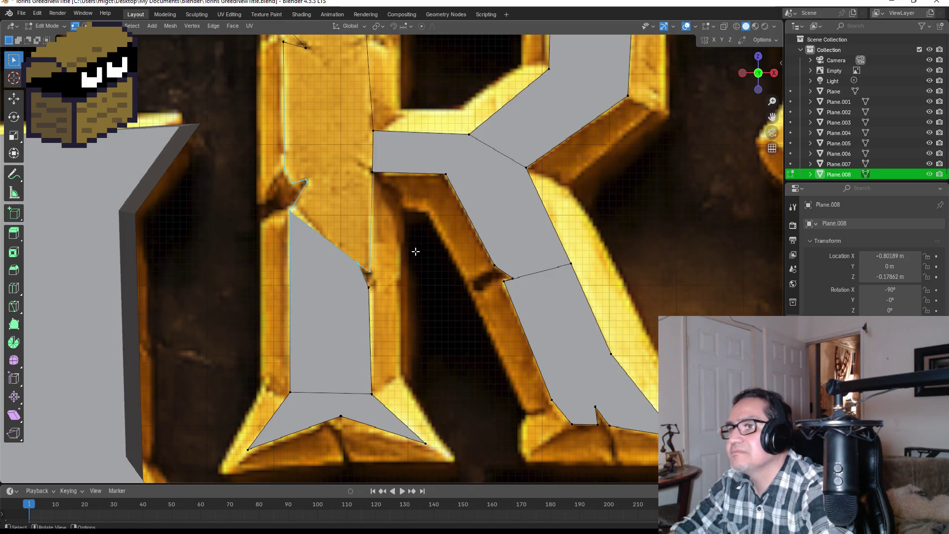
{"action": "key", "text": "f"}
{"action": "key", "text": "ctrl+z"}
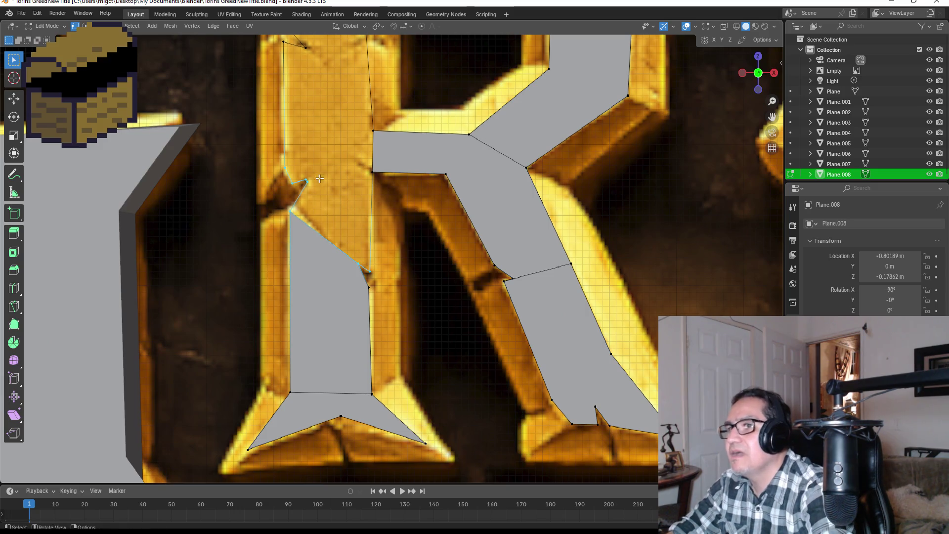
{"action": "scroll", "coordinate": [349, 237], "scroll_direction": "up", "scroll_amount": 1}
{"action": "scroll", "coordinate": [345, 243], "scroll_direction": "up", "scroll_amount": 2}
{"action": "scroll", "coordinate": [345, 243], "scroll_direction": "up", "scroll_amount": 1}
{"action": "left_click", "coordinate": [311, 225]}
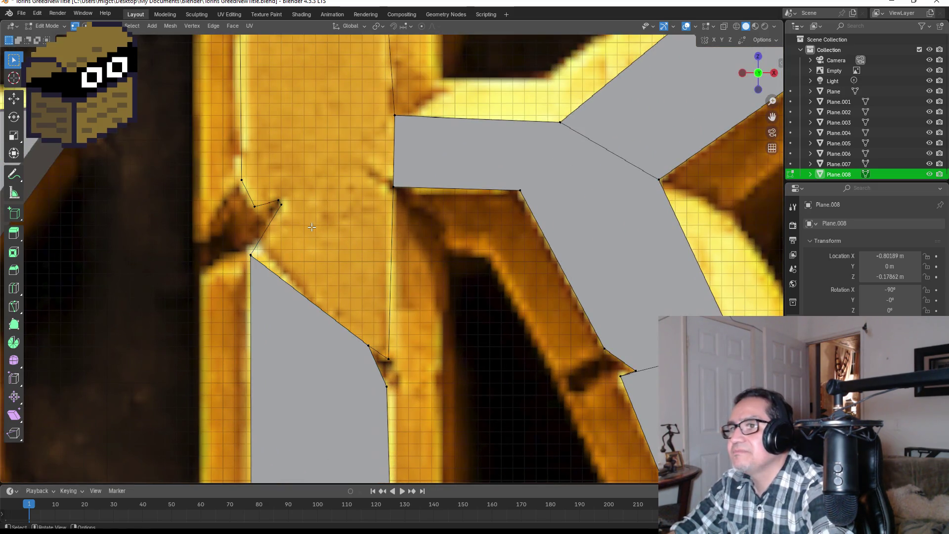
Try a face between the stem corner, notch and middle-bar vertices, then undo the misshapen result.
{"action": "left_click", "coordinate": [251, 255], "text": "shift"}
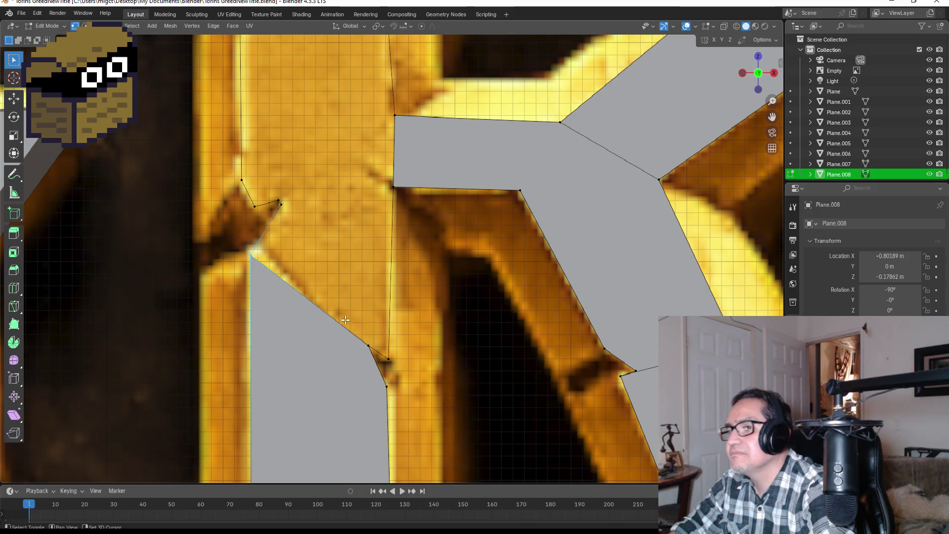
{"action": "left_click", "coordinate": [368, 345], "text": "shift"}
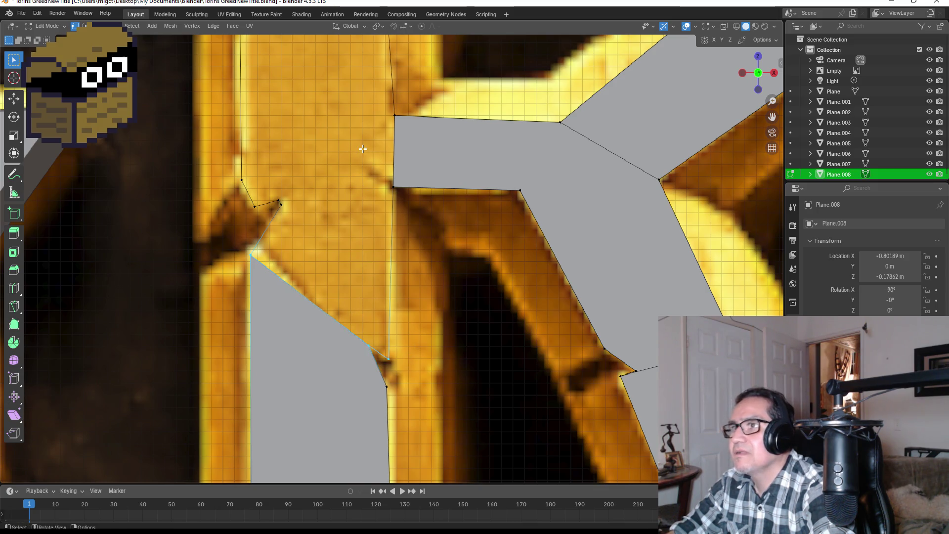
{"action": "left_click", "coordinate": [395, 115], "text": "shift"}
{"action": "left_click_drag", "start_coordinate": [236, 164], "coordinate": [256, 201], "text": "shift"}
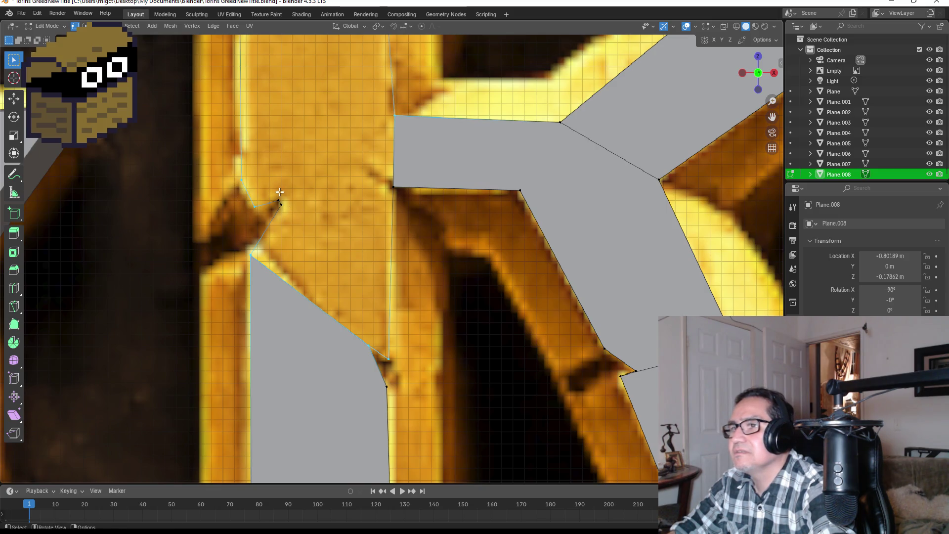
{"action": "key", "text": "f"}
{"action": "key", "text": "ctrl+z"}
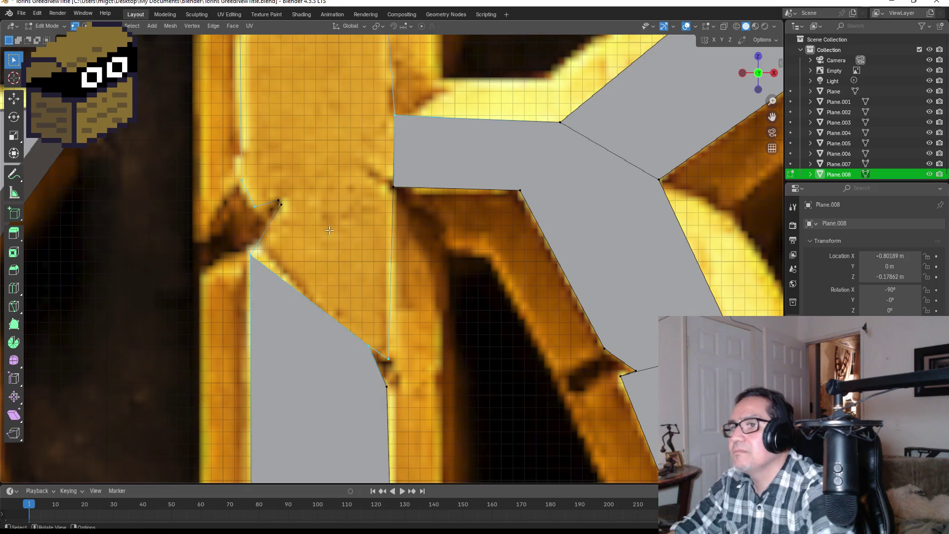
{"action": "key", "text": "alt+a"}
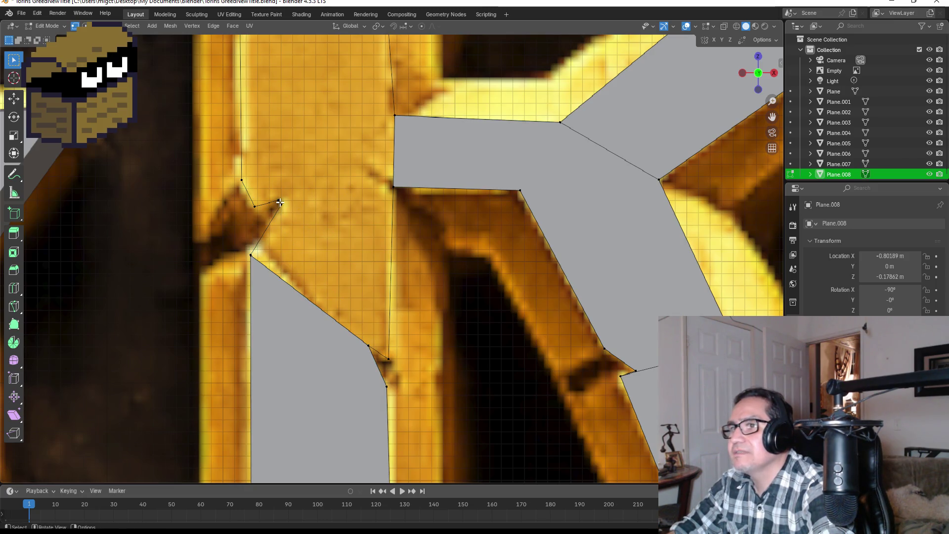
Fill the quad between the stem's upper corner, the notch vertex and the middle-bar corner.
{"action": "left_click", "coordinate": [251, 255]}
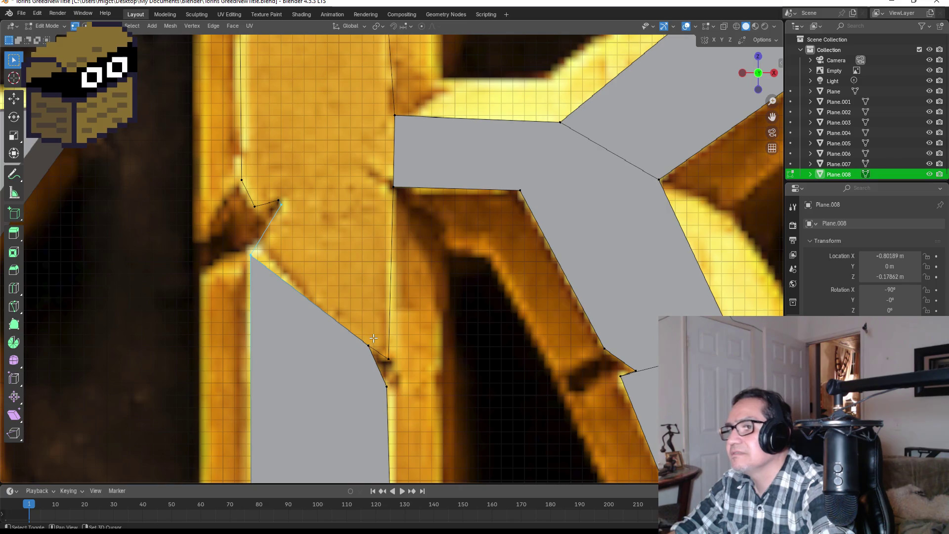
{"action": "left_click", "coordinate": [387, 360], "text": "shift"}
{"action": "left_click", "coordinate": [402, 210], "text": "shift"}
{"action": "key", "text": "f"}
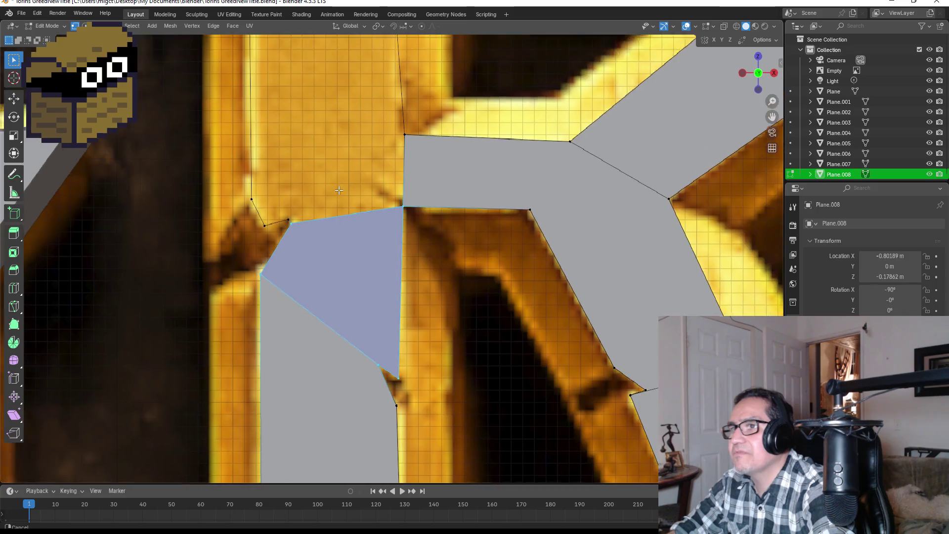
Fill the remaining gap using the notch vertices and the middle bar's corners.
{"action": "middle_click_drag", "start_coordinate": [323, 158], "coordinate": [321, 257], "text": "shift"}
{"action": "left_click", "coordinate": [312, 285]}
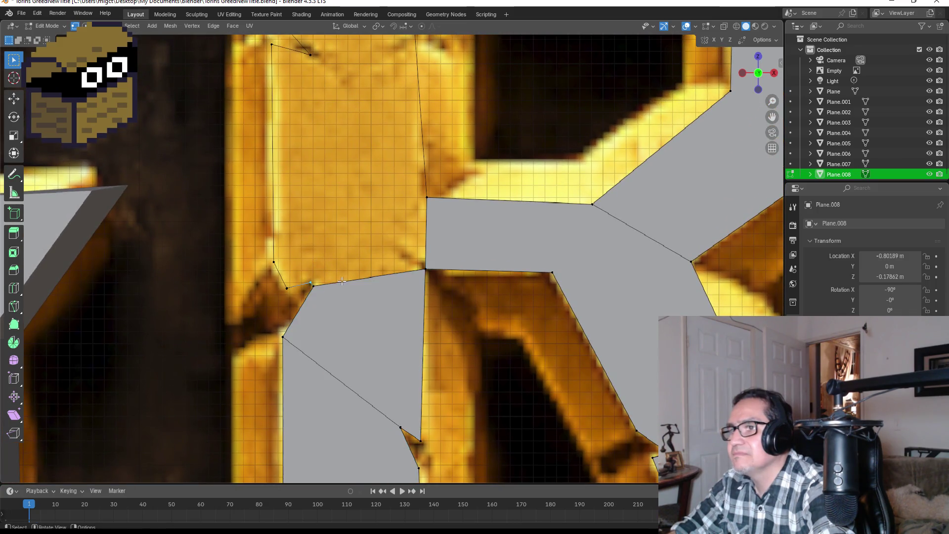
{"action": "left_click", "coordinate": [287, 287], "text": "shift"}
{"action": "left_click", "coordinate": [274, 263], "text": "shift"}
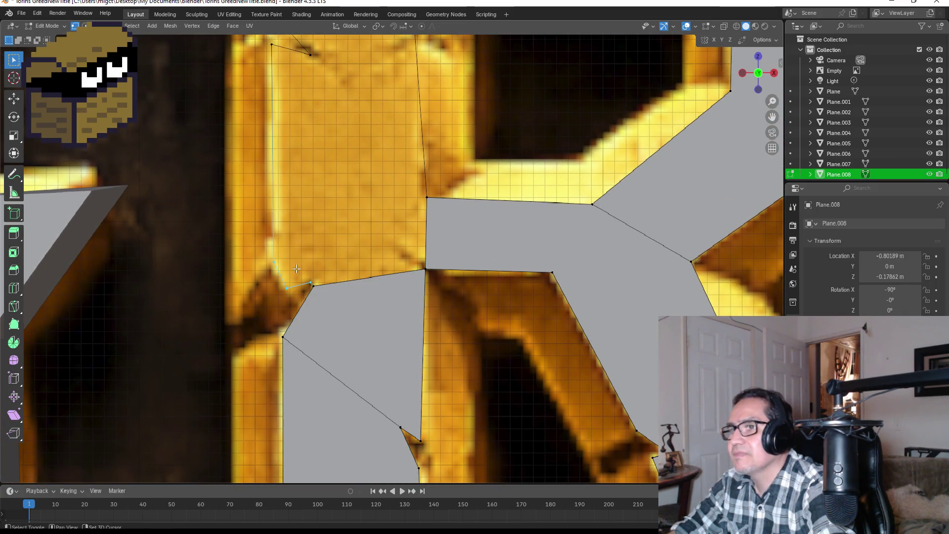
{"action": "left_click", "coordinate": [426, 197], "text": "shift"}
{"action": "left_click", "coordinate": [426, 271], "text": "shift"}
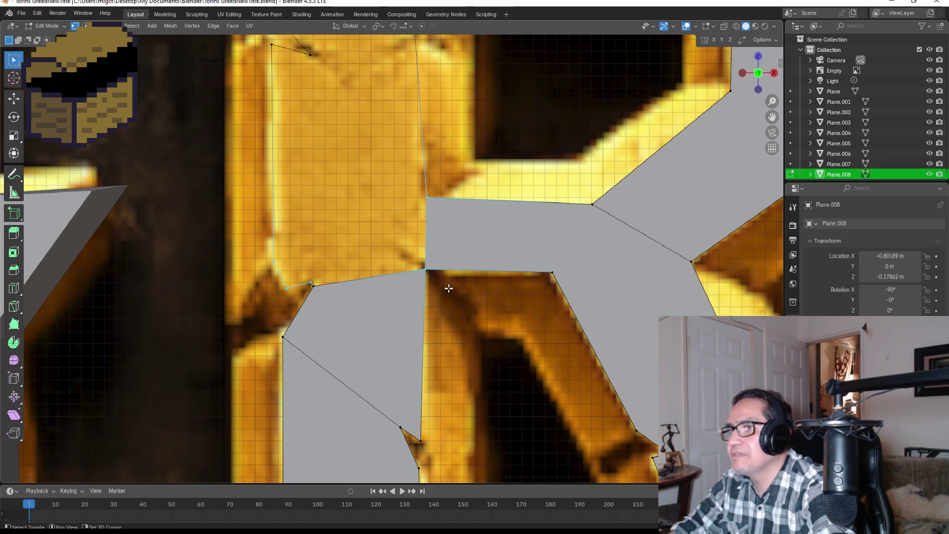
{"action": "key", "text": "f"}
{"action": "scroll", "coordinate": [445, 277], "scroll_direction": "down", "scroll_amount": 4}
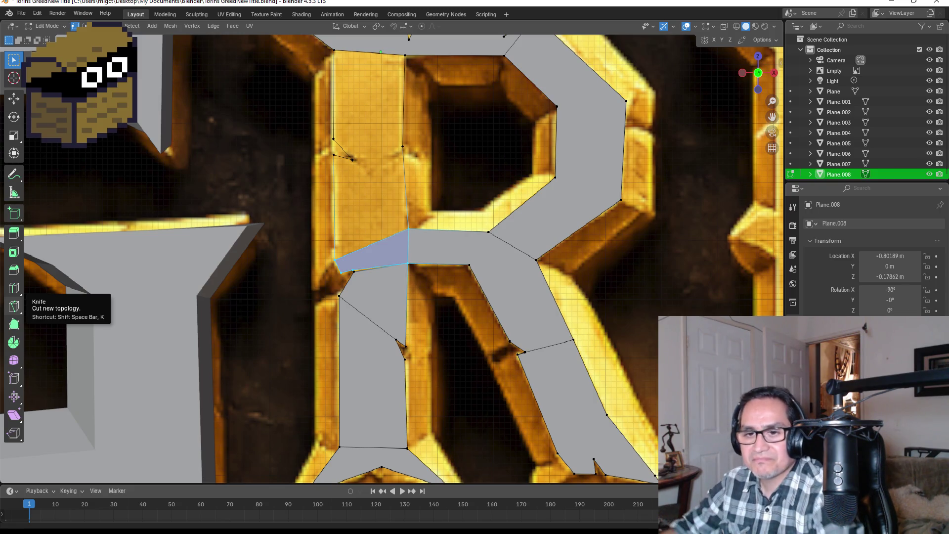
Fill the last quad on the R's upper stem beside the middle bar.
{"action": "left_click_drag", "start_coordinate": [306, 245], "coordinate": [348, 262]}
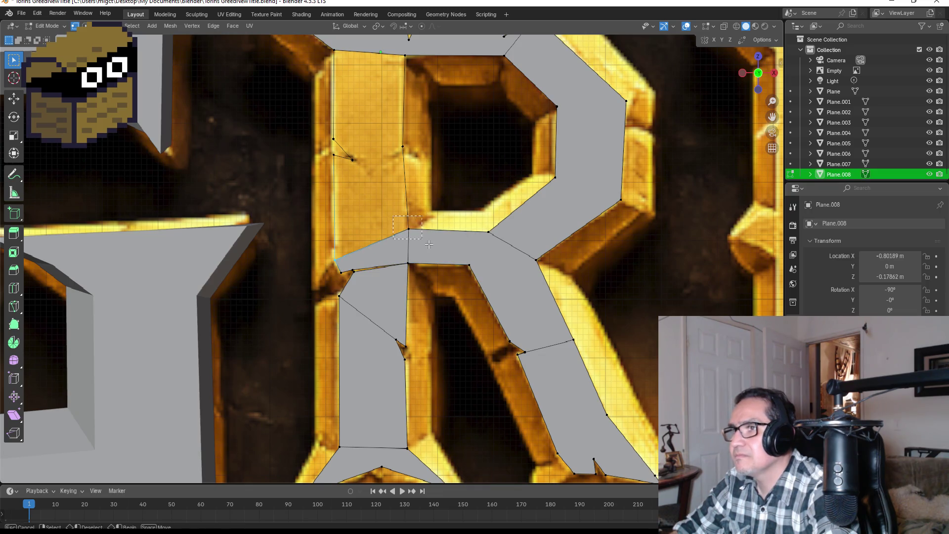
{"action": "scroll", "coordinate": [428, 236], "scroll_direction": "up", "scroll_amount": 3, "text": "shift"}
{"action": "middle_click_drag", "start_coordinate": [428, 236], "coordinate": [425, 243], "text": "shift"}
{"action": "left_click", "coordinate": [344, 224], "text": "shift"}
{"action": "left_click", "coordinate": [399, 212], "text": "shift"}
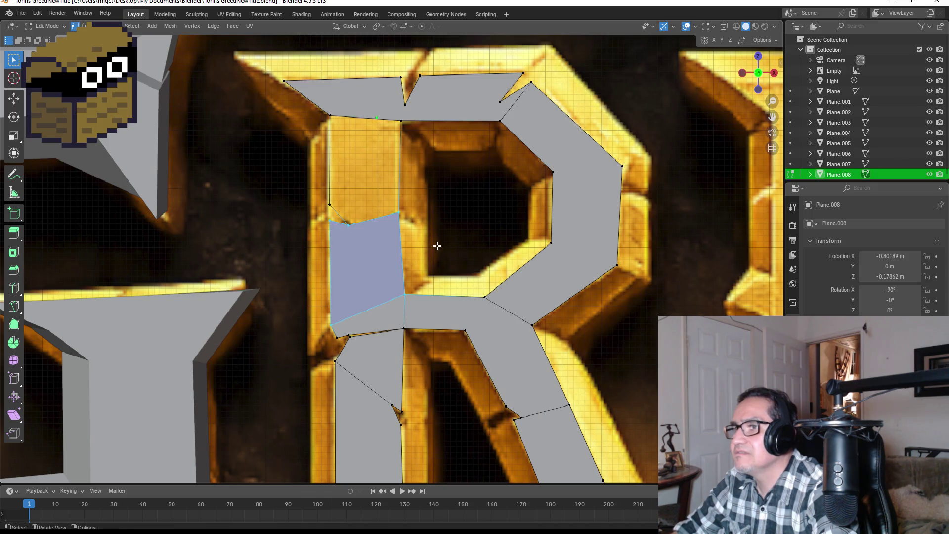
{"action": "middle_click_drag", "start_coordinate": [410, 200], "coordinate": [421, 262], "text": "shift"}
{"action": "left_click", "coordinate": [396, 271]}
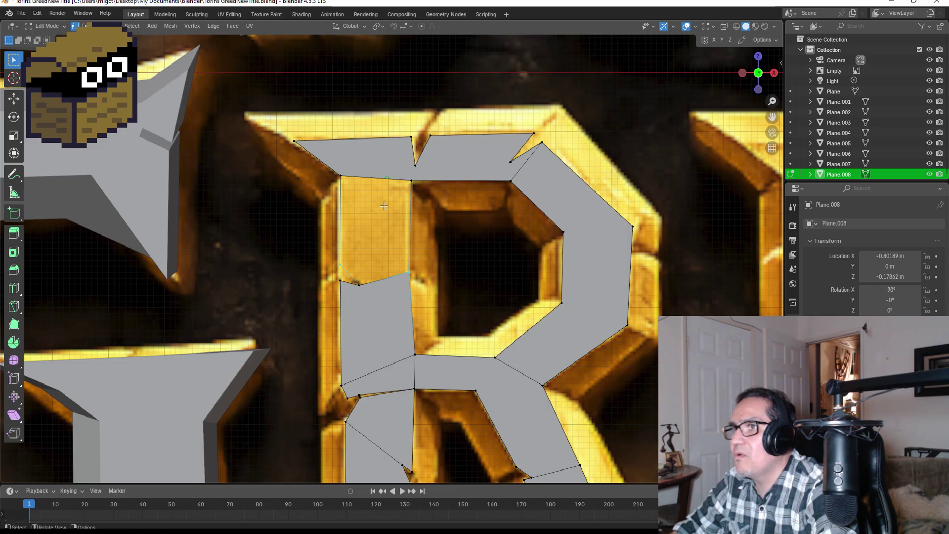
{"action": "left_click", "coordinate": [410, 181], "text": "shift"}
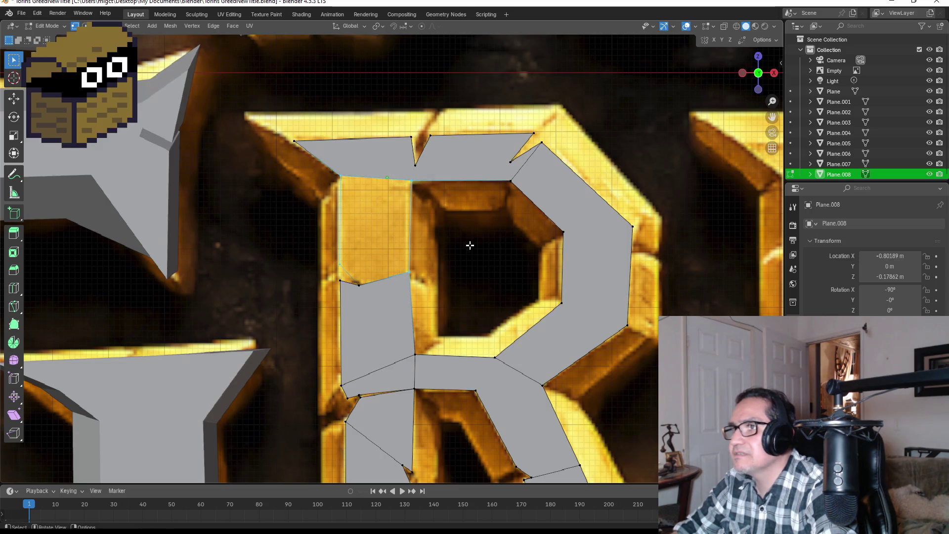
{"action": "key", "text": "f"}
{"action": "scroll", "coordinate": [374, 292], "scroll_direction": "up", "scroll_amount": 2}
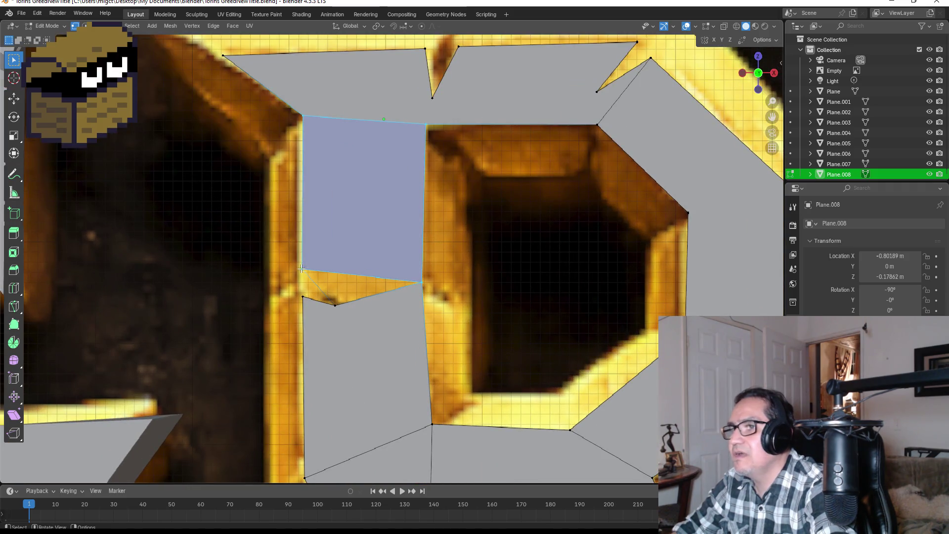
Fill the final triangular gap, deselect all and return to Object Mode.
{"action": "left_click", "coordinate": [336, 303], "text": "shift"}
{"action": "key", "text": "f"}
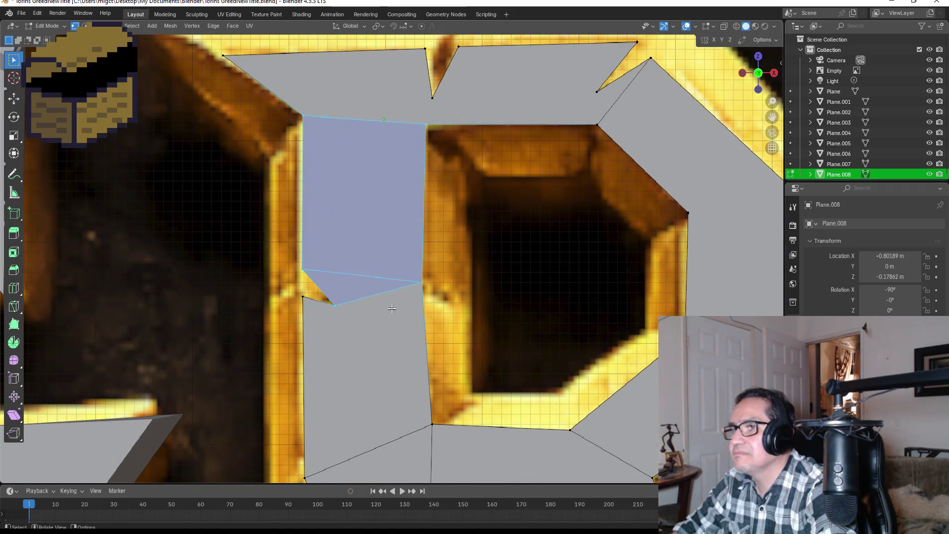
{"action": "scroll", "coordinate": [516, 267], "scroll_direction": "down", "scroll_amount": 3}
{"action": "scroll", "coordinate": [504, 267], "scroll_direction": "down", "scroll_amount": 1}
{"action": "key", "text": "alt+a"}
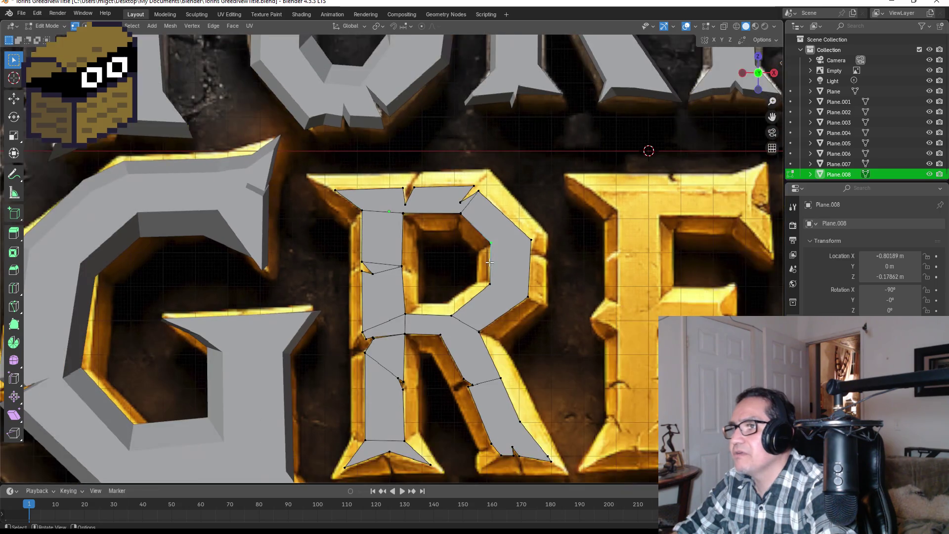
{"action": "key", "text": "Tab"}
{"action": "scroll", "coordinate": [492, 304], "scroll_direction": "down", "scroll_amount": 2}
{"action": "scroll", "coordinate": [522, 313], "scroll_direction": "down", "scroll_amount": 2}
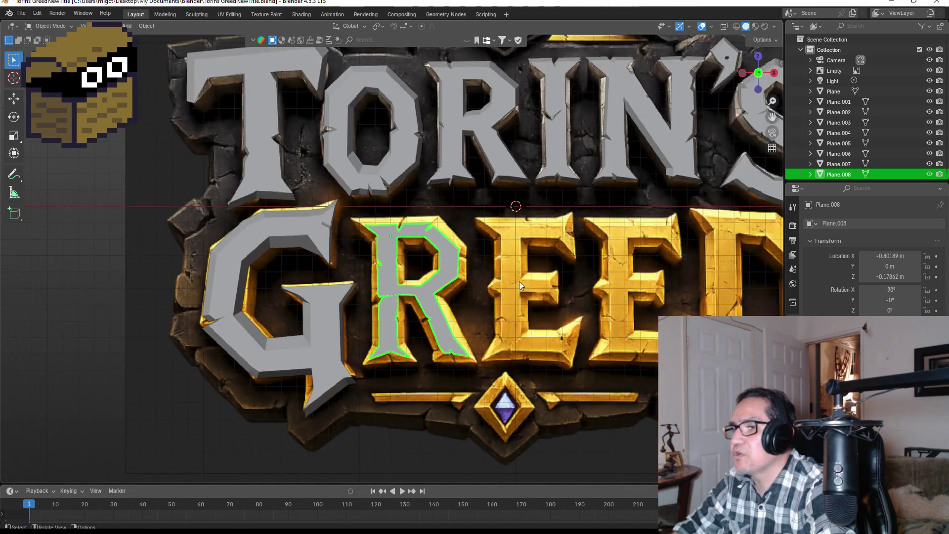
Orbit the view to compare the flat R with the thick extruded letters, then reselect the R.
{"action": "middle_click_drag", "start_coordinate": [512, 280], "coordinate": [450, 299]}
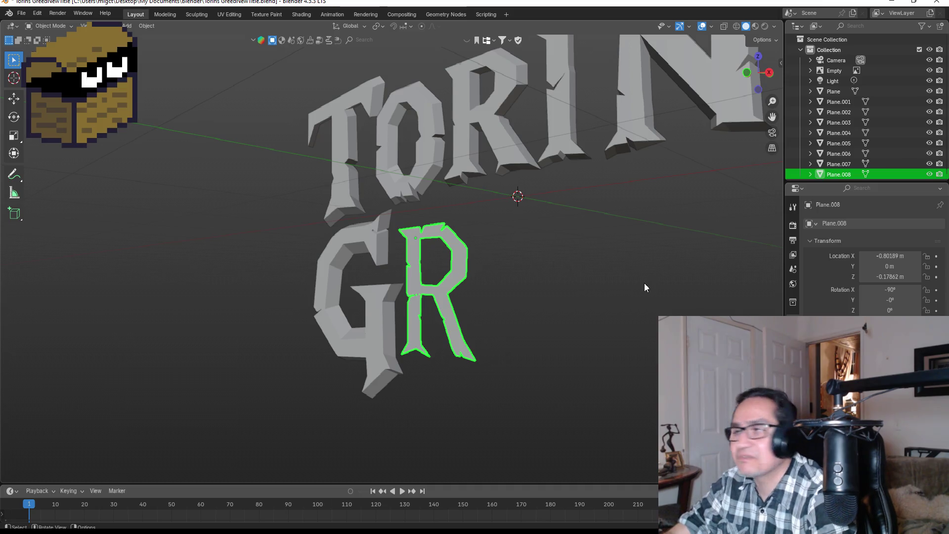
{"action": "mouse_move", "coordinate": [539, 267]}
{"action": "middle_mouse_down"}
{"action": "mouse_move", "coordinate": [536, 287]}
{"action": "mouse_move", "coordinate": [511, 305]}
{"action": "middle_mouse_up"}
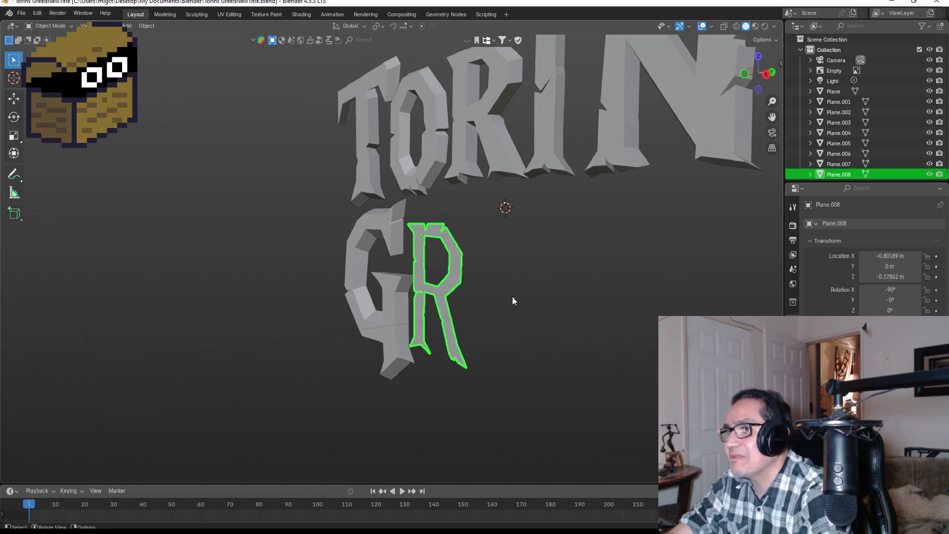
{"action": "left_click", "coordinate": [503, 271]}
Select only the R mesh and all of its geometry in Edit Mode.
{"action": "left_click", "coordinate": [461, 262]}
{"action": "key", "text": "a"}
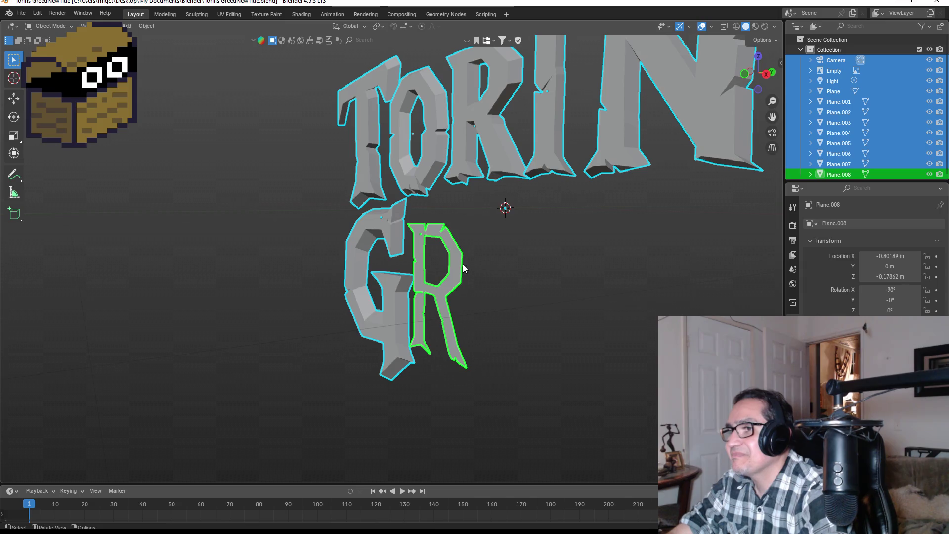
{"action": "scroll", "coordinate": [489, 256], "scroll_direction": "up", "scroll_amount": 2}
{"action": "left_click", "coordinate": [489, 258]}
{"action": "key", "text": "Tab"}
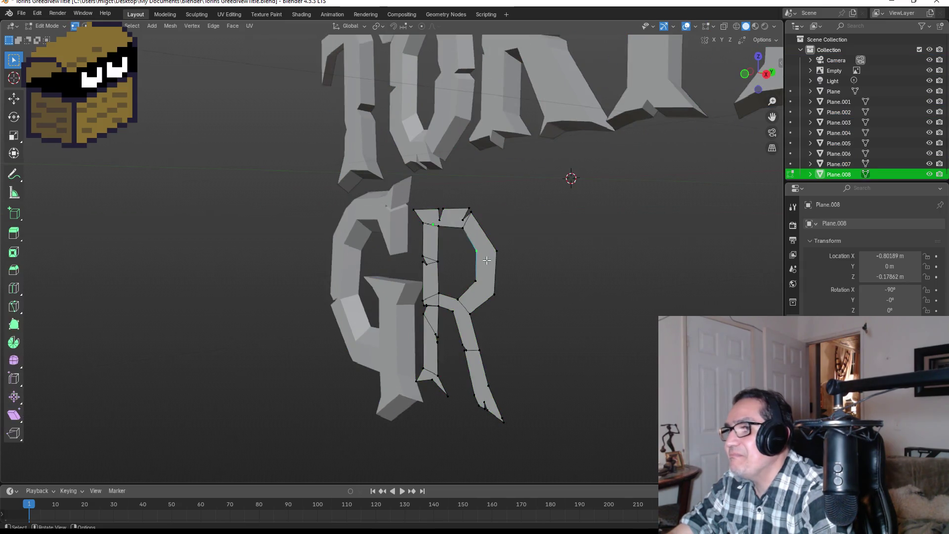
{"action": "key", "text": "a"}
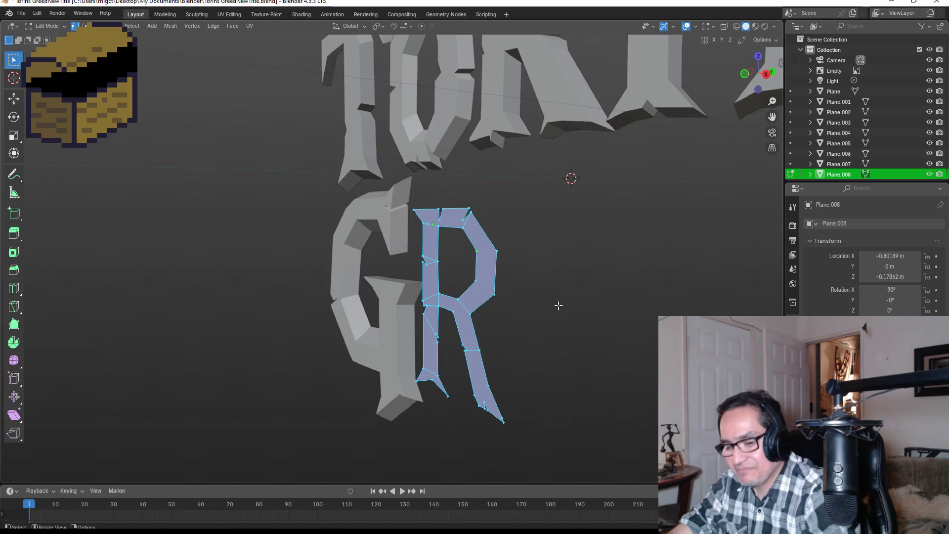
Extrude the R's faces along normals for depth and begin scaling its front face in front view.
{"action": "key", "text": "alt+e"}
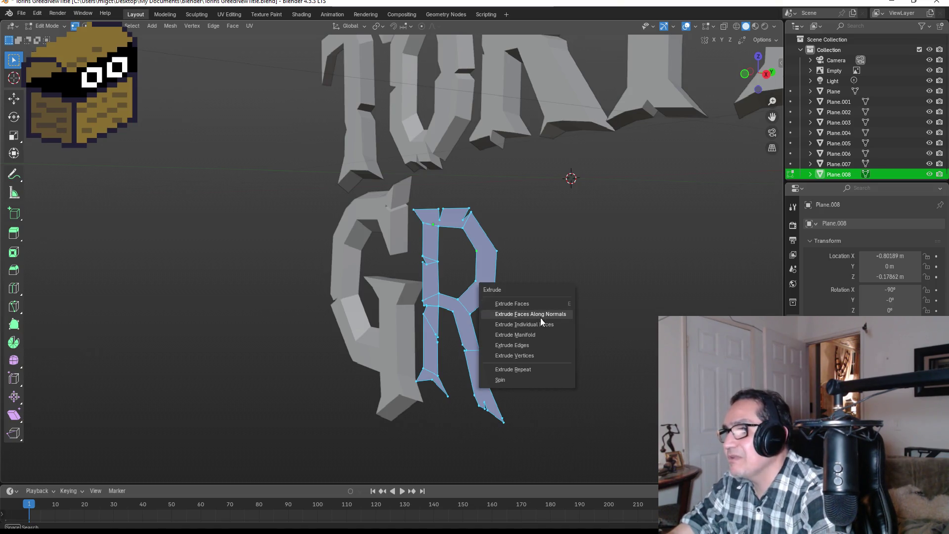
{"action": "left_click", "coordinate": [534, 304]}
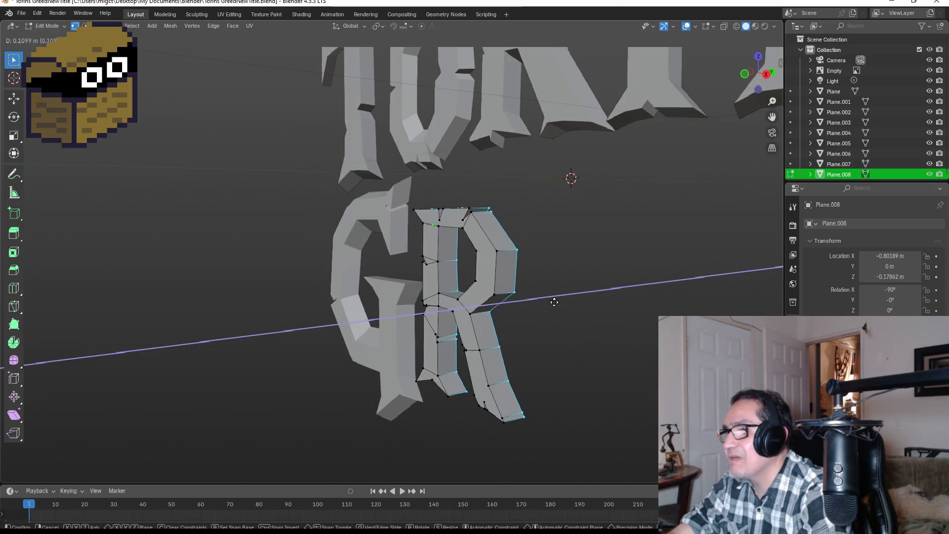
{"action": "left_click", "coordinate": [558, 302]}
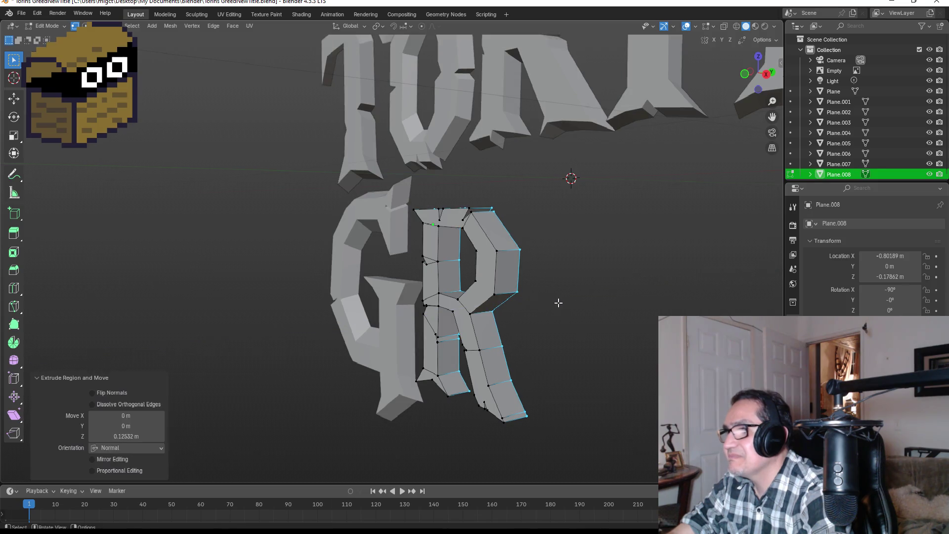
{"action": "key", "text": "KP_1"}
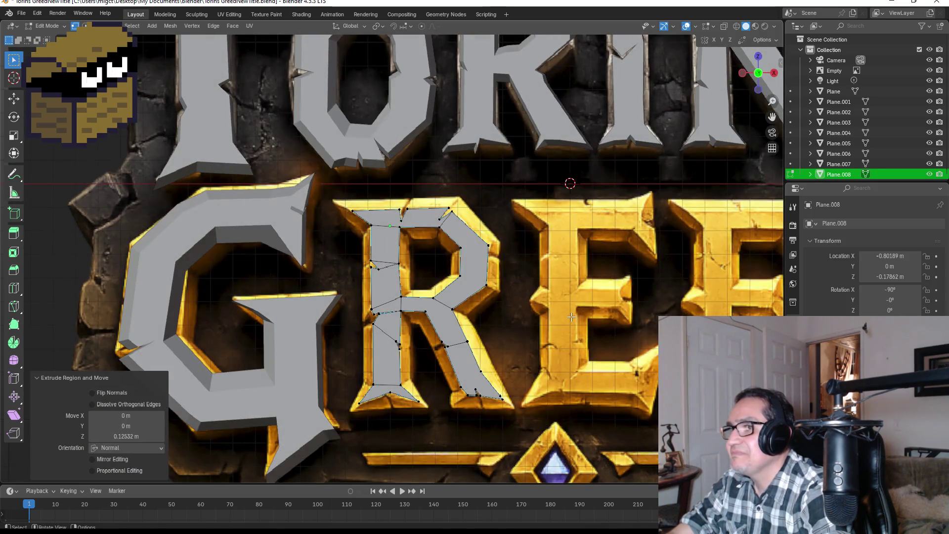
{"action": "key", "text": "s"}
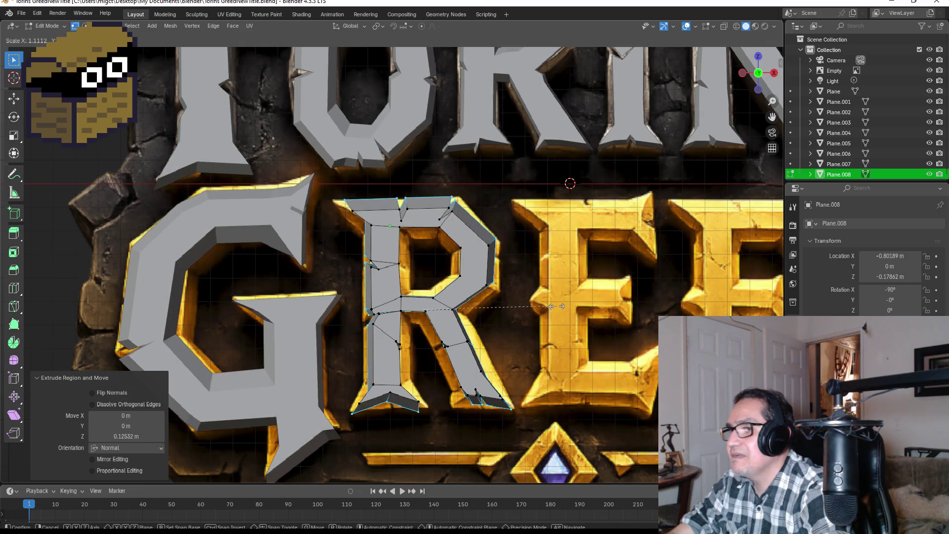
Confirm the enlarged front face and select the inner edges around the R's hole.
{"action": "left_click", "coordinate": [559, 306]}
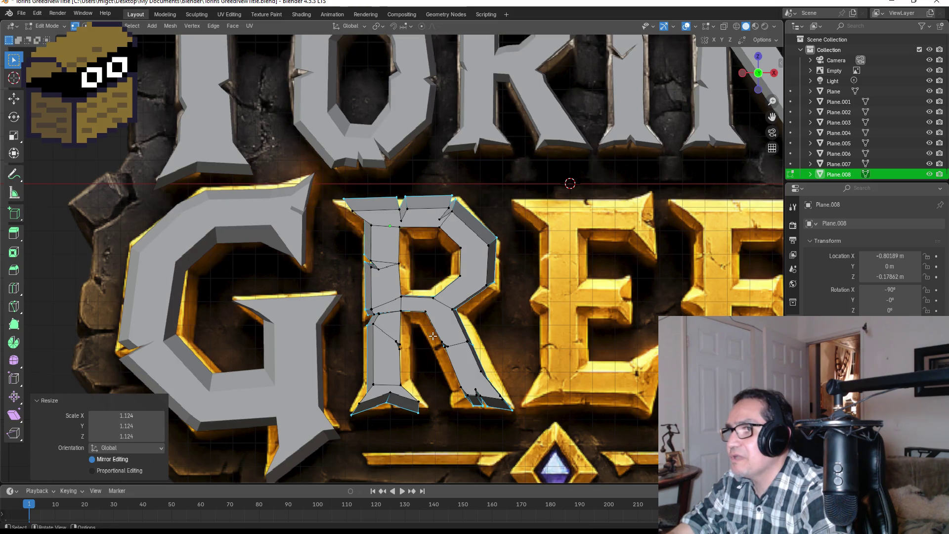
{"action": "scroll", "coordinate": [434, 338], "scroll_direction": "up", "scroll_amount": 2}
{"action": "scroll", "coordinate": [457, 269], "scroll_direction": "up", "scroll_amount": 2}
{"action": "mouse_move", "coordinate": [458, 269]}
{"action": "middle_mouse_down"}
{"action": "mouse_move", "coordinate": [380, 272]}
{"action": "mouse_move", "coordinate": [509, 255]}
{"action": "mouse_move", "coordinate": [195, 59]}
{"action": "middle_mouse_up"}
{"action": "left_click", "coordinate": [537, 227]}
{"action": "scroll", "coordinate": [538, 228], "scroll_direction": "up", "scroll_amount": 3}
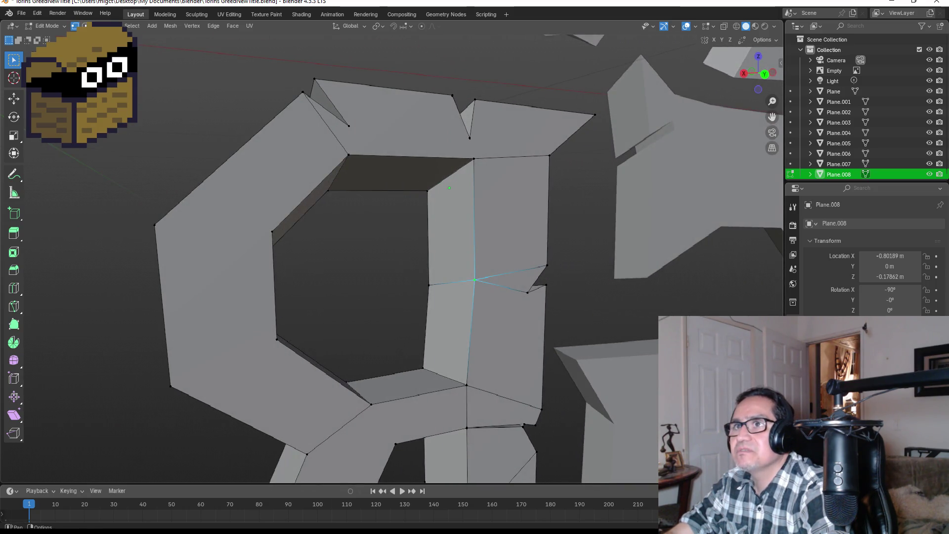
{"action": "left_click", "coordinate": [408, 157], "text": "alt"}
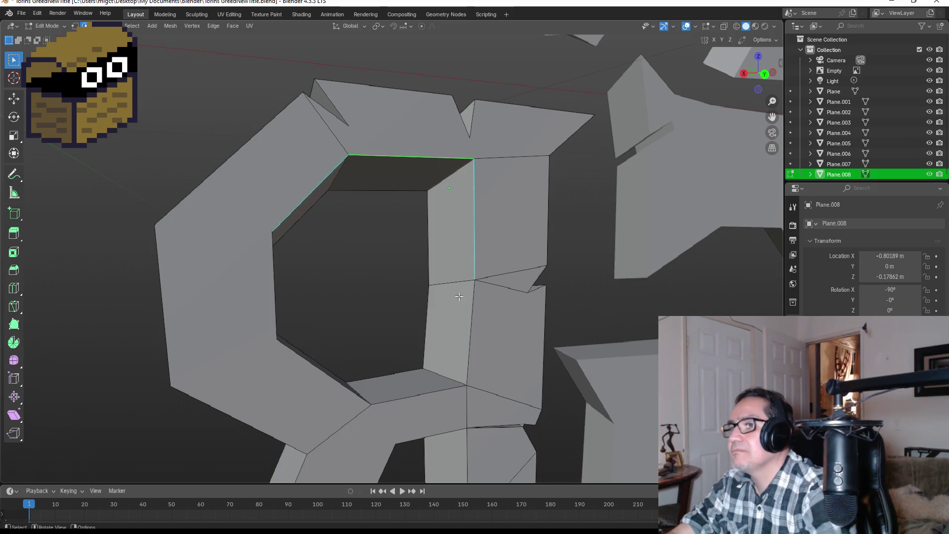
{"action": "left_click", "coordinate": [274, 279], "text": "alt+shift"}
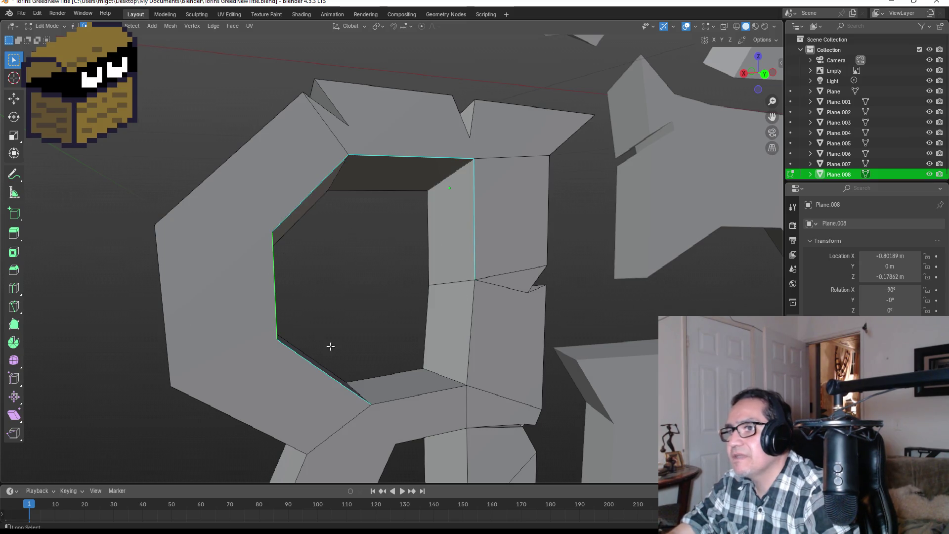
{"action": "left_click", "coordinate": [421, 395], "text": "alt+shift"}
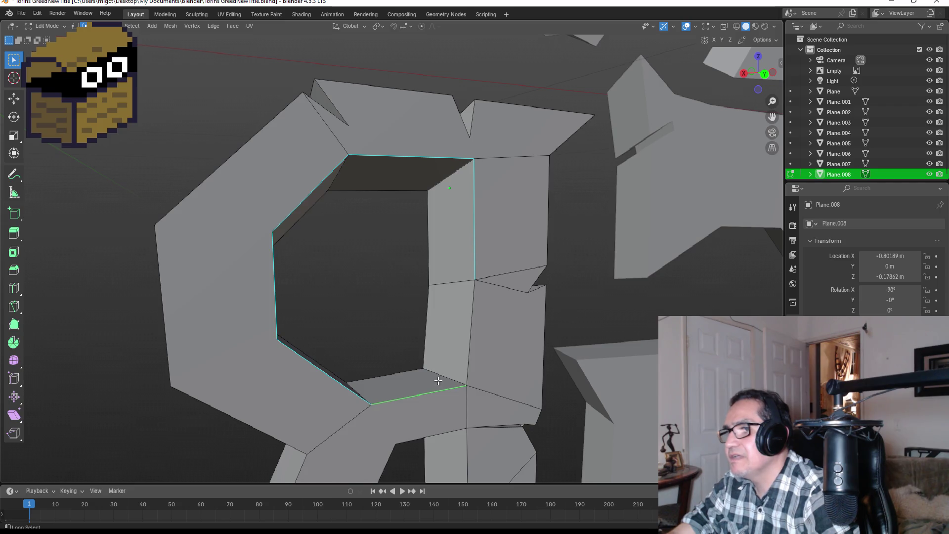
{"action": "left_click", "coordinate": [473, 323], "text": "alt+shift"}
Shrink the hole's inner edges in front view to about 0.685 for bevelled walls.
{"action": "middle_click_drag", "start_coordinate": [472, 323], "coordinate": [520, 312]}
{"action": "key", "text": "KP_1"}
{"action": "key", "text": "s"}
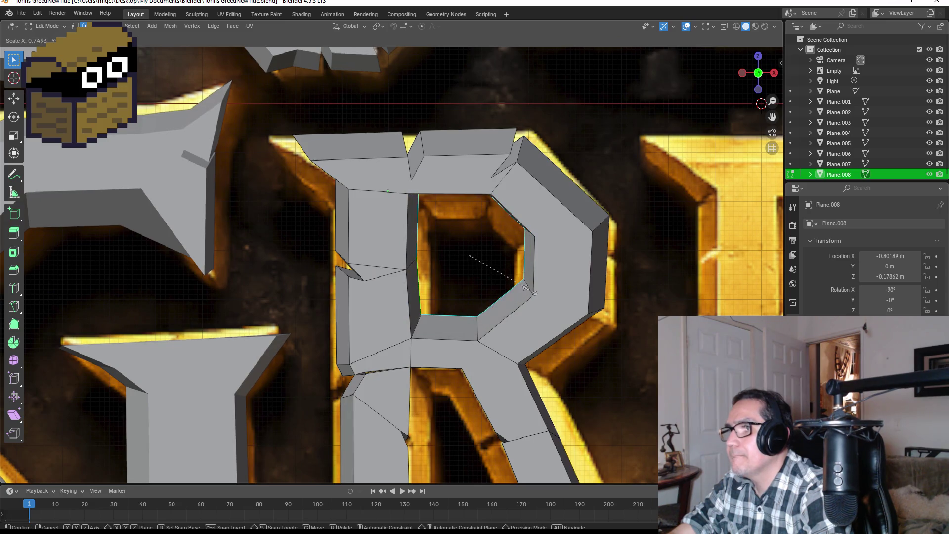
{"action": "left_click", "coordinate": [521, 285]}
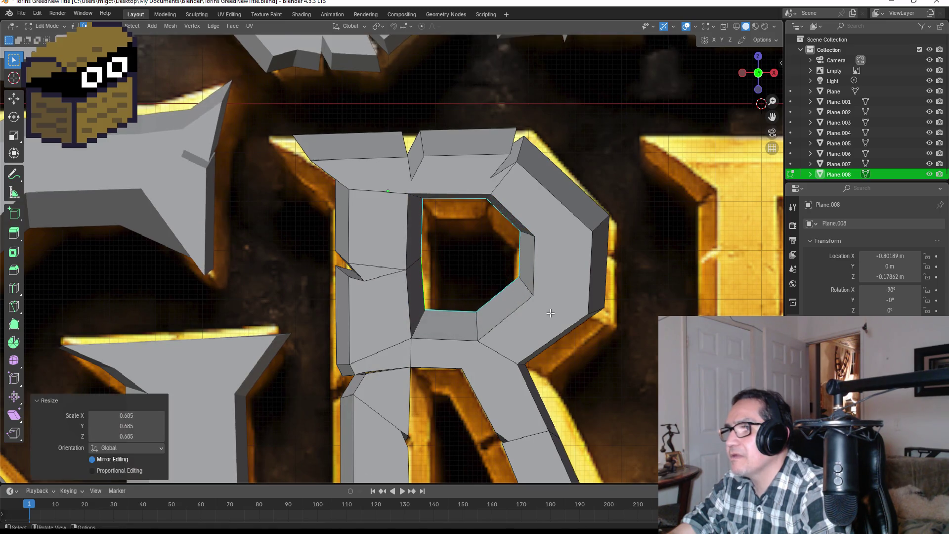
{"action": "scroll", "coordinate": [514, 344], "scroll_direction": "down", "scroll_amount": 3}
{"action": "scroll", "coordinate": [454, 225], "scroll_direction": "up", "scroll_amount": 2}
{"action": "scroll", "coordinate": [453, 225], "scroll_direction": "up", "scroll_amount": 3}
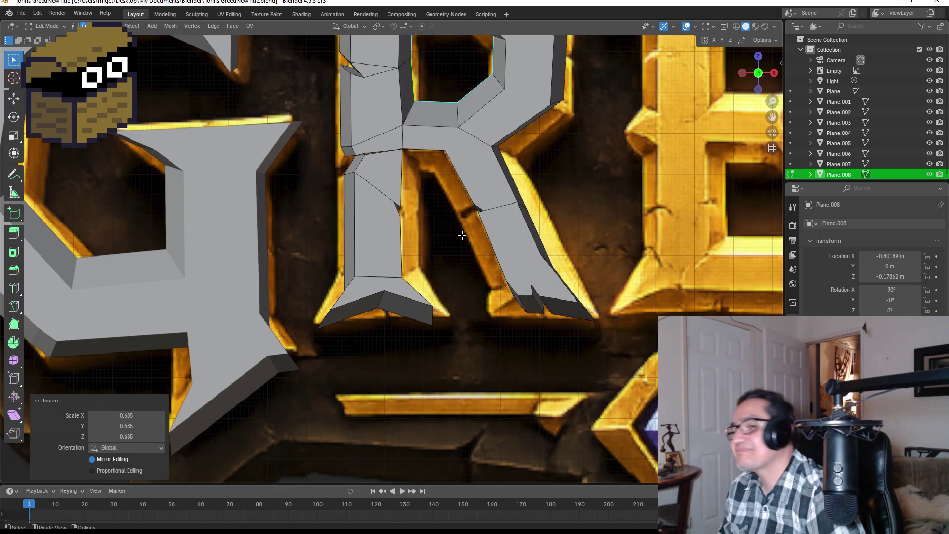
Select the inner edges of the gap between the R's stem and leg.
{"action": "middle_click_drag", "start_coordinate": [554, 170], "coordinate": [445, 178]}
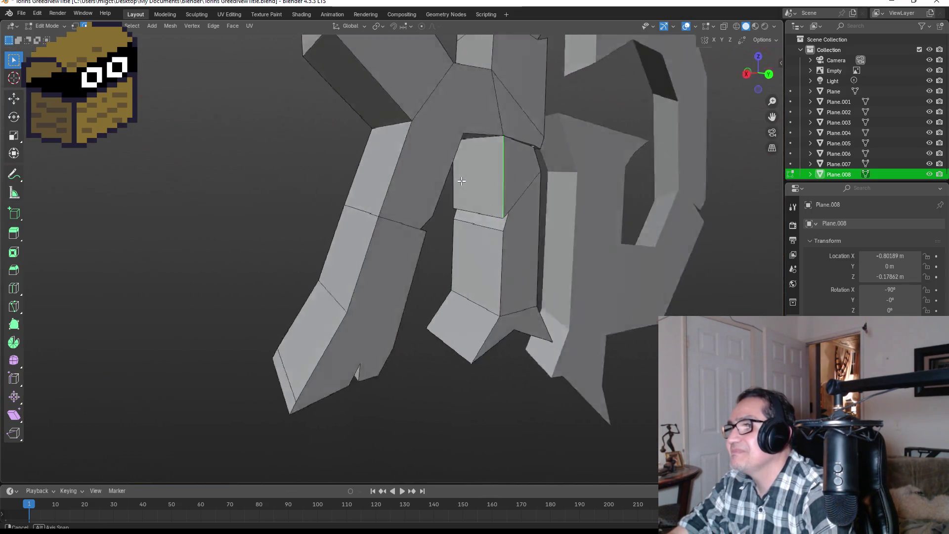
{"action": "scroll", "coordinate": [432, 179], "scroll_direction": "up", "scroll_amount": 4}
{"action": "left_click", "coordinate": [400, 126], "text": "shift"}
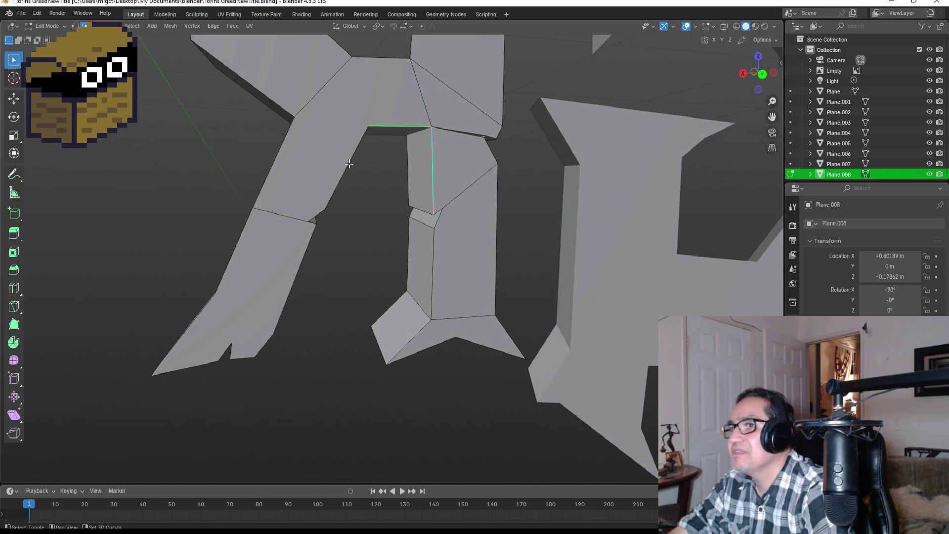
{"action": "left_click", "coordinate": [313, 223], "text": "shift"}
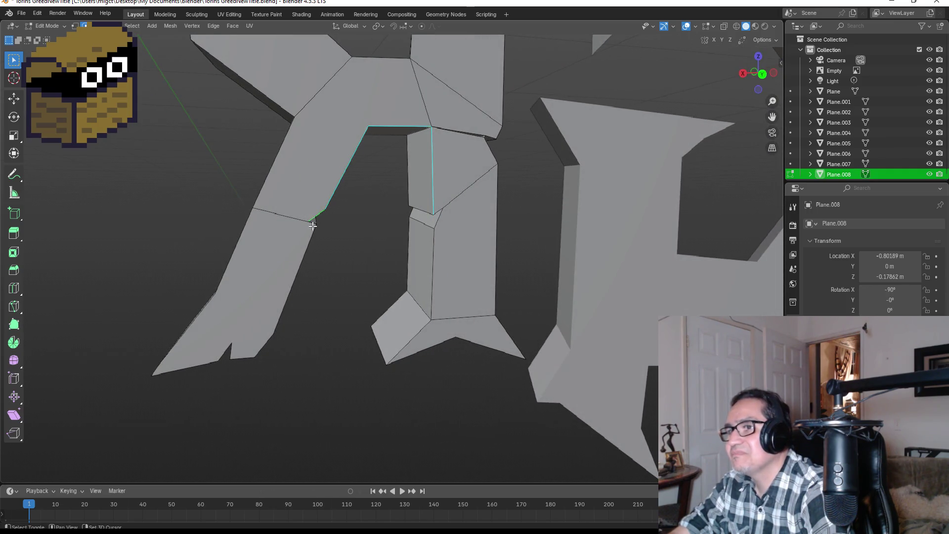
{"action": "left_click", "coordinate": [306, 250], "text": "shift"}
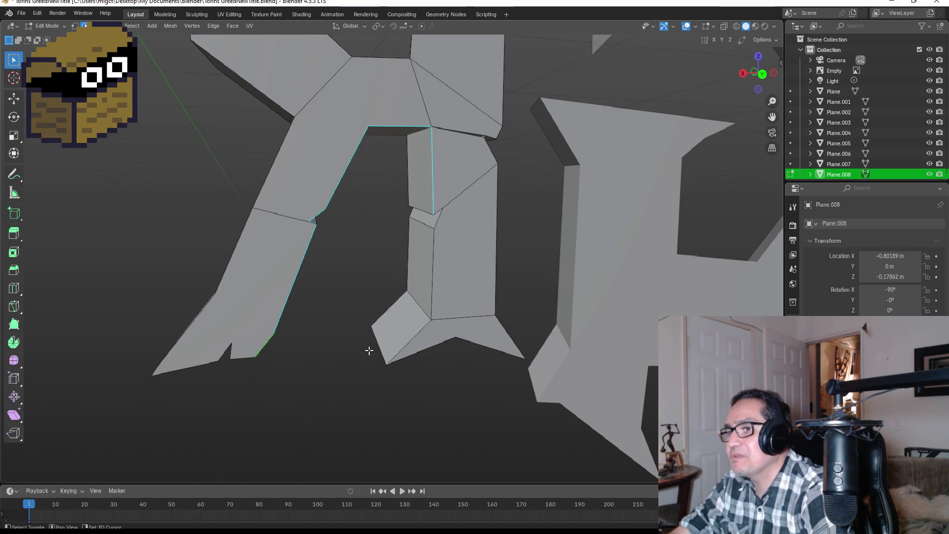
{"action": "left_click", "coordinate": [407, 339], "text": "shift"}
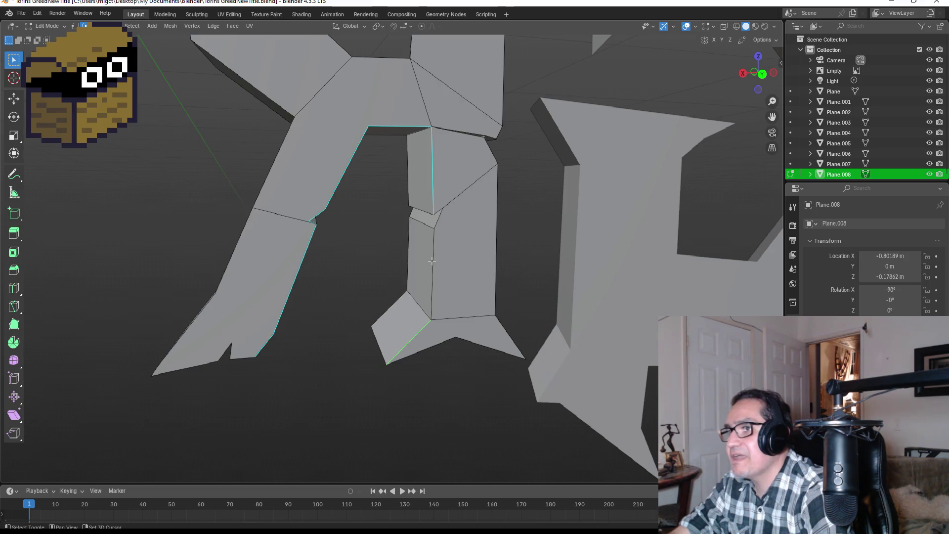
{"action": "left_click", "coordinate": [440, 212], "text": "shift"}
Scale those edges along X in front view to bevel the leg gap, then leave Edit Mode.
{"action": "key", "text": "KP_1"}
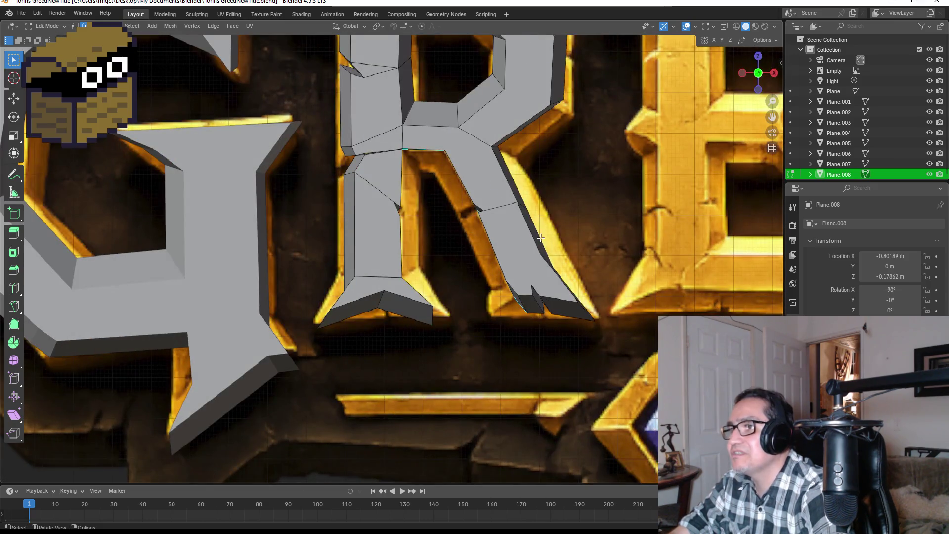
{"action": "scroll", "coordinate": [460, 250], "scroll_direction": "up", "scroll_amount": 3}
{"action": "key", "text": "s"}
{"action": "key", "text": "x"}
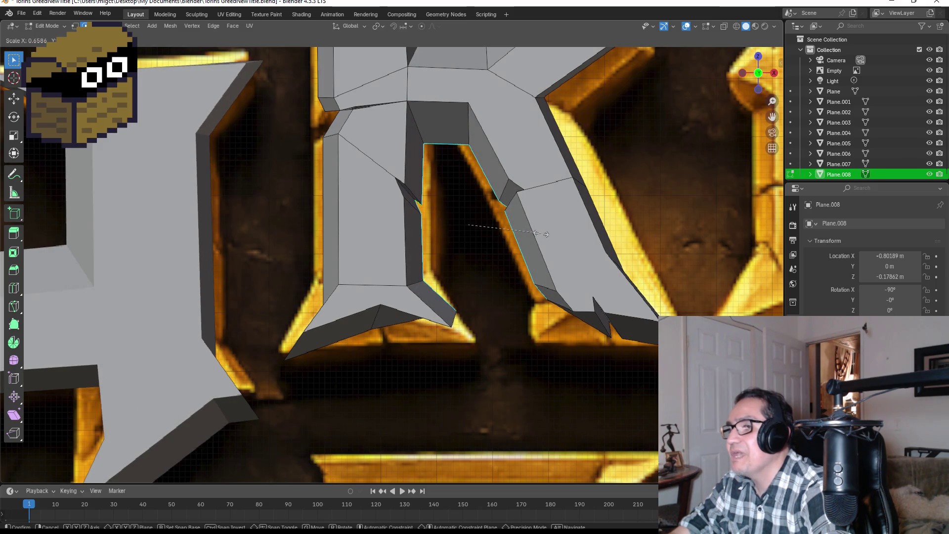
{"action": "left_click", "coordinate": [542, 235]}
{"action": "key", "text": "Tab"}
{"action": "scroll", "coordinate": [566, 250], "scroll_direction": "down", "scroll_amount": 2}
{"action": "scroll", "coordinate": [567, 250], "scroll_direction": "down", "scroll_amount": 3}
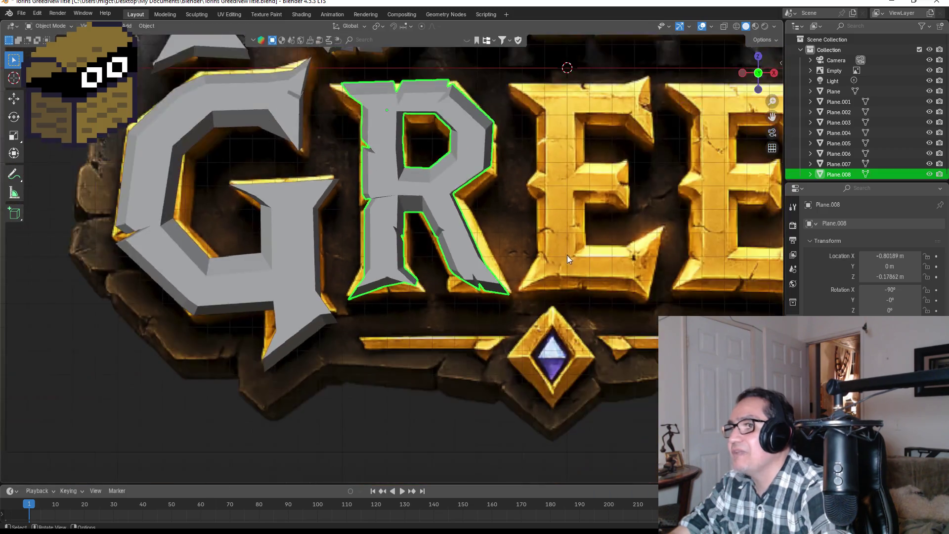
{"action": "scroll", "coordinate": [567, 255], "scroll_direction": "down", "scroll_amount": 2}
{"action": "scroll", "coordinate": [566, 257], "scroll_direction": "down", "scroll_amount": 1}
Save the project file and reframe the view on the GREED title.
{"action": "middle_click_drag", "start_coordinate": [541, 246], "coordinate": [418, 254], "text": "shift"}
{"action": "scroll", "coordinate": [417, 254], "scroll_direction": "up", "scroll_amount": 2}
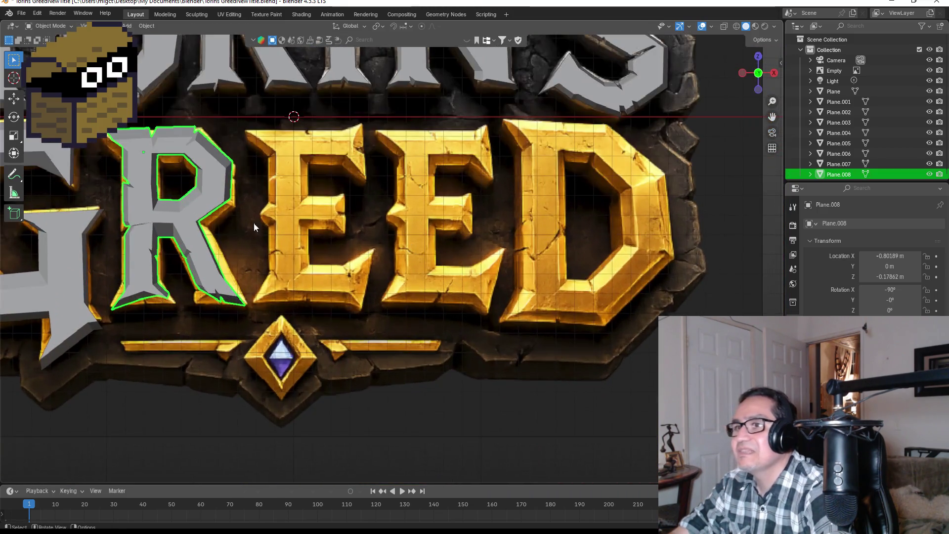
{"action": "left_click", "coordinate": [23, 14]}
{"action": "left_click", "coordinate": [41, 80]}
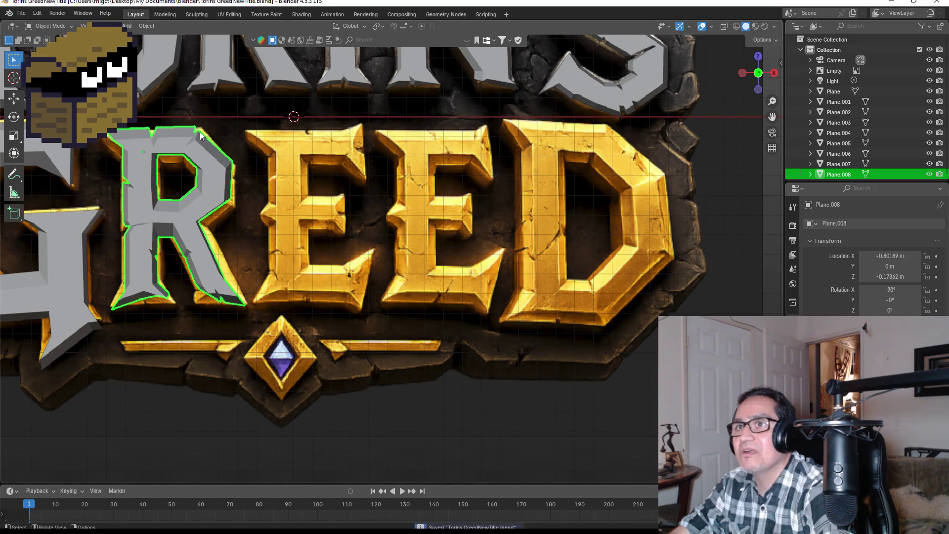
{"action": "middle_click_drag", "start_coordinate": [372, 232], "coordinate": [499, 261], "text": "shift"}
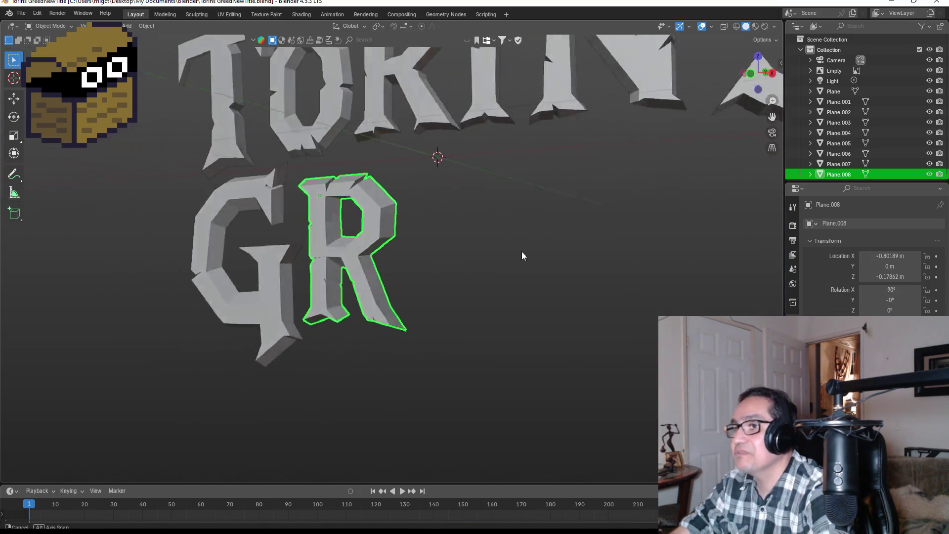
{"action": "mouse_move", "coordinate": [560, 248]}
{"action": "middle_mouse_down"}
{"action": "mouse_move", "coordinate": [505, 254]}
{"action": "mouse_move", "coordinate": [542, 236]}
{"action": "mouse_move", "coordinate": [505, 251]}
{"action": "middle_mouse_up"}
{"action": "scroll", "coordinate": [505, 254], "scroll_direction": "down", "scroll_amount": 6}
{"action": "scroll", "coordinate": [460, 251], "scroll_direction": "up", "scroll_amount": 5}
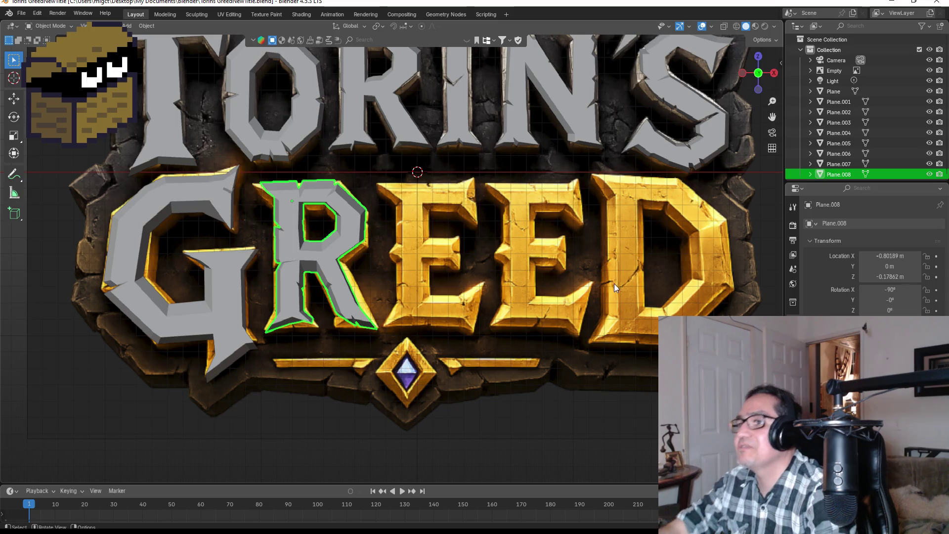
{"action": "middle_click_drag", "start_coordinate": [582, 272], "coordinate": [390, 281], "text": "shift"}
{"action": "scroll", "coordinate": [389, 282], "scroll_direction": "up", "scroll_amount": 3}
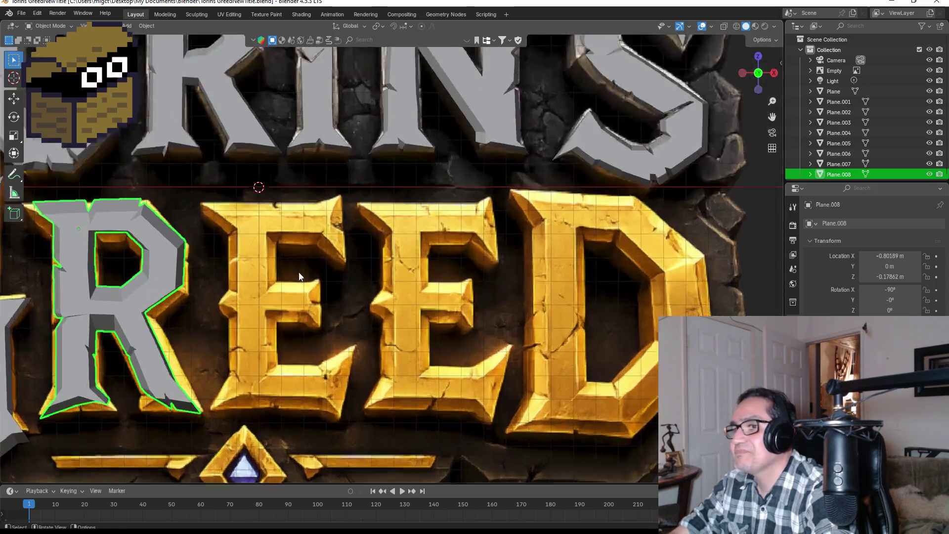
{"action": "scroll", "coordinate": [305, 277], "scroll_direction": "down", "scroll_amount": 5}
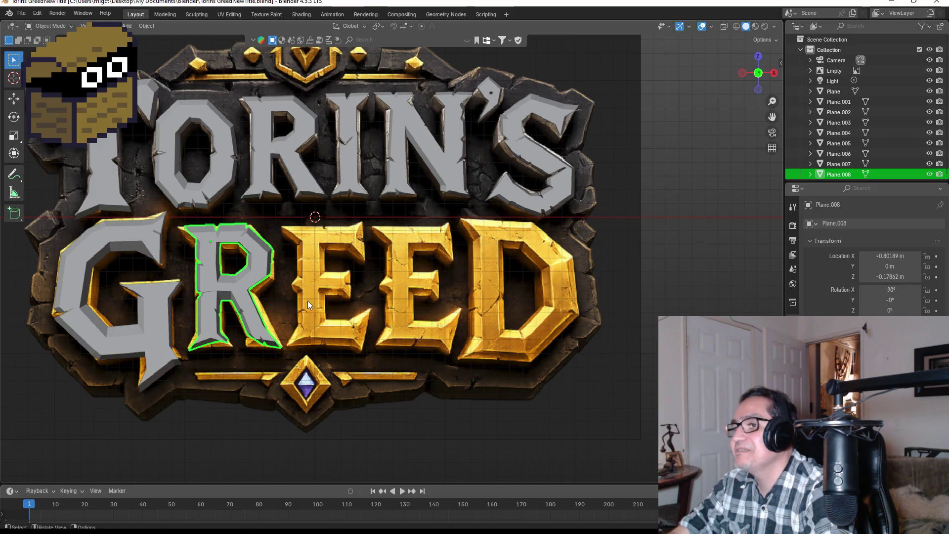
{"action": "scroll", "coordinate": [290, 285], "scroll_direction": "up", "scroll_amount": 3}
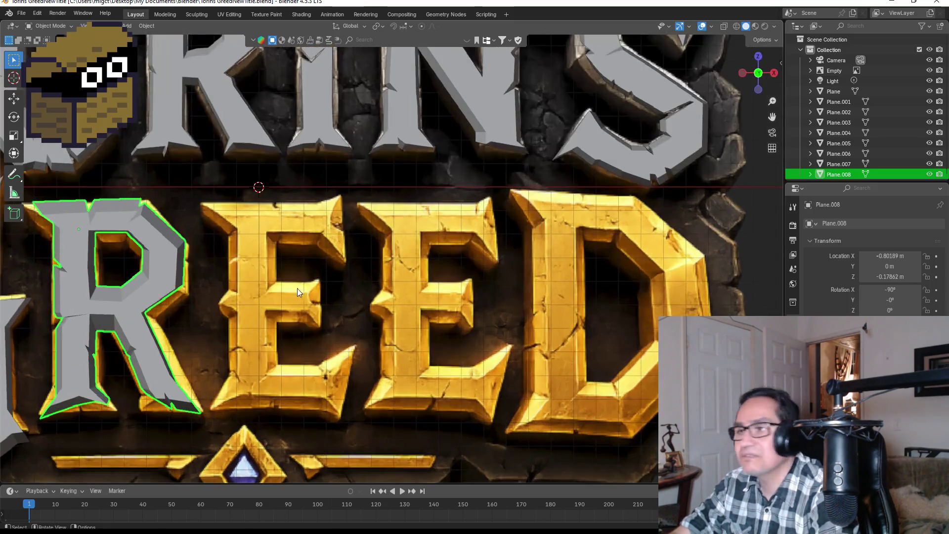
Add a new plane at the origin and switch to a side view.
{"action": "key", "text": "shift+a"}
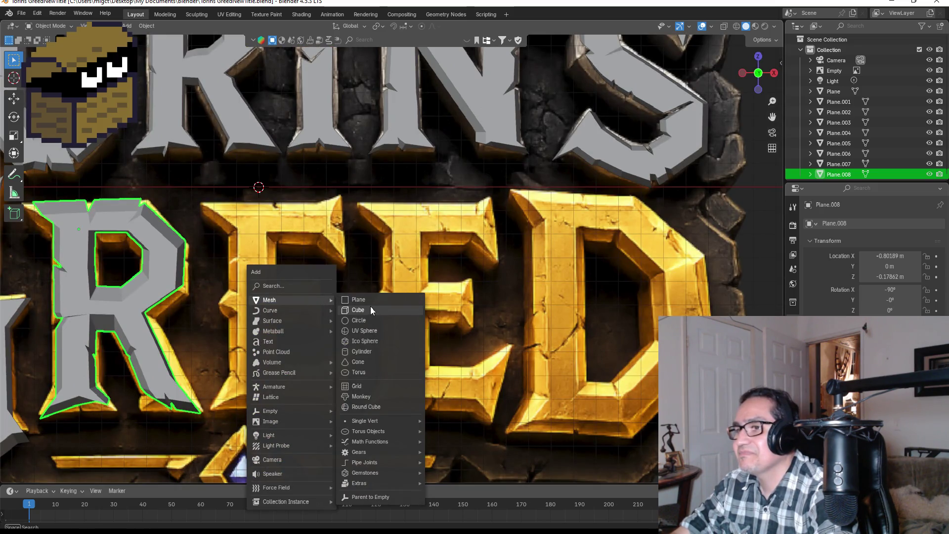
{"action": "left_click", "coordinate": [370, 299]}
{"action": "key", "text": "KP_3"}
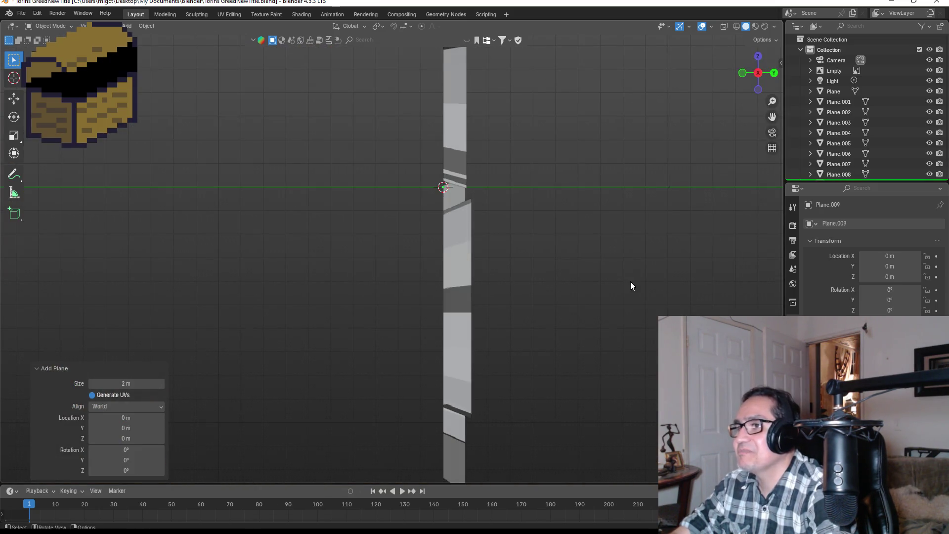
Rotate the new plane upright by exactly 90°.
{"action": "key", "text": "r"}
{"action": "left_click", "coordinate": [476, 157]}
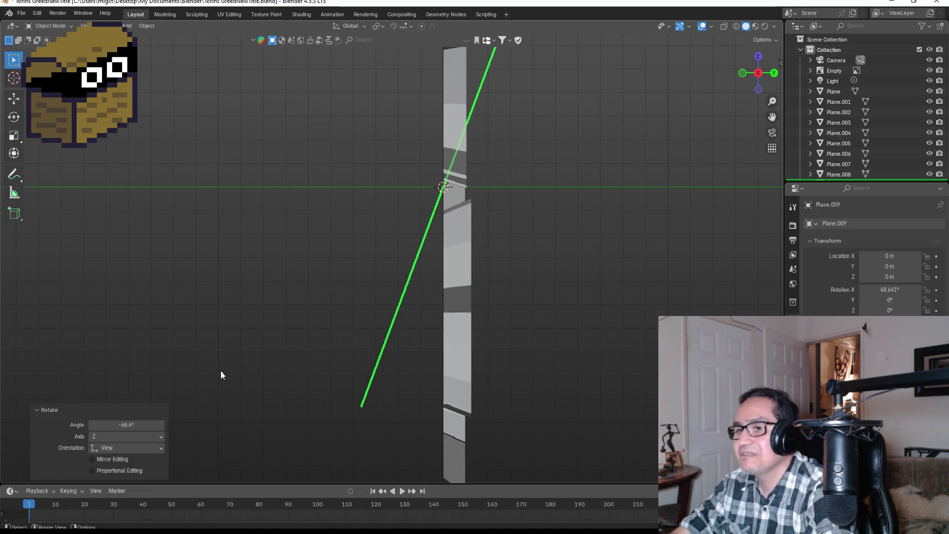
{"action": "left_click", "coordinate": [149, 425]}
{"action": "key", "text": "BackSpace"}
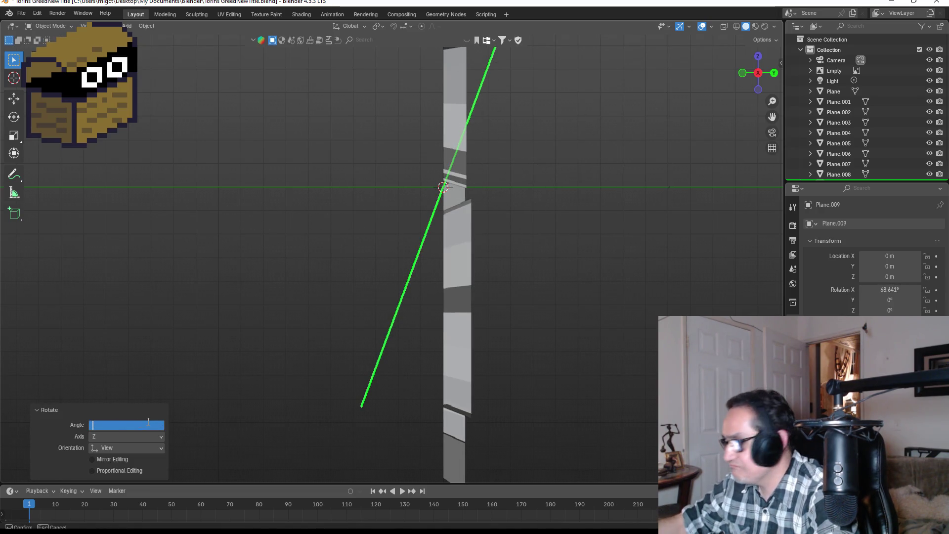
{"action": "type", "text": "90"}
{"action": "key", "text": "Return"}
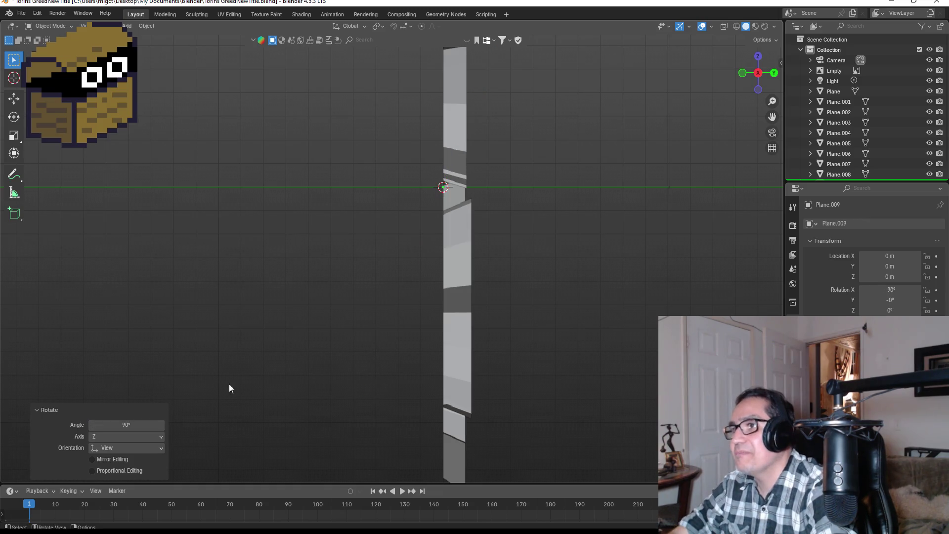
Shrink the plane, move it onto the first E's top-left corner and enter Edit Mode.
{"action": "key", "text": "KP_1"}
{"action": "key", "text": "s"}
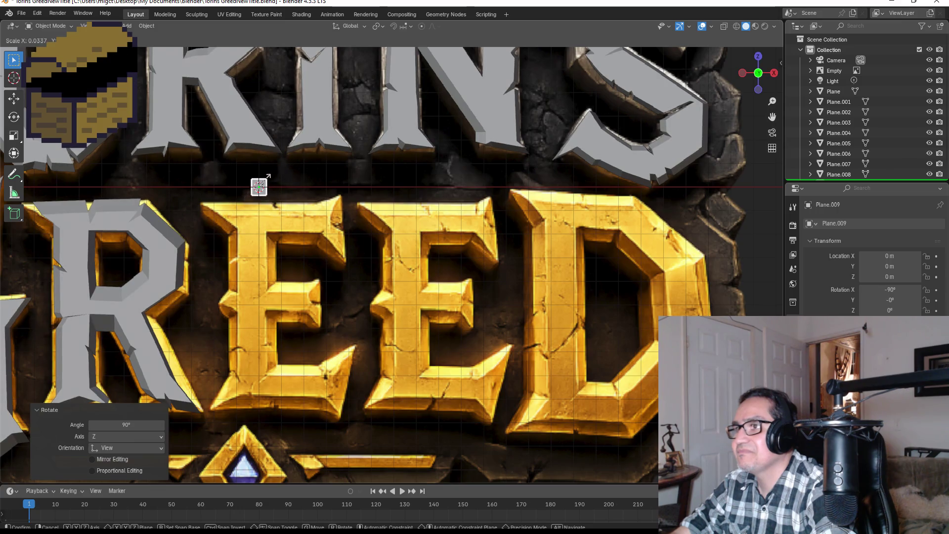
{"action": "left_click", "coordinate": [268, 186]}
{"action": "key", "text": "g"}
{"action": "left_click", "coordinate": [283, 241]}
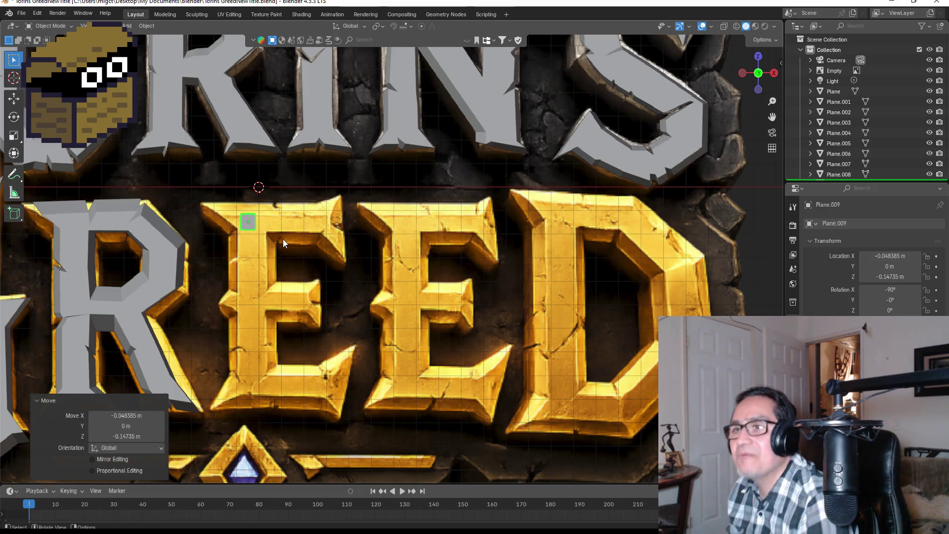
{"action": "scroll", "coordinate": [283, 241], "scroll_direction": "down", "scroll_amount": 6}
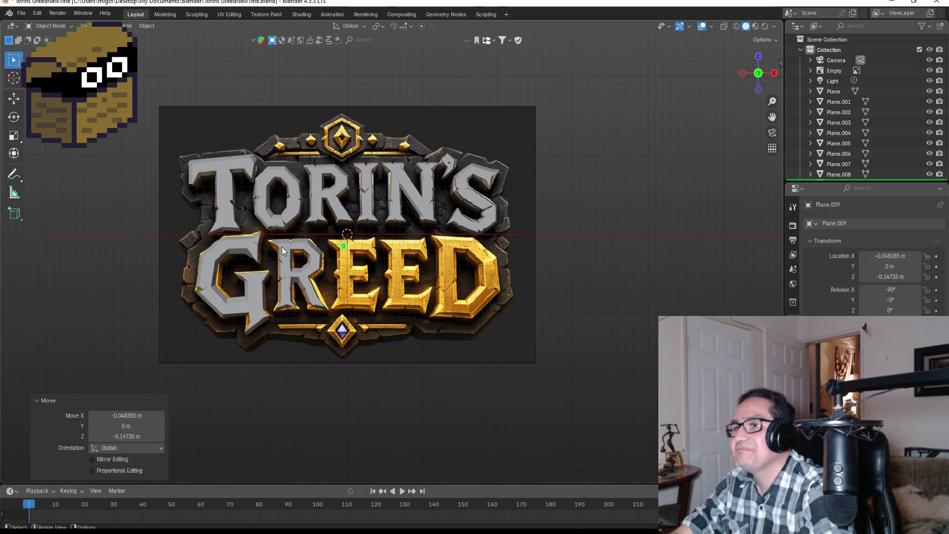
{"action": "scroll", "coordinate": [259, 237], "scroll_direction": "up", "scroll_amount": 2}
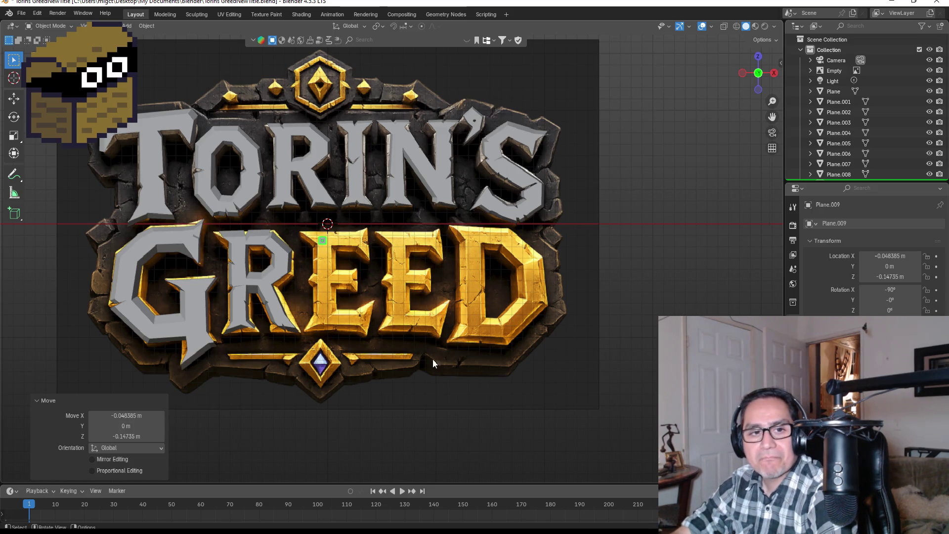
{"action": "scroll", "coordinate": [248, 215], "scroll_direction": "up", "scroll_amount": 3}
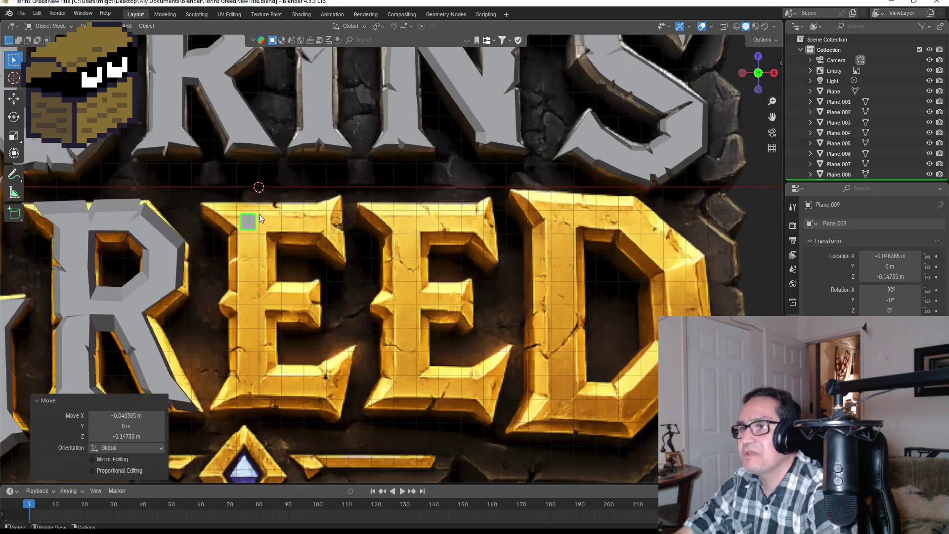
{"action": "scroll", "coordinate": [312, 248], "scroll_direction": "down", "scroll_amount": 1}
{"action": "scroll", "coordinate": [348, 259], "scroll_direction": "up", "scroll_amount": 5}
{"action": "key", "text": "Tab"}
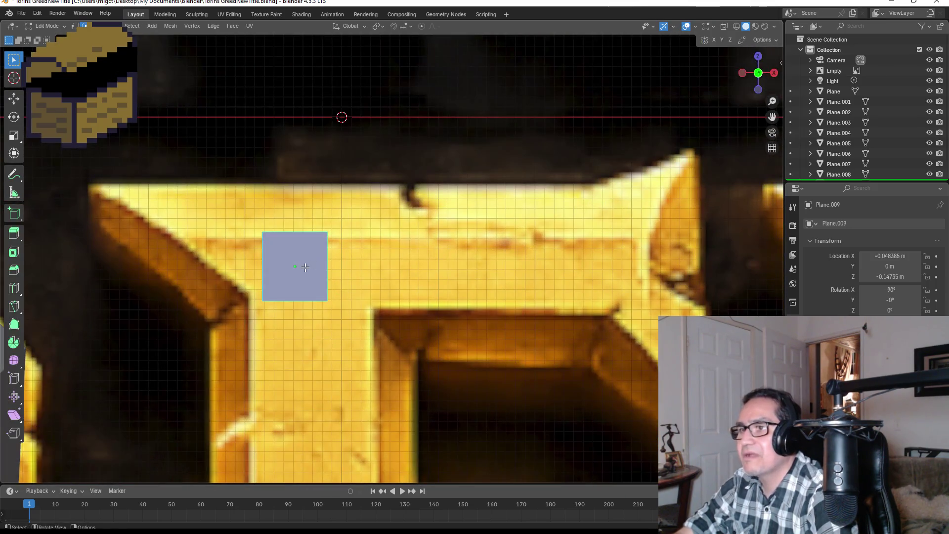
{"action": "scroll", "coordinate": [247, 281], "scroll_direction": "up", "scroll_amount": 2}
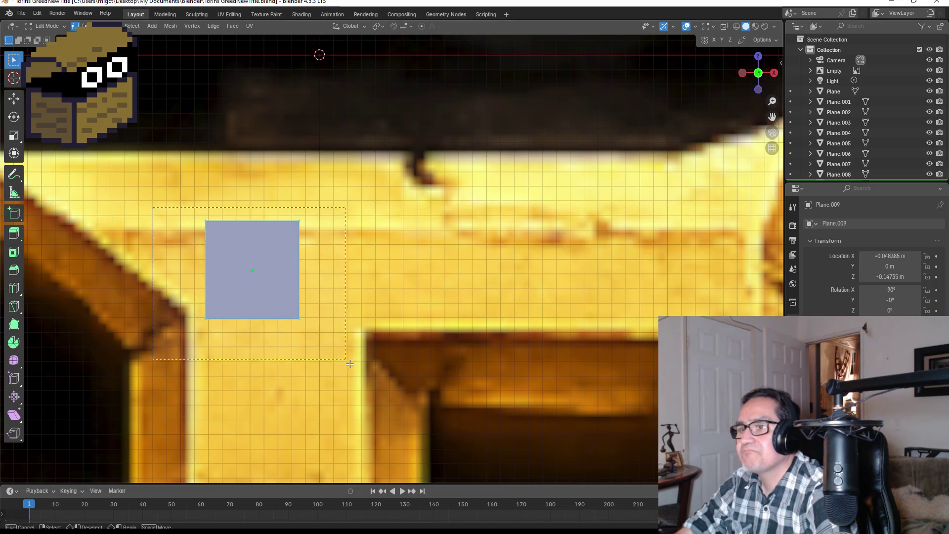
Merge the plane's vertices at center into a single point.
{"action": "right_click", "coordinate": [283, 267]}
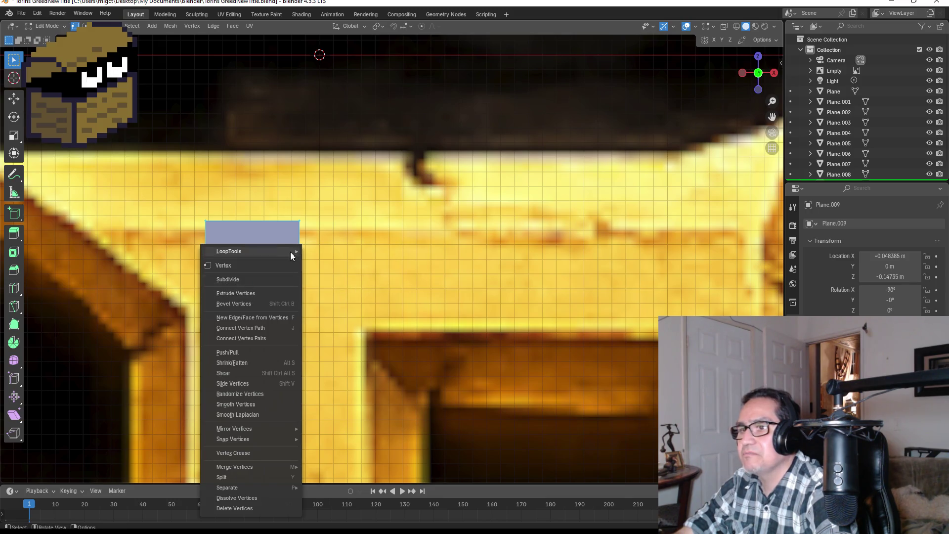
{"action": "key", "text": "m"}
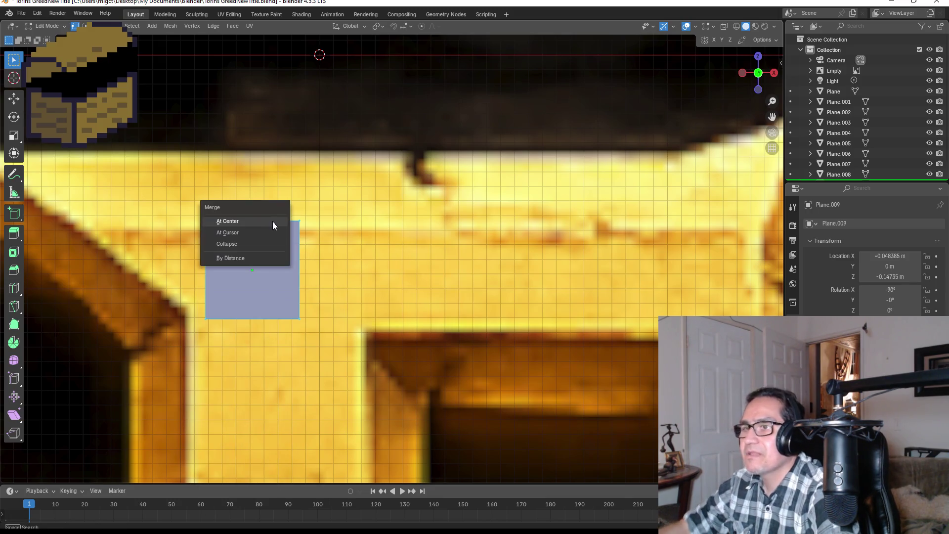
{"action": "left_click", "coordinate": [272, 220]}
{"action": "left_click_drag", "start_coordinate": [320, 305], "coordinate": [320, 305]}
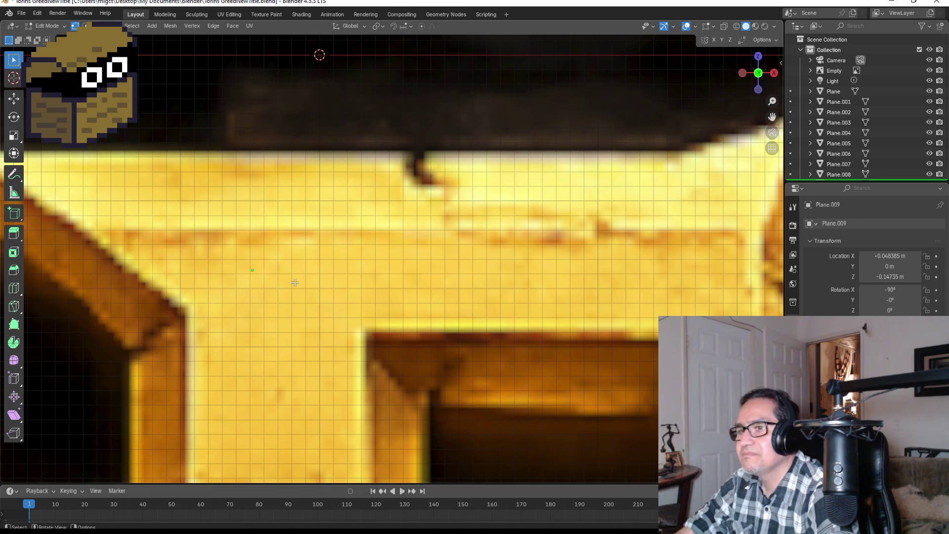
Position the vertex on the E's top-left corner and start extruding along its slanted edge.
{"action": "key", "text": "g"}
{"action": "left_click", "coordinate": [102, 195]}
{"action": "scroll", "coordinate": [102, 195], "scroll_direction": "up", "scroll_amount": 3}
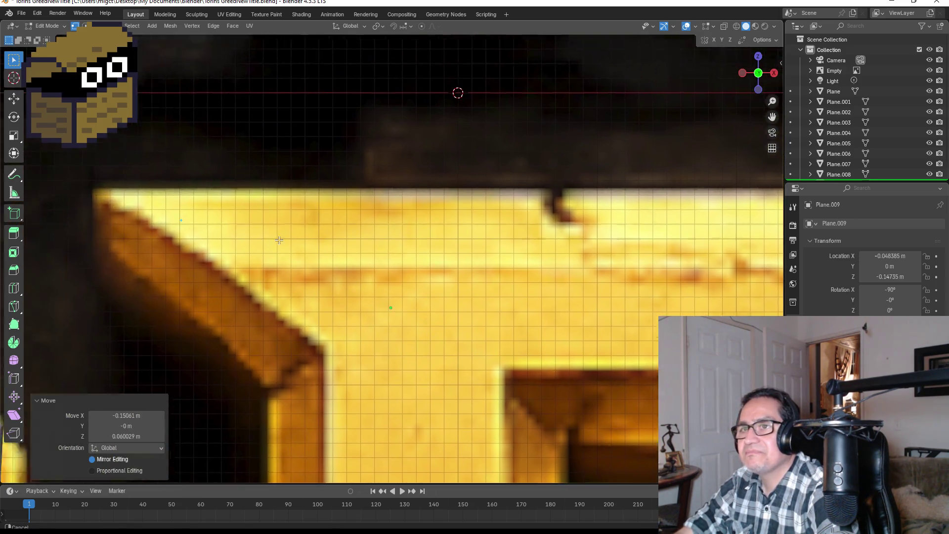
{"action": "key", "text": "g"}
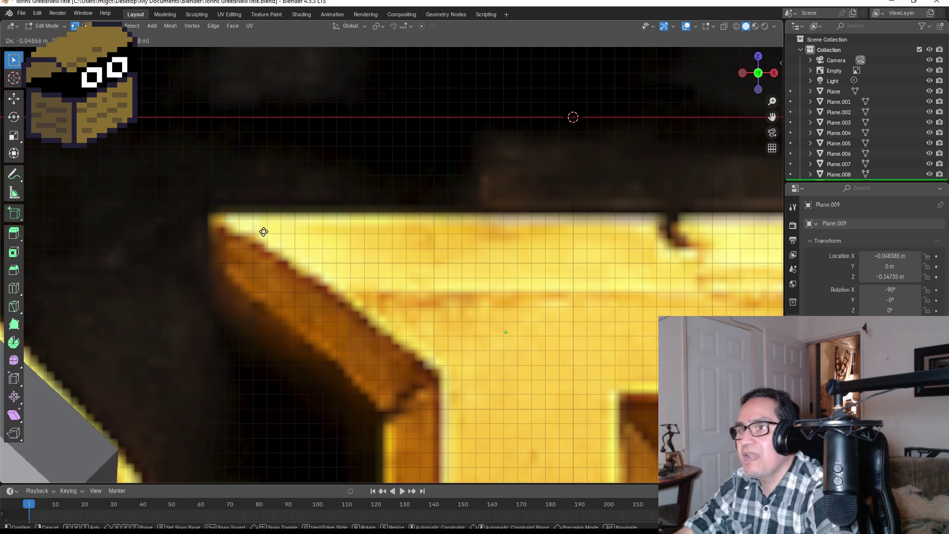
{"action": "left_click", "coordinate": [252, 231]}
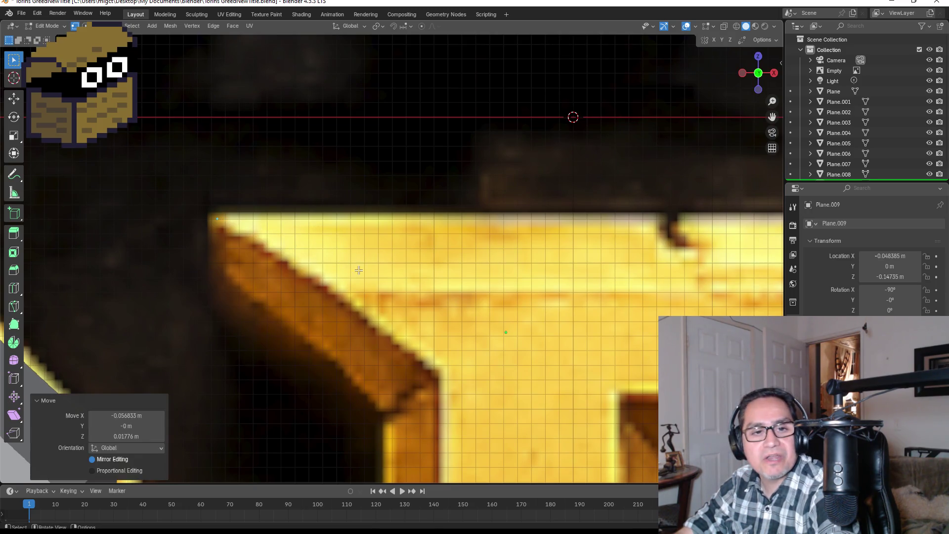
{"action": "scroll", "coordinate": [435, 315], "scroll_direction": "down", "scroll_amount": 2}
{"action": "scroll", "coordinate": [435, 314], "scroll_direction": "down", "scroll_amount": 2}
{"action": "key", "text": "g"}
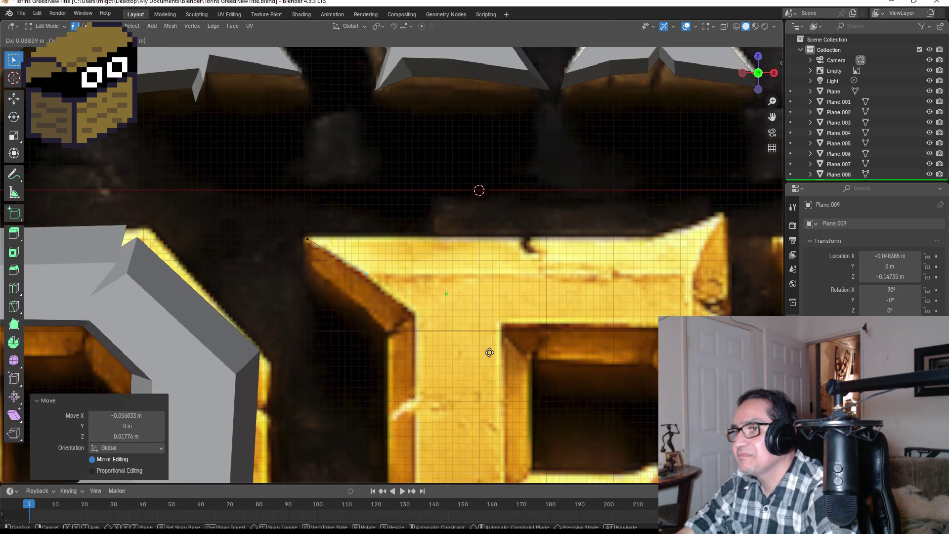
{"action": "left_click", "coordinate": [489, 353]}
{"action": "key", "text": "g"}
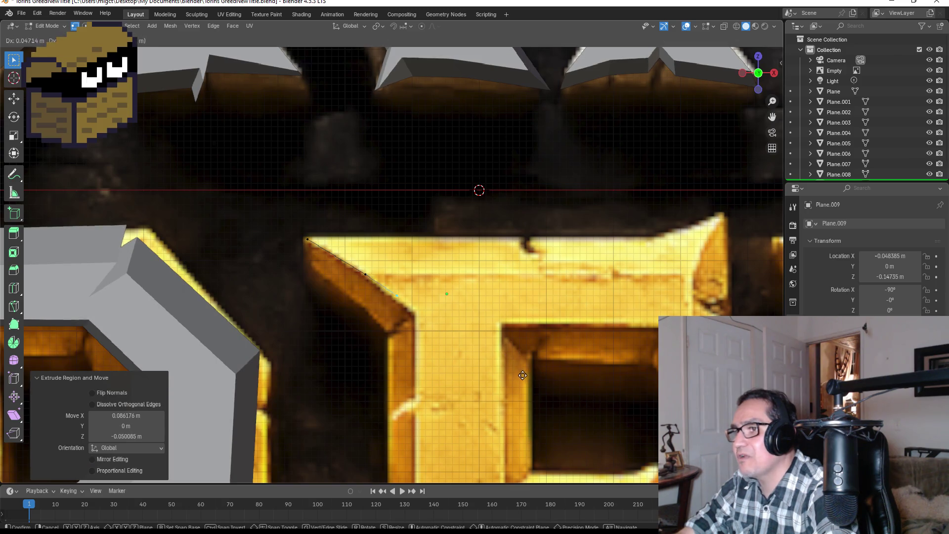
Carry the outline straight down the left edge of the E's stem, nudging the last point lower.
{"action": "left_click", "coordinate": [548, 393]}
{"action": "mouse_move", "coordinate": [450, 363]}
{"action": "middle_mouse_down", "text": "shift"}
{"action": "mouse_move", "coordinate": [352, 263]}
{"action": "mouse_move", "coordinate": [334, 229]}
{"action": "middle_mouse_up", "text": "shift"}
{"action": "key", "text": "g"}
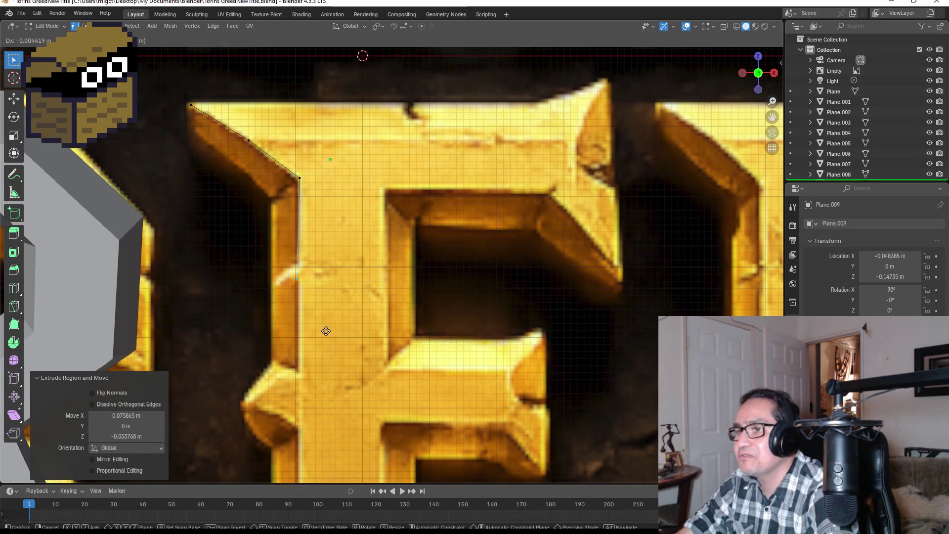
{"action": "key", "text": "z"}
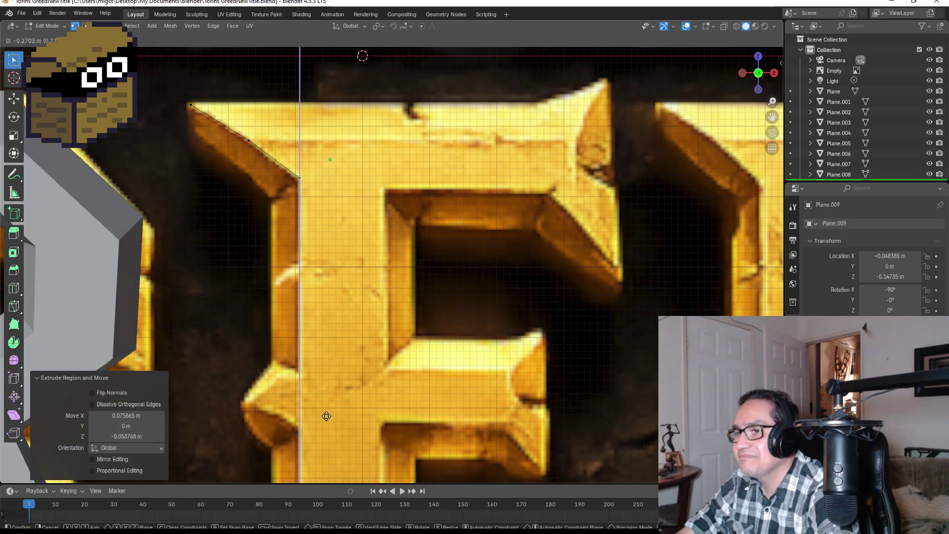
{"action": "scroll", "coordinate": [327, 420], "scroll_direction": "down", "scroll_amount": 3}
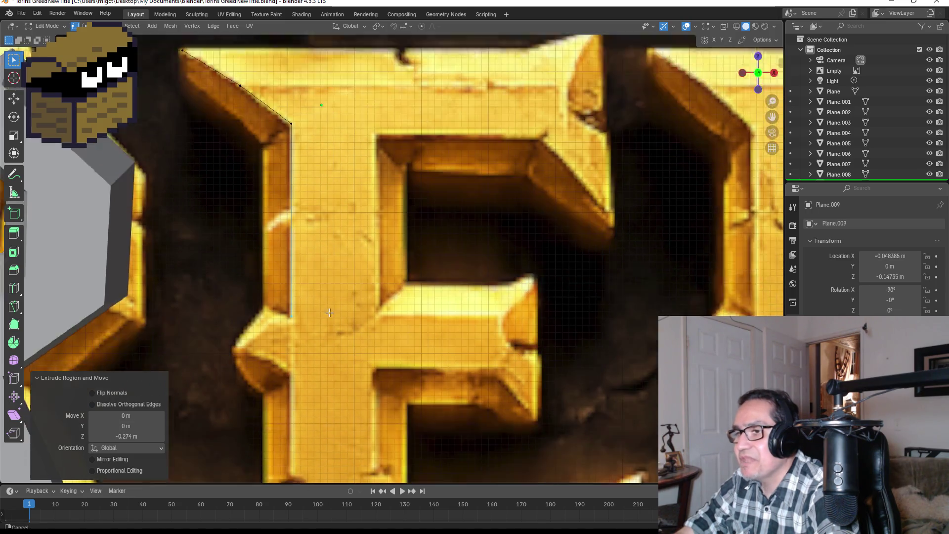
{"action": "scroll", "coordinate": [319, 222], "scroll_direction": "up", "scroll_amount": 3}
{"action": "left_click", "coordinate": [319, 265]}
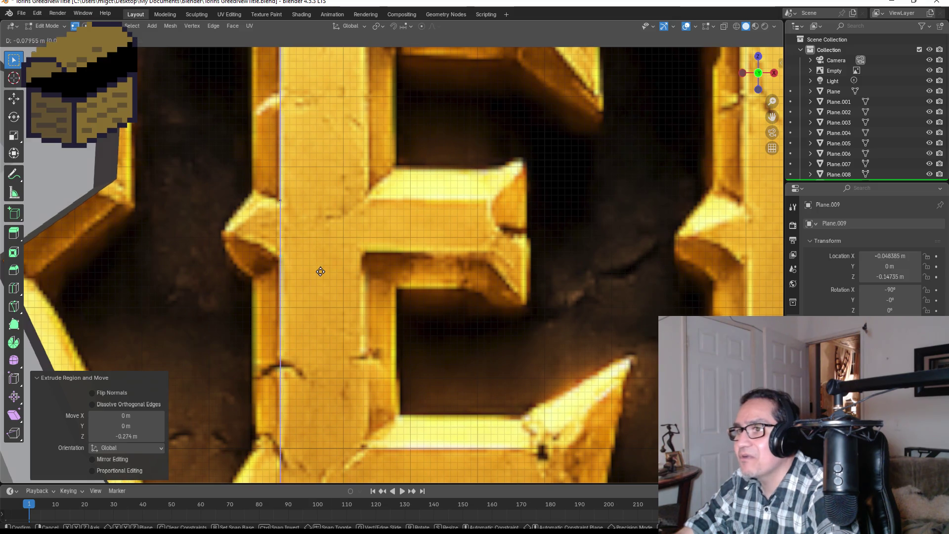
{"action": "key", "text": "g"}
{"action": "scroll", "coordinate": [321, 288], "scroll_direction": "down", "scroll_amount": 3}
{"action": "scroll", "coordinate": [334, 256], "scroll_direction": "up", "scroll_amount": 3}
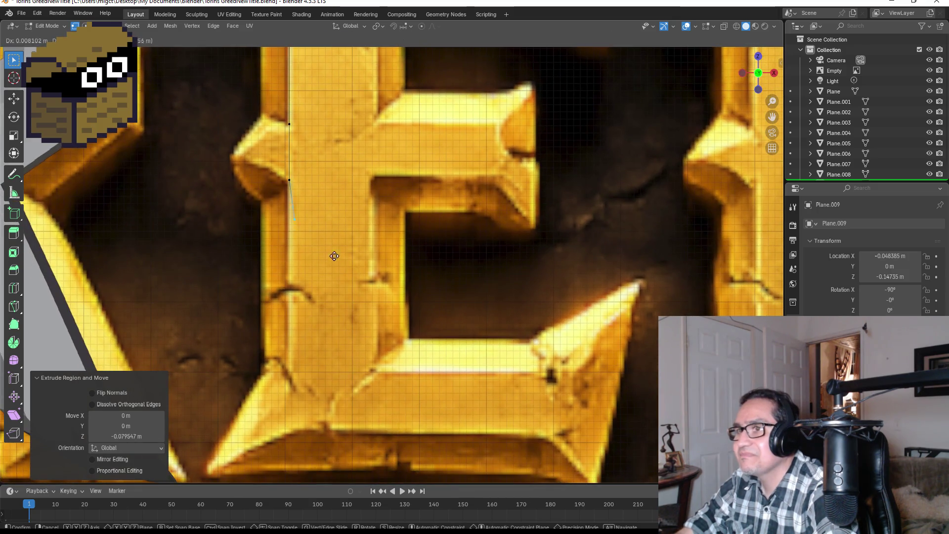
{"action": "key", "text": "z"}
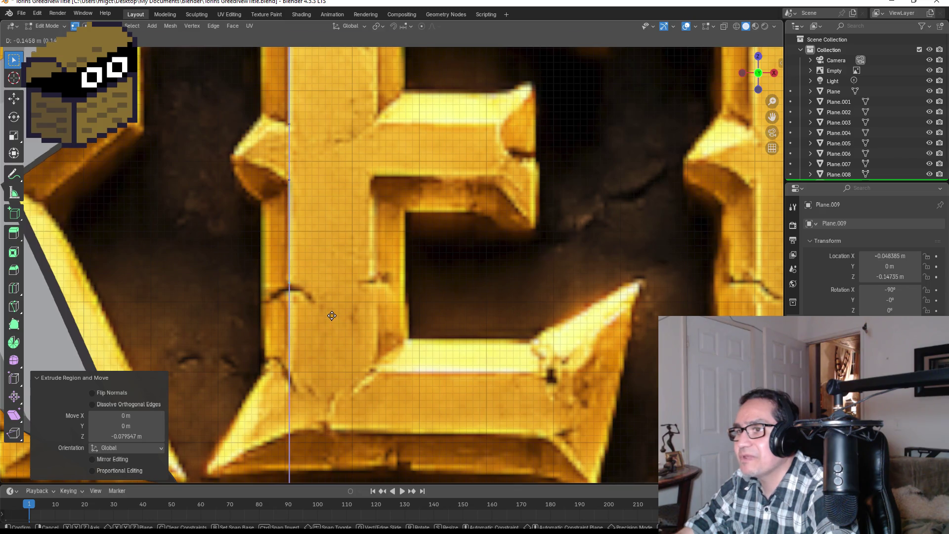
{"action": "left_click", "coordinate": [331, 317]}
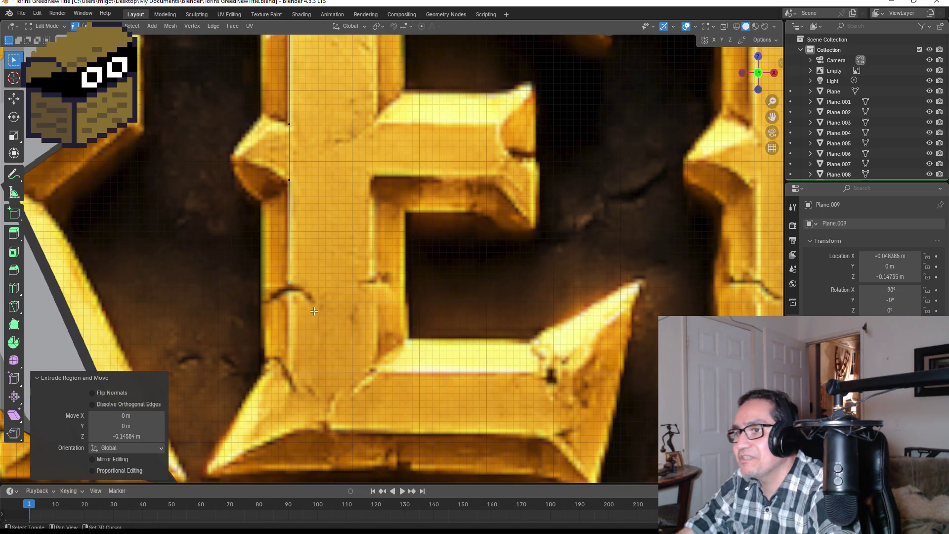
{"action": "scroll", "coordinate": [314, 311], "scroll_direction": "up", "scroll_amount": 3}
Trace the outline around the stem's small notch and continue vertically down the lower stem.
{"action": "middle_click_drag", "start_coordinate": [292, 307], "coordinate": [400, 266], "text": "shift"}
{"action": "key", "text": "g"}
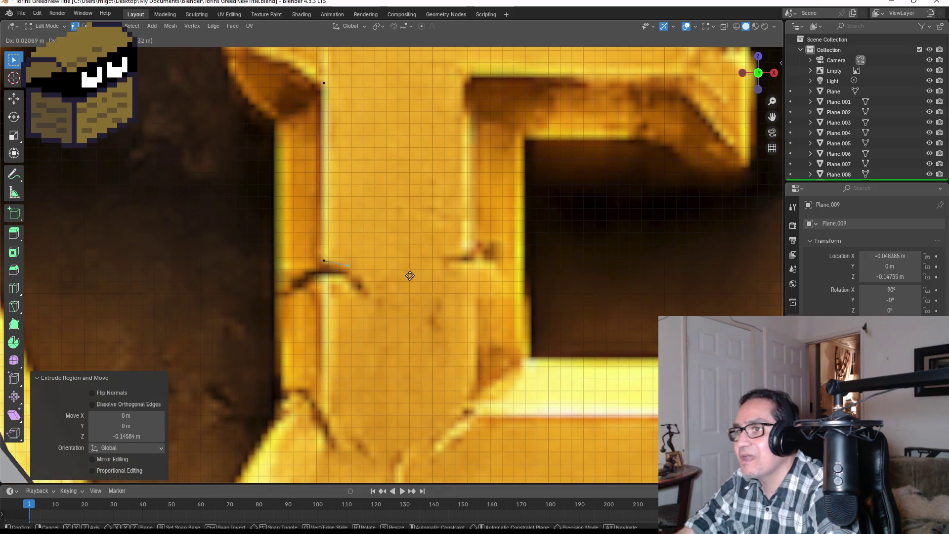
{"action": "left_click", "coordinate": [410, 278]}
{"action": "key", "text": "e"}
{"action": "left_click", "coordinate": [424, 299]}
{"action": "key", "text": "e"}
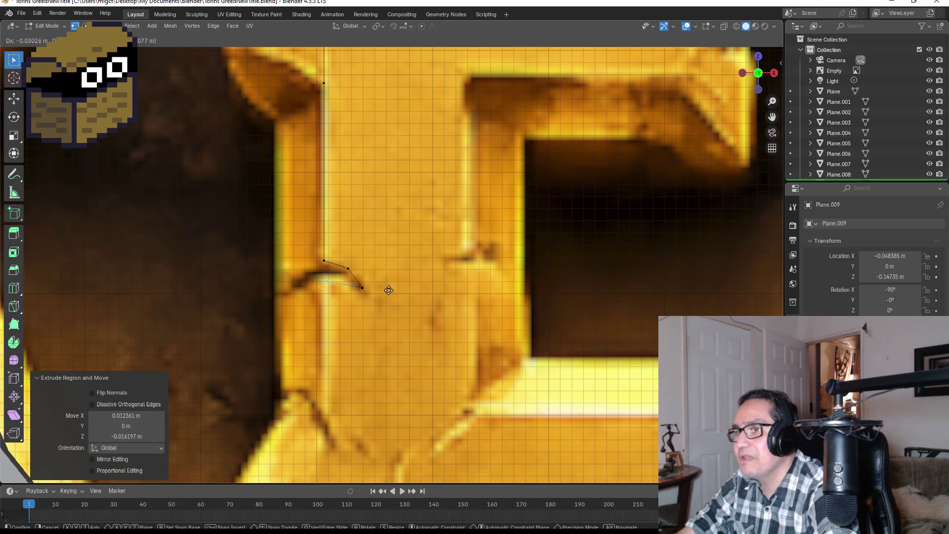
{"action": "left_click", "coordinate": [390, 292]}
{"action": "middle_click_drag", "start_coordinate": [378, 339], "coordinate": [407, 266], "text": "shift"}
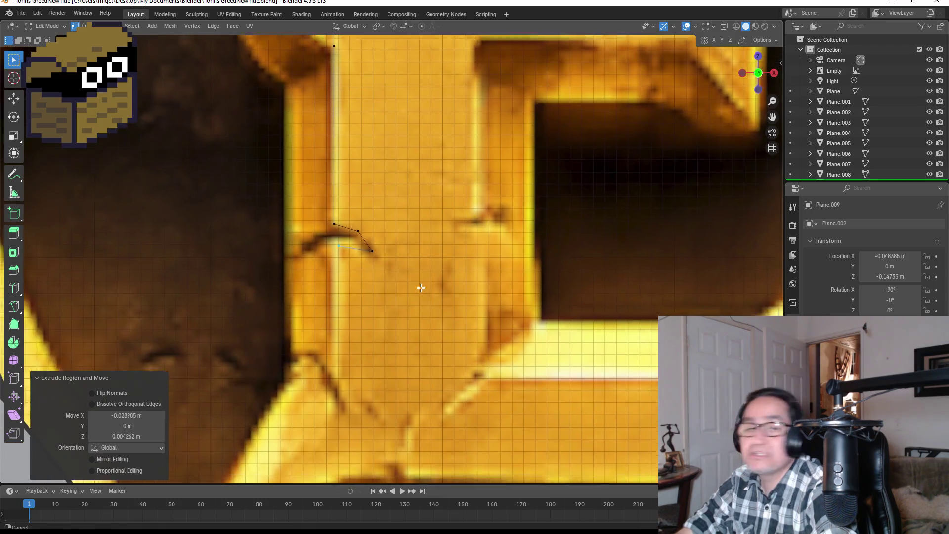
{"action": "key", "text": "e"}
{"action": "key", "text": "z"}
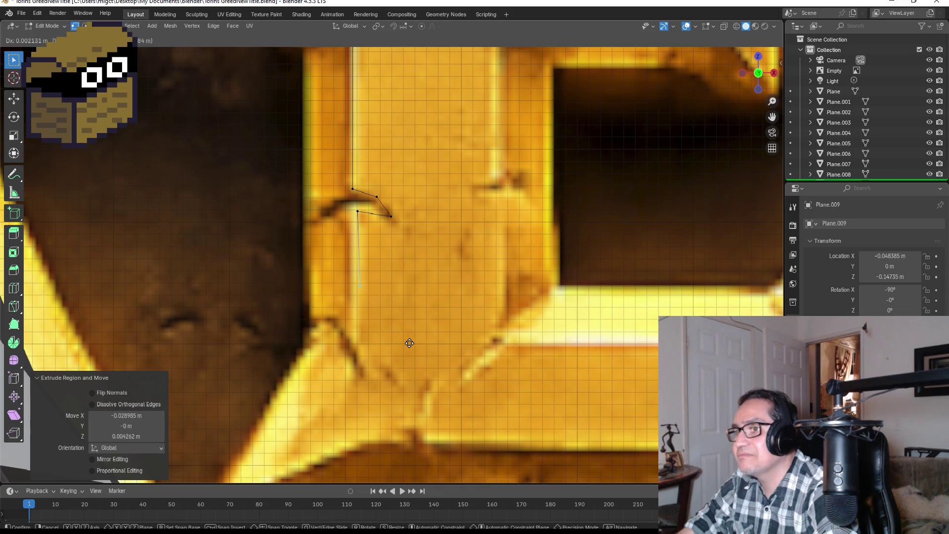
{"action": "left_click", "coordinate": [408, 404]}
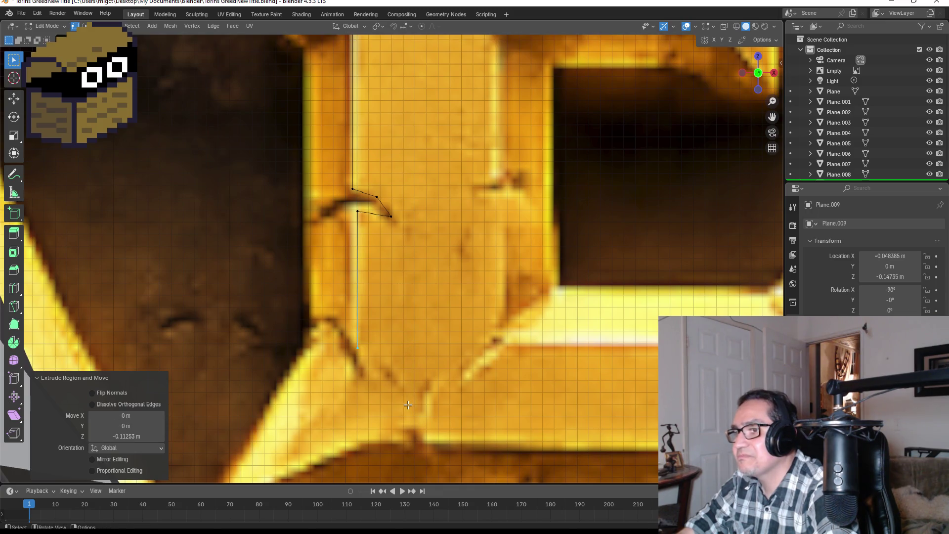
Trace the outline around the E's lower-left corner and rightward along the bottom edge of its bottom arm.
{"action": "middle_click_drag", "start_coordinate": [392, 359], "coordinate": [411, 258], "text": "shift"}
{"action": "key", "text": "e"}
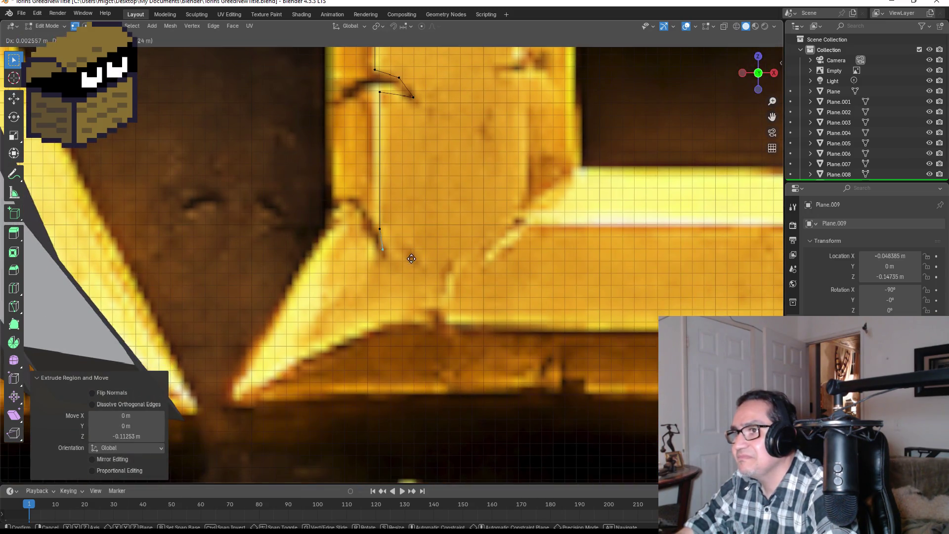
{"action": "left_click", "coordinate": [412, 259]}
{"action": "key", "text": "e"}
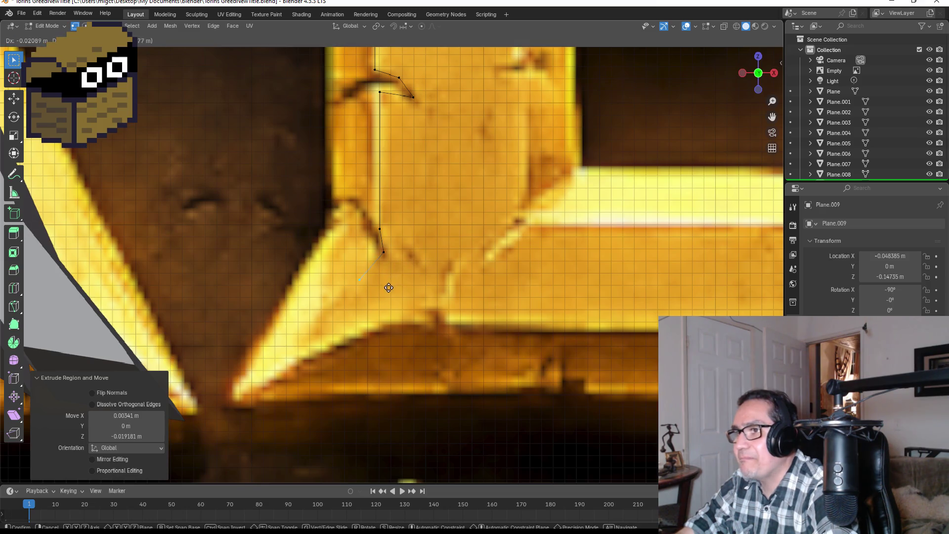
{"action": "left_click", "coordinate": [397, 271]}
{"action": "key", "text": "e"}
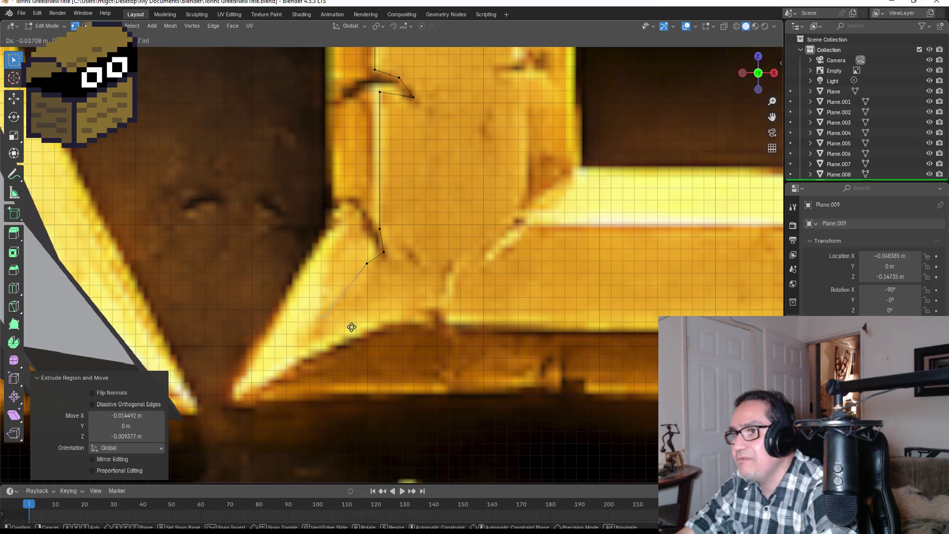
{"action": "left_click", "coordinate": [335, 345]}
{"action": "key", "text": "e"}
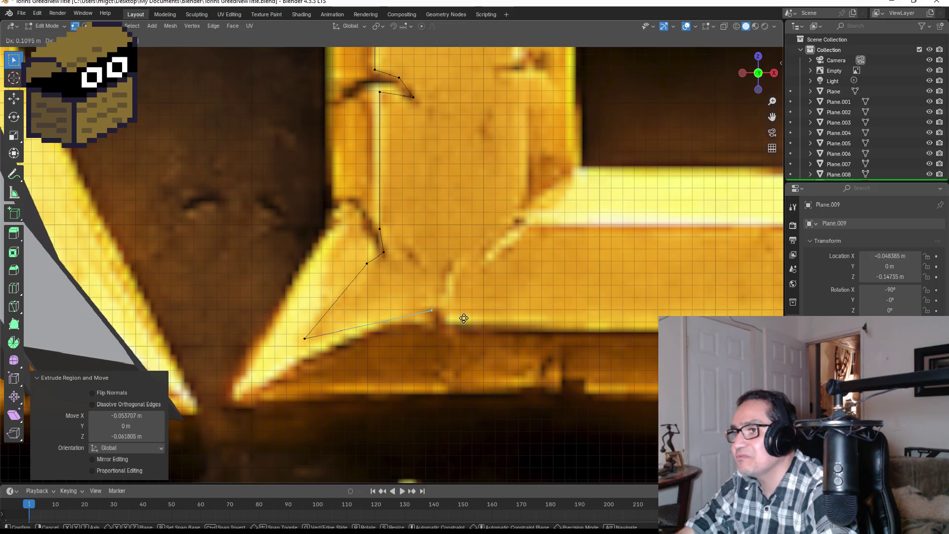
{"action": "left_click", "coordinate": [464, 319]}
{"action": "key", "text": "e"}
{"action": "middle_click_drag", "start_coordinate": [464, 319], "coordinate": [336, 318]}
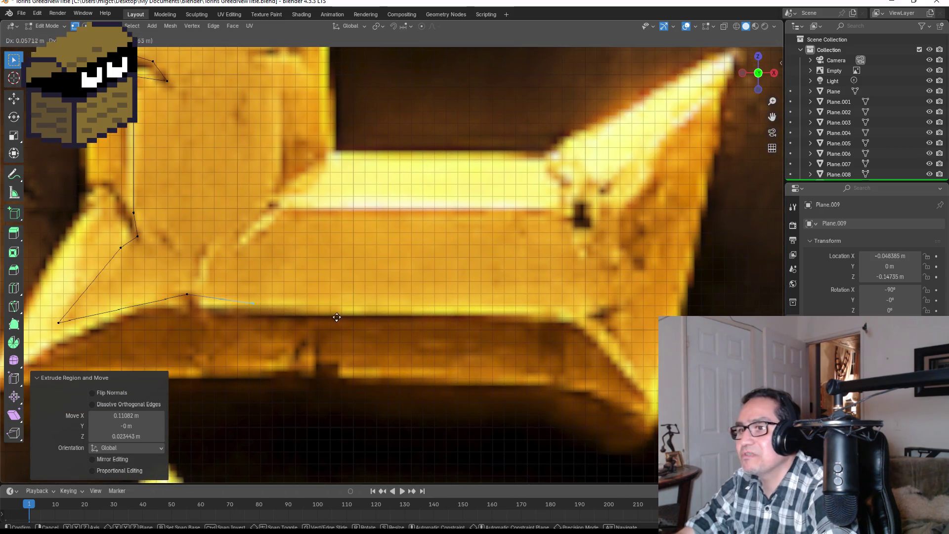
{"action": "left_click", "coordinate": [377, 317]}
{"action": "key", "text": "e"}
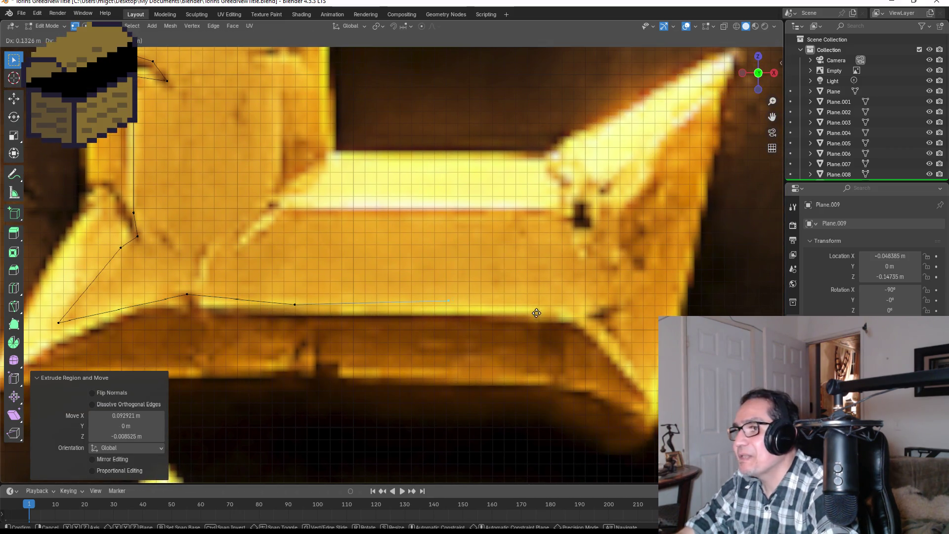
{"action": "left_click", "coordinate": [656, 325]}
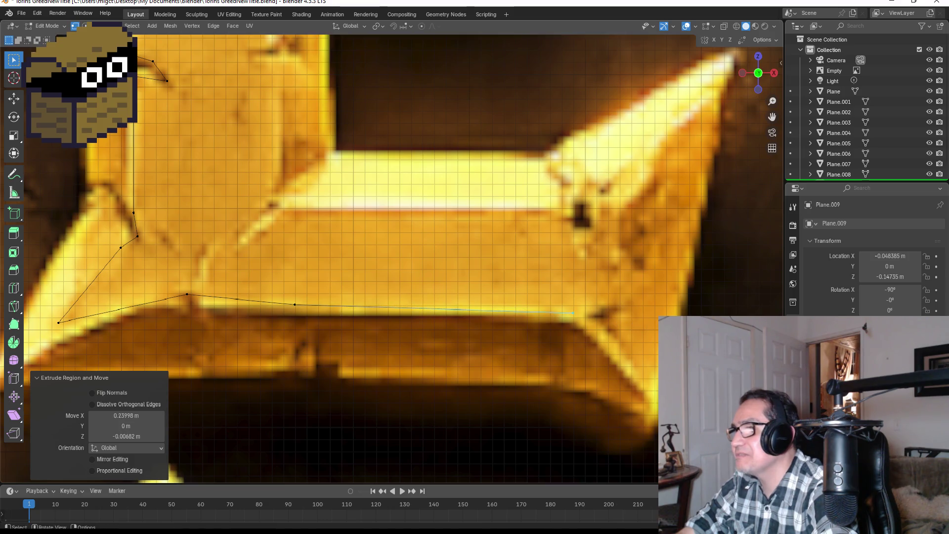
{"action": "scroll", "coordinate": [467, 315], "scroll_direction": "down", "scroll_amount": 2}
{"action": "scroll", "coordinate": [463, 306], "scroll_direction": "down", "scroll_amount": 3}
{"action": "scroll", "coordinate": [463, 306], "scroll_direction": "down", "scroll_amount": 2}
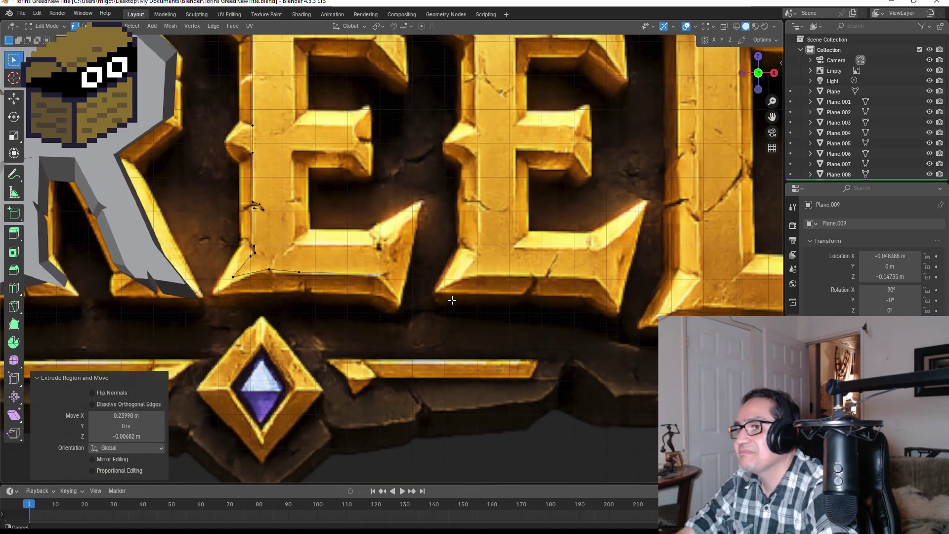
Wrap the outline around the bottom arm's tip and up the inner stem edge.
{"action": "middle_click_drag", "start_coordinate": [449, 299], "coordinate": [388, 289], "text": "shift"}
{"action": "scroll", "coordinate": [381, 291], "scroll_direction": "up", "scroll_amount": 3}
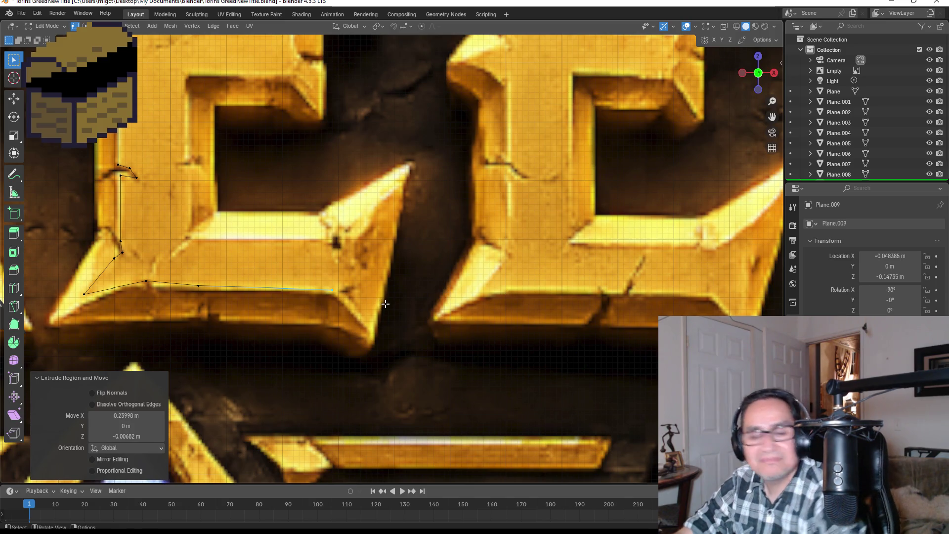
{"action": "scroll", "coordinate": [383, 307], "scroll_direction": "up", "scroll_amount": 3}
{"action": "key", "text": "e"}
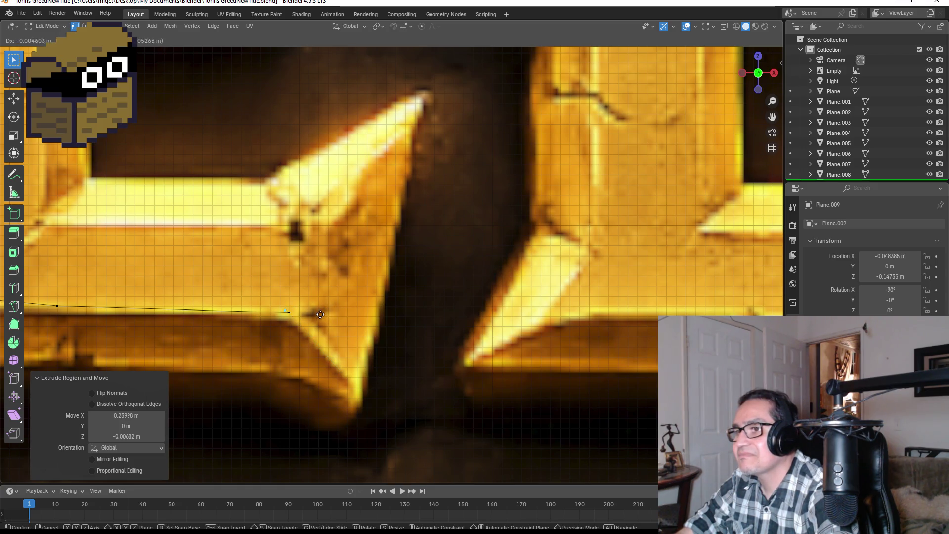
{"action": "key", "text": "Escape"}
{"action": "scroll", "coordinate": [346, 325], "scroll_direction": "down", "scroll_amount": 5}
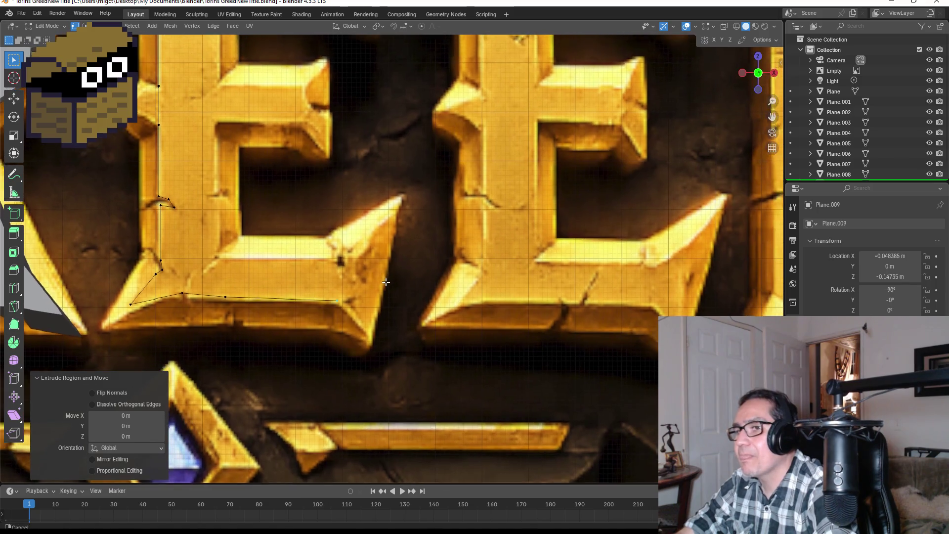
{"action": "scroll", "coordinate": [349, 338], "scroll_direction": "up", "scroll_amount": 3}
{"action": "key", "text": "e"}
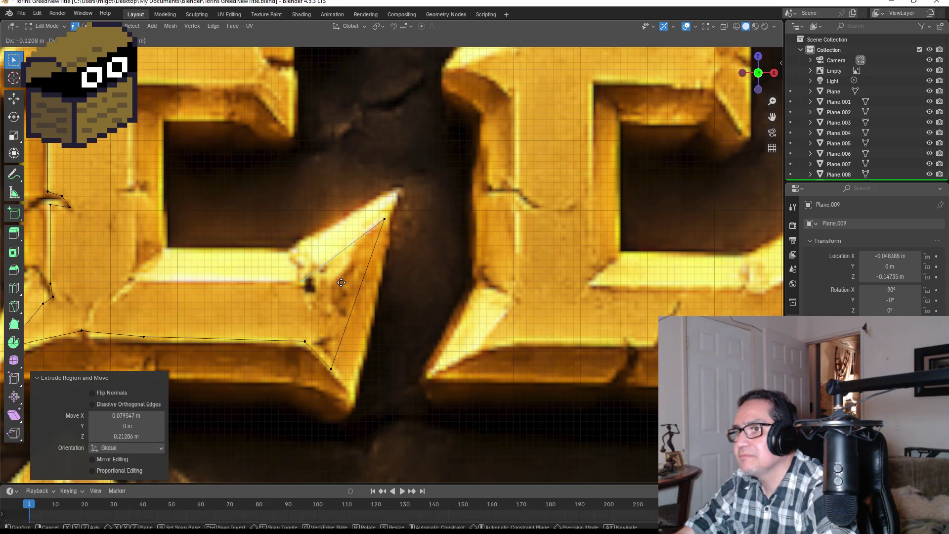
{"action": "middle_click_drag", "start_coordinate": [341, 282], "coordinate": [428, 310], "text": "shift"}
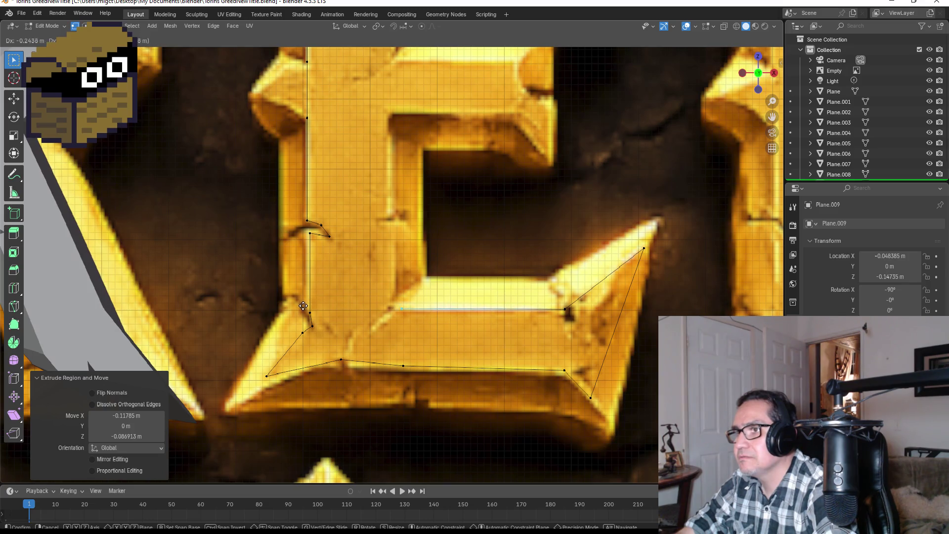
{"action": "scroll", "coordinate": [341, 333], "scroll_direction": "up", "scroll_amount": 3}
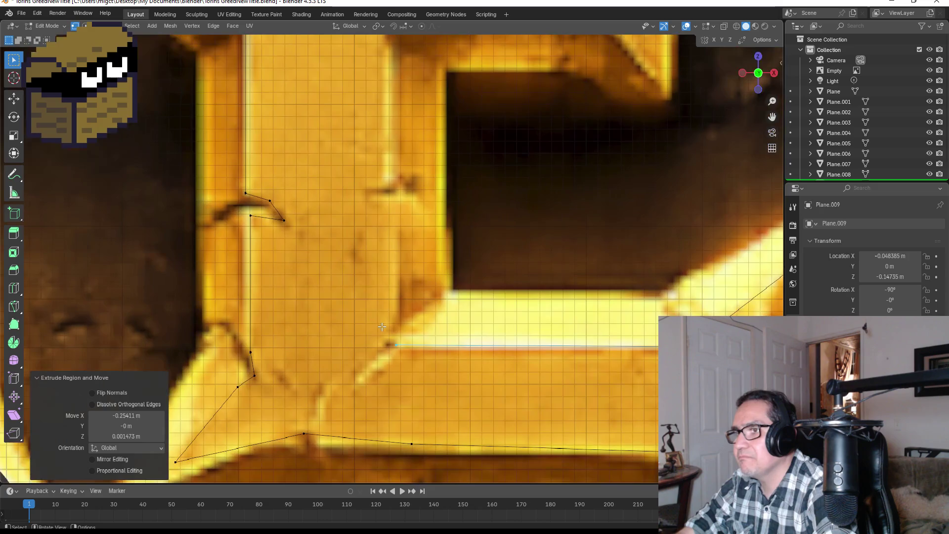
{"action": "left_click", "coordinate": [378, 397]}
{"action": "key", "text": "e"}
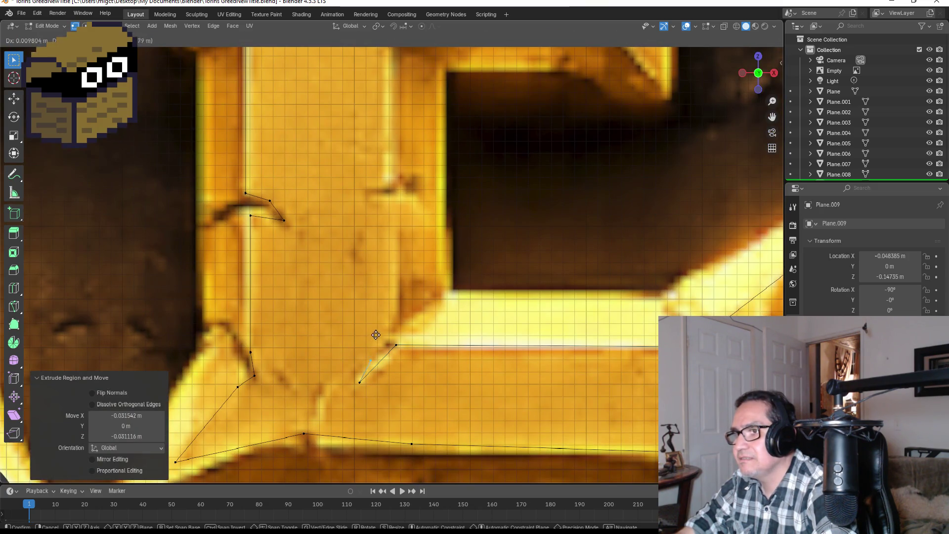
{"action": "left_click", "coordinate": [399, 302]}
{"action": "key", "text": "e"}
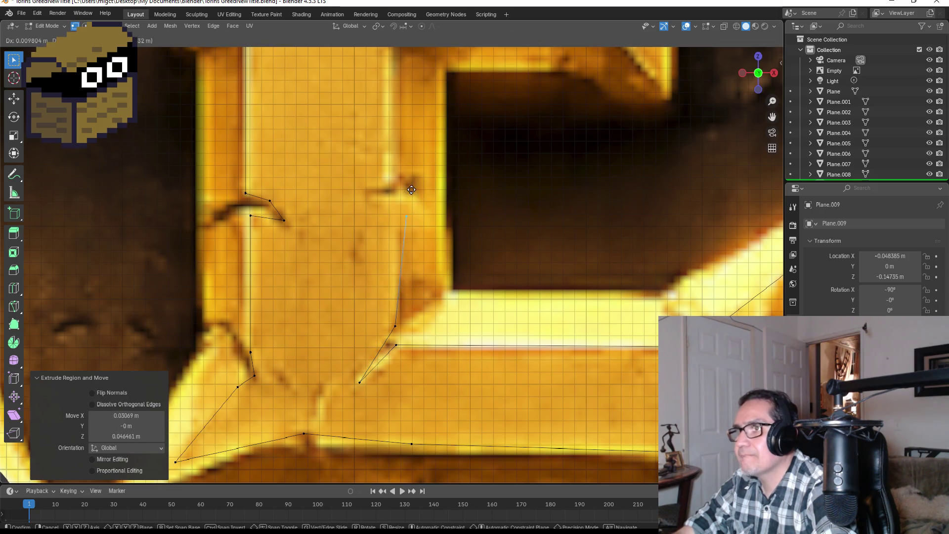
{"action": "left_click", "coordinate": [397, 173]}
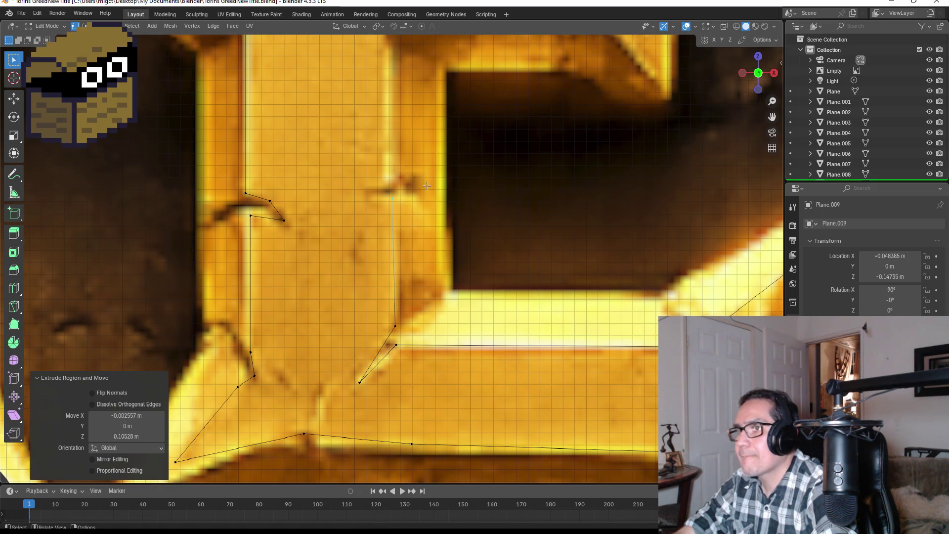
{"action": "scroll", "coordinate": [396, 172], "scroll_direction": "down", "scroll_amount": 3}
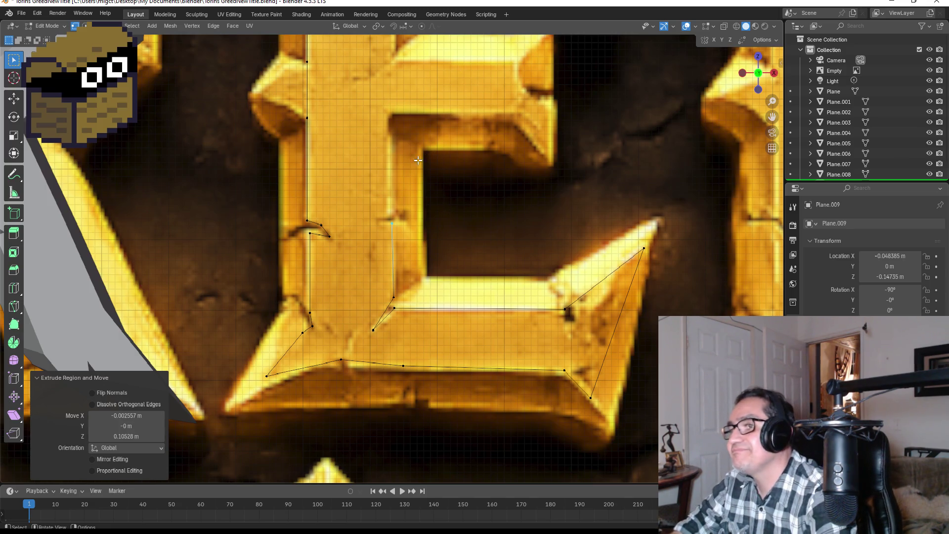
{"action": "scroll", "coordinate": [404, 197], "scroll_direction": "up", "scroll_amount": 2}
{"action": "scroll", "coordinate": [450, 245], "scroll_direction": "up", "scroll_amount": 1}
{"action": "scroll", "coordinate": [445, 332], "scroll_direction": "up", "scroll_amount": 2}
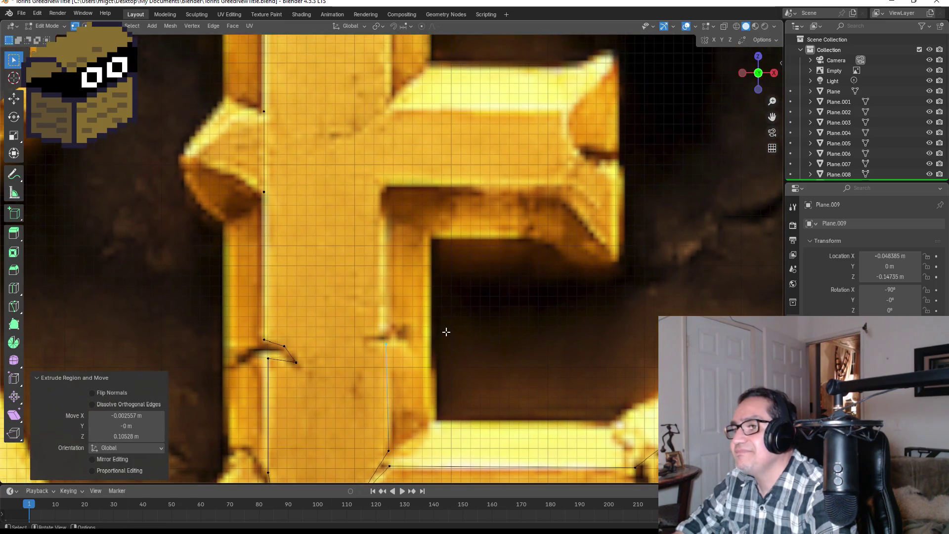
Adjust the inner point, then run the outline up to the inner corner and along the middle arm's underside.
{"action": "key", "text": "g"}
{"action": "left_click", "coordinate": [423, 331]}
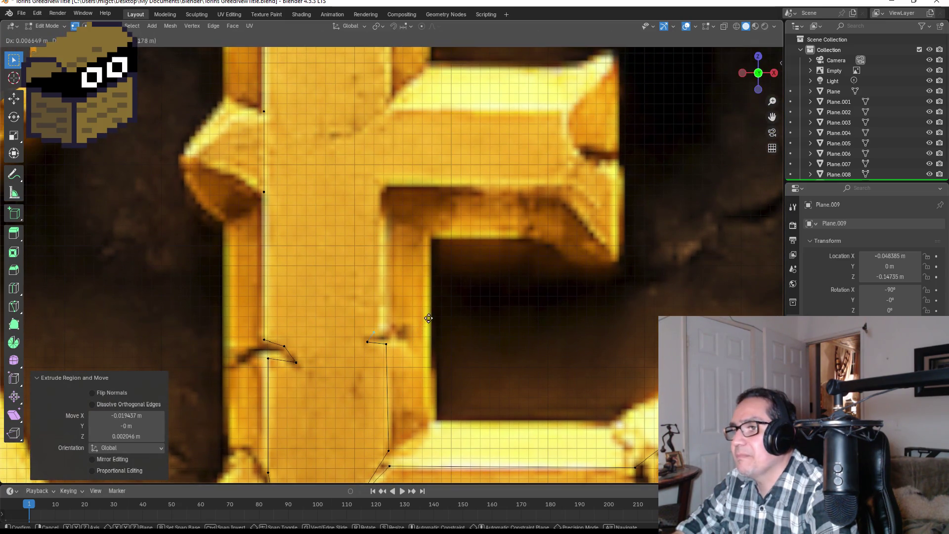
{"action": "key", "text": "e"}
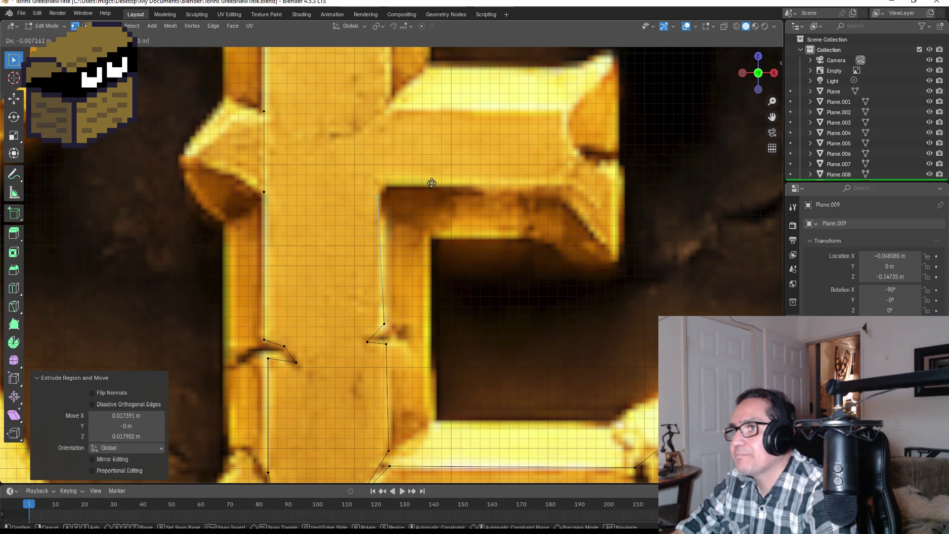
{"action": "left_click", "coordinate": [435, 175]}
{"action": "key", "text": "e"}
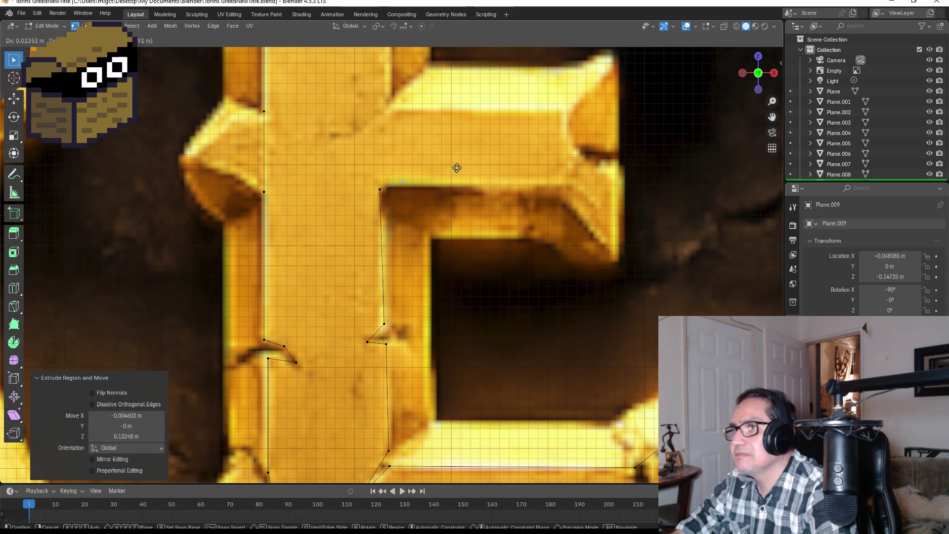
{"action": "left_click", "coordinate": [468, 172]}
{"action": "key", "text": "e"}
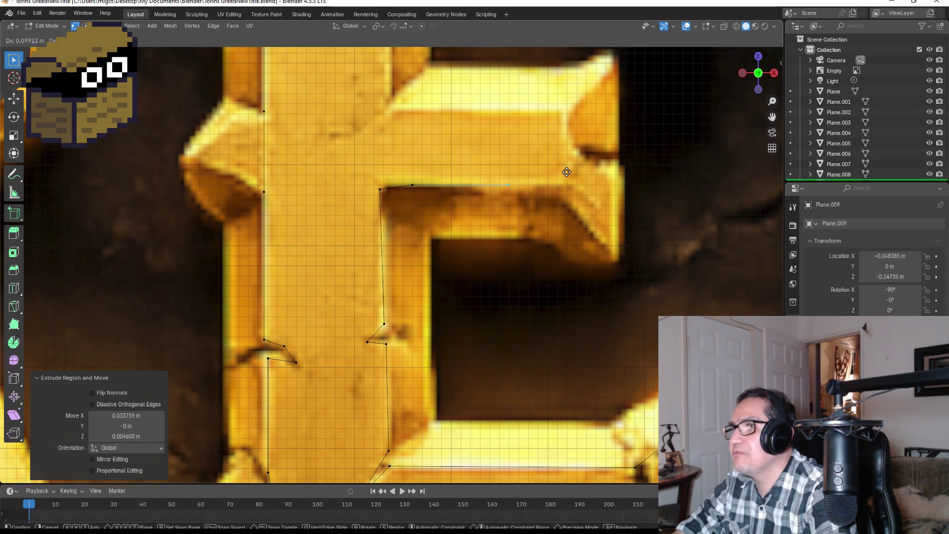
{"action": "left_click", "coordinate": [611, 174]}
{"action": "scroll", "coordinate": [612, 174], "scroll_direction": "down", "scroll_amount": 3}
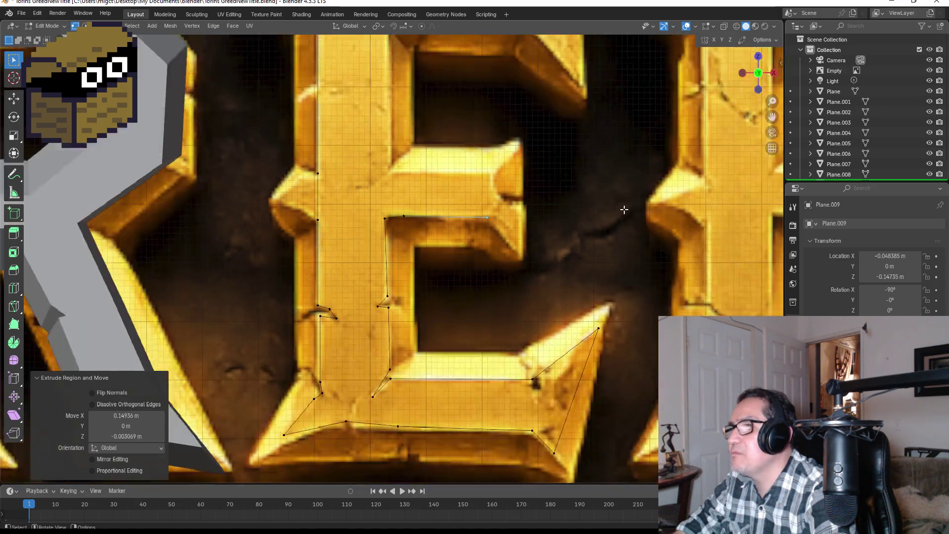
{"action": "scroll", "coordinate": [522, 227], "scroll_direction": "up", "scroll_amount": 2}
{"action": "scroll", "coordinate": [368, 248], "scroll_direction": "up", "scroll_amount": 2}
{"action": "scroll", "coordinate": [368, 249], "scroll_direction": "up", "scroll_amount": 1}
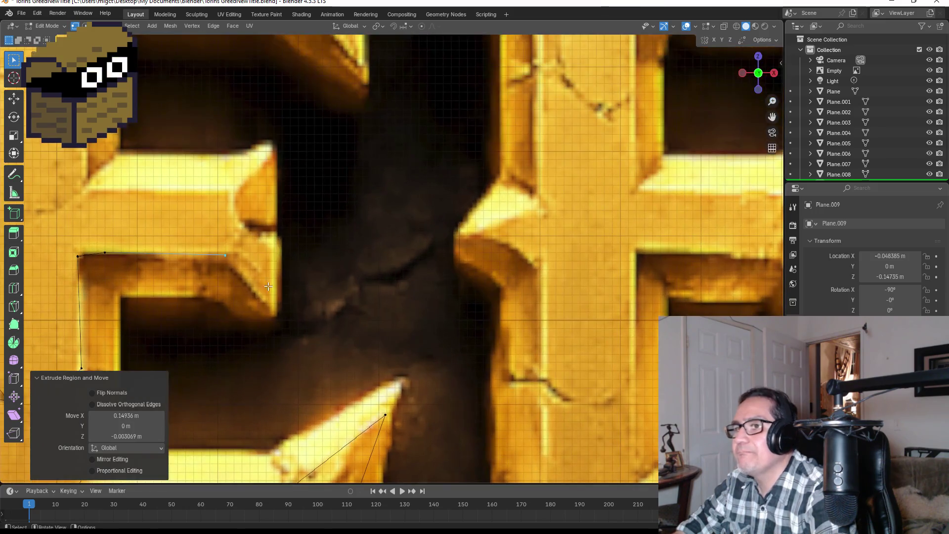
Cancel a stray extension and trace the outline around the middle arm's corner and tip.
{"action": "key", "text": "e"}
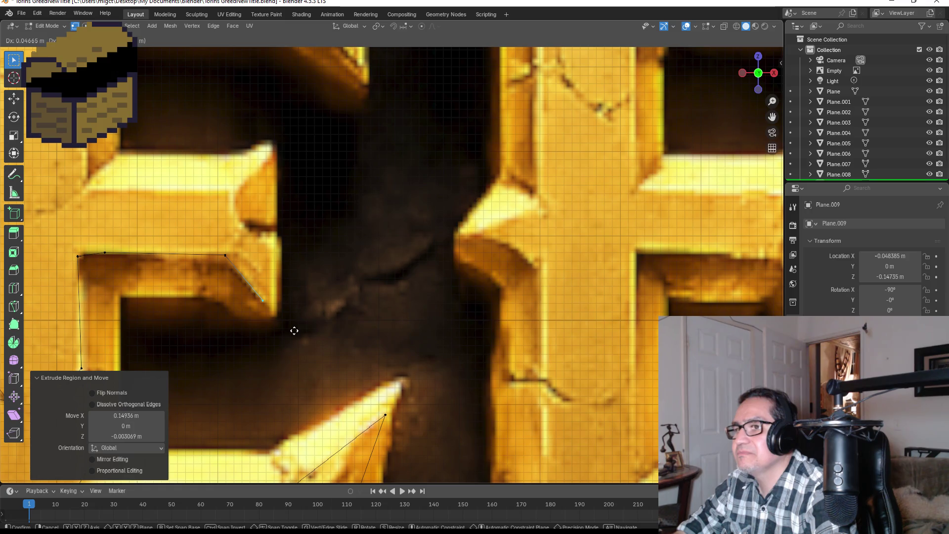
{"action": "right_click", "coordinate": [272, 299]}
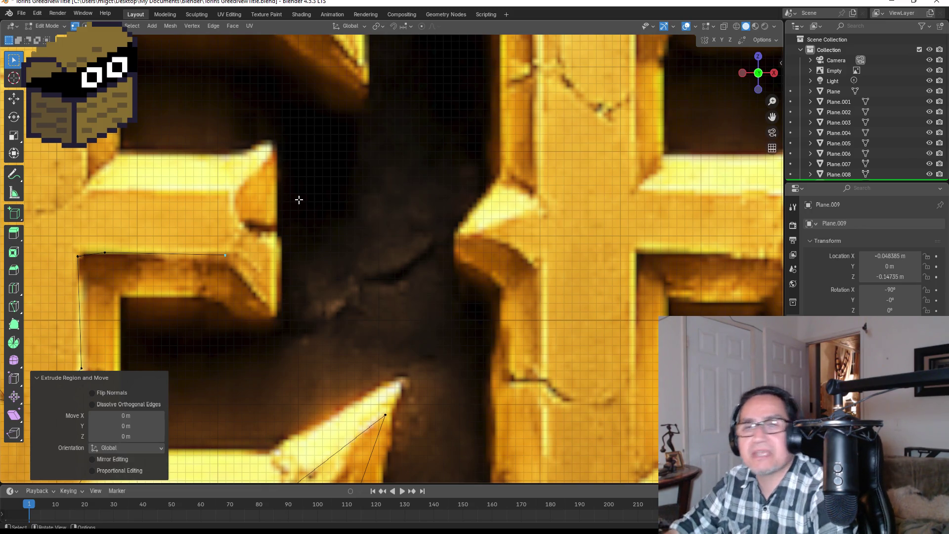
{"action": "scroll", "coordinate": [254, 244], "scroll_direction": "up", "scroll_amount": 1}
{"action": "scroll", "coordinate": [297, 252], "scroll_direction": "down", "scroll_amount": 1}
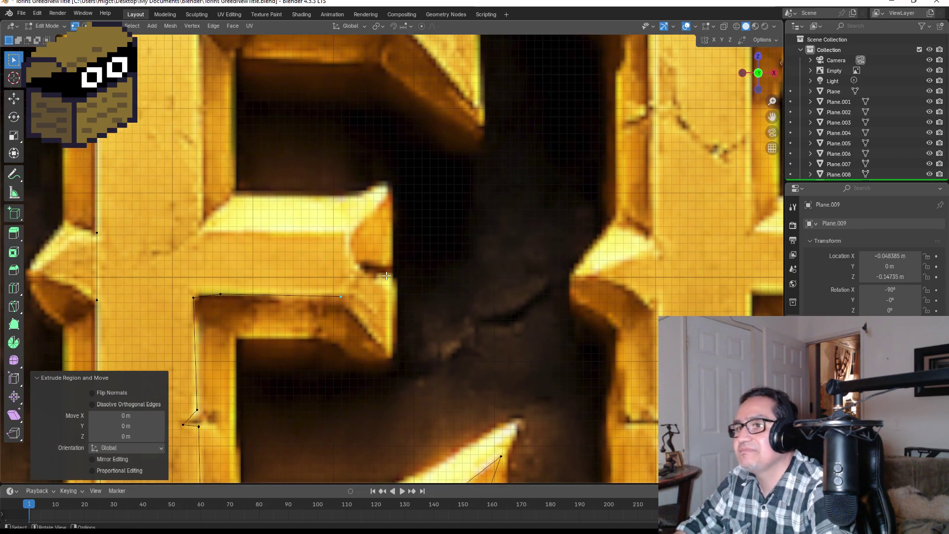
{"action": "scroll", "coordinate": [341, 263], "scroll_direction": "up", "scroll_amount": 1}
{"action": "scroll", "coordinate": [385, 275], "scroll_direction": "down", "scroll_amount": 3}
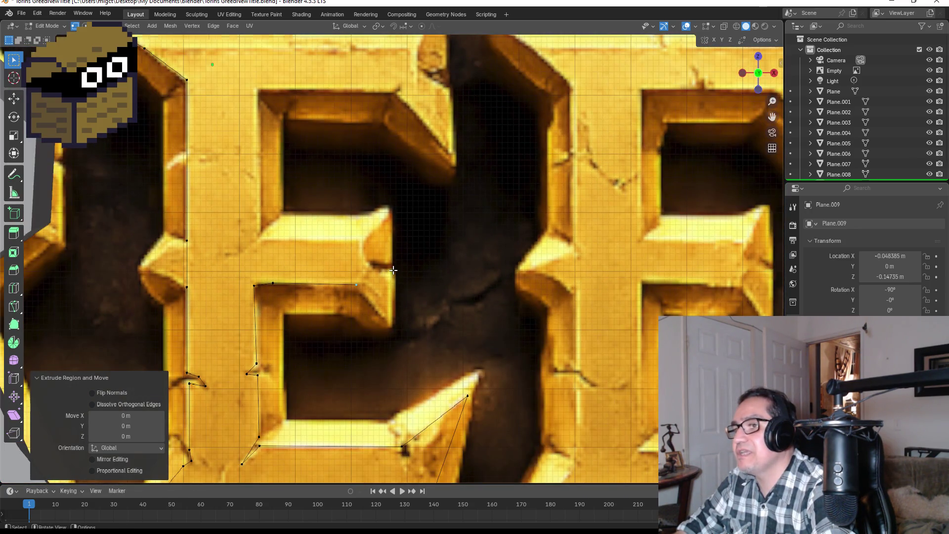
{"action": "scroll", "coordinate": [393, 270], "scroll_direction": "up", "scroll_amount": 2}
{"action": "key", "text": "e"}
{"action": "left_click", "coordinate": [378, 257]}
{"action": "key", "text": "e"}
{"action": "left_click", "coordinate": [359, 220]}
{"action": "key", "text": "e"}
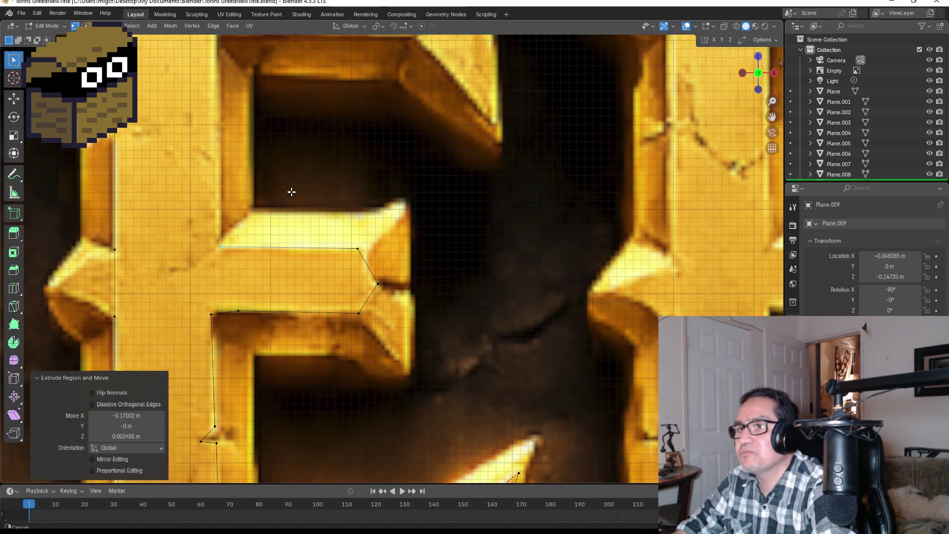
Trace the outline along the top arm's underside to its inner corner.
{"action": "middle_click_drag", "start_coordinate": [291, 190], "coordinate": [394, 275], "text": "shift"}
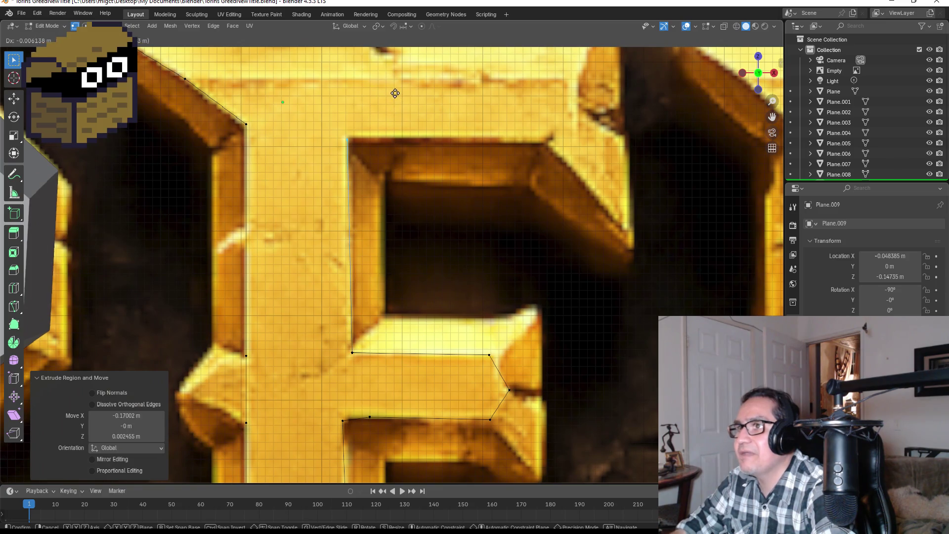
{"action": "middle_click_drag", "start_coordinate": [394, 91], "coordinate": [395, 149], "text": "shift"}
{"action": "scroll", "coordinate": [394, 148], "scroll_direction": "up", "scroll_amount": 3}
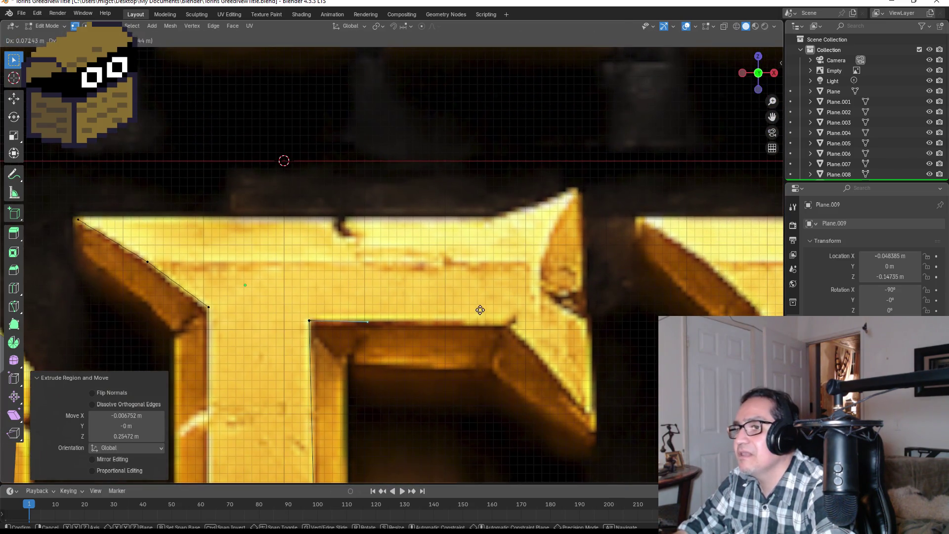
{"action": "left_click", "coordinate": [615, 312]}
{"action": "key", "text": "e"}
{"action": "left_click", "coordinate": [628, 307]}
{"action": "key", "text": "e"}
{"action": "left_click", "coordinate": [628, 322]}
{"action": "key", "text": "e"}
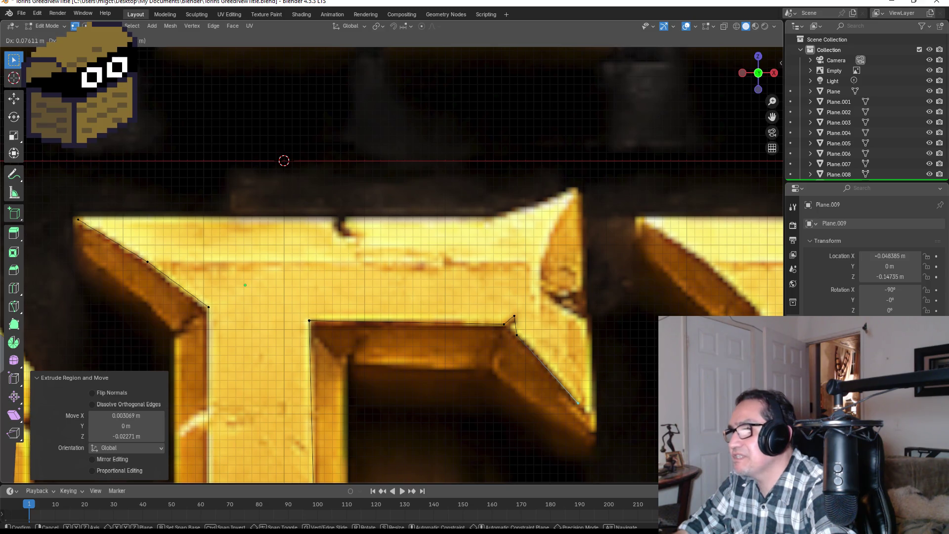
{"action": "left_click", "coordinate": [584, 408]}
Round the top arm's right tip, tracing its lower corner, the notch and up its slanted end.
{"action": "key", "text": "e"}
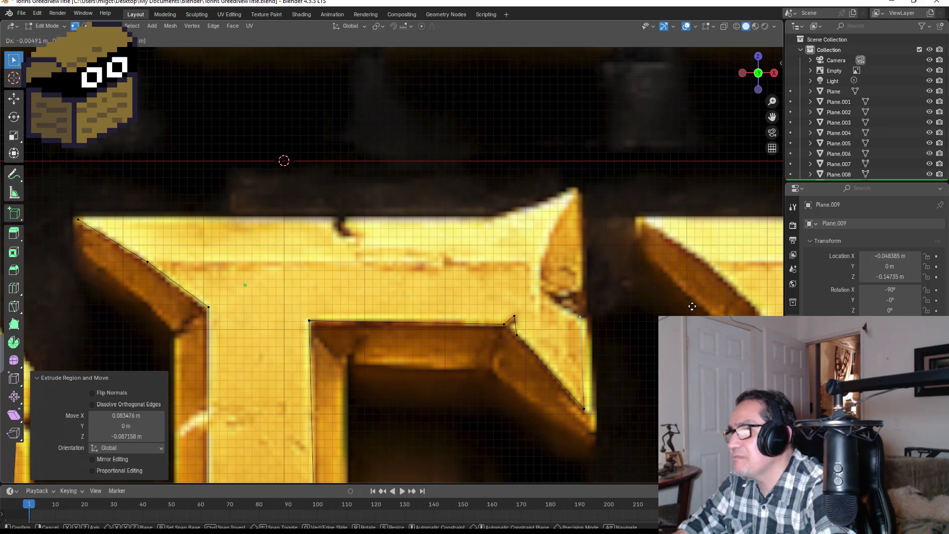
{"action": "left_click", "coordinate": [682, 304]}
{"action": "key", "text": "e"}
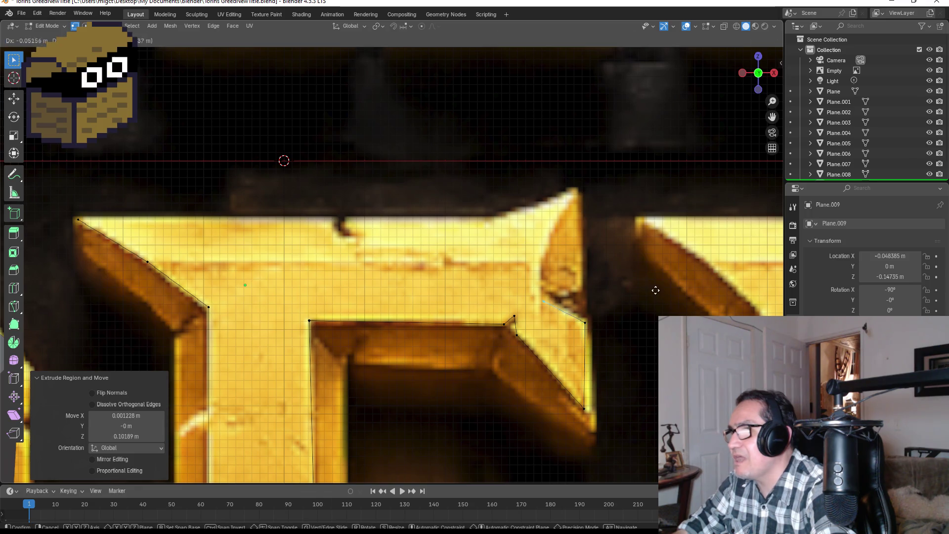
{"action": "left_click", "coordinate": [652, 279]}
{"action": "key", "text": "e"}
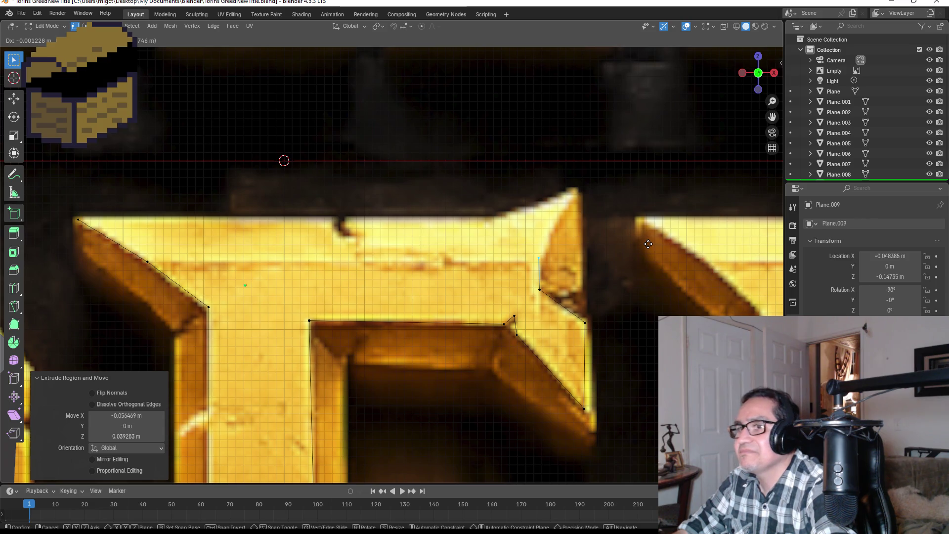
{"action": "left_click", "coordinate": [648, 244]}
{"action": "scroll", "coordinate": [649, 244], "scroll_direction": "down", "scroll_amount": 4}
{"action": "scroll", "coordinate": [274, 230], "scroll_direction": "up", "scroll_amount": 2}
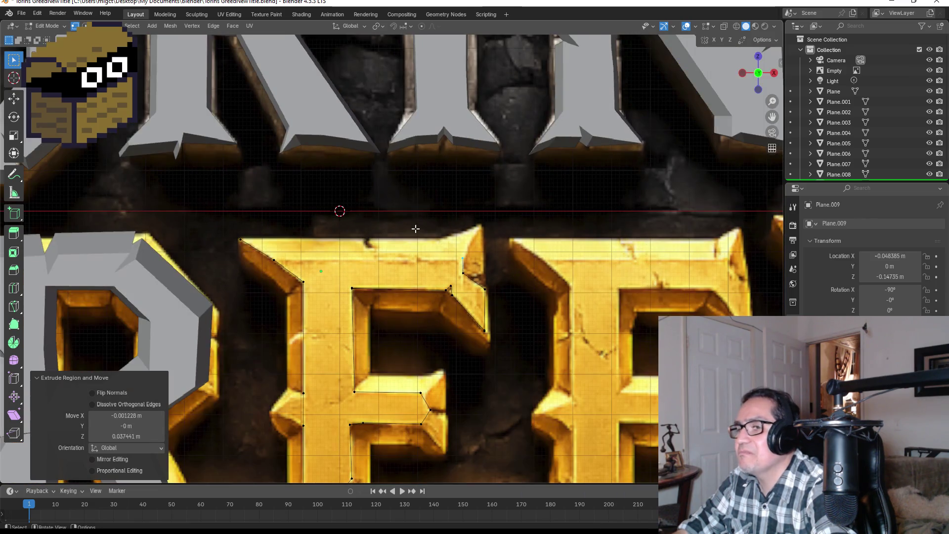
{"action": "scroll", "coordinate": [275, 230], "scroll_direction": "up", "scroll_amount": 1}
Delete the stray upper-left vertex and extend the outline across the E's top edge.
{"action": "left_click_drag", "start_coordinate": [162, 228], "coordinate": [236, 252]}
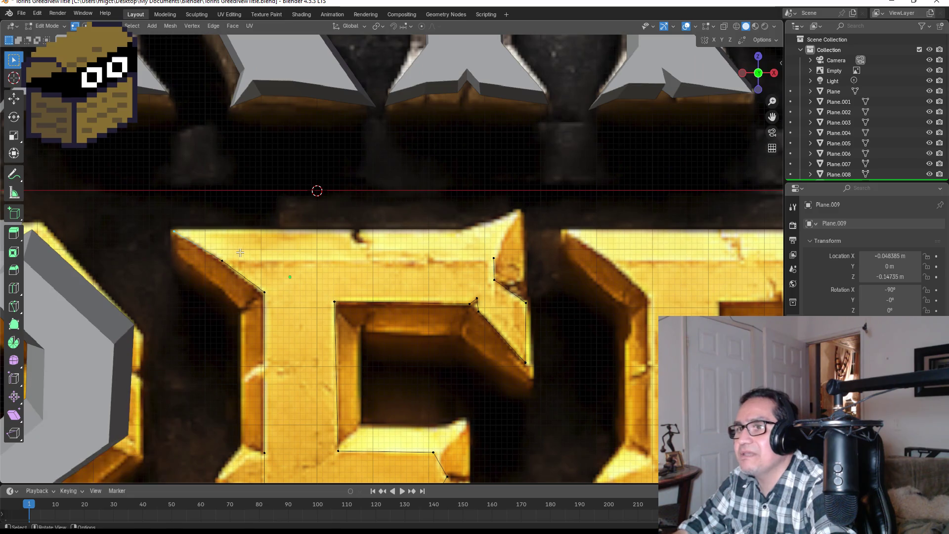
{"action": "key", "text": "x"}
{"action": "left_click", "coordinate": [241, 252]}
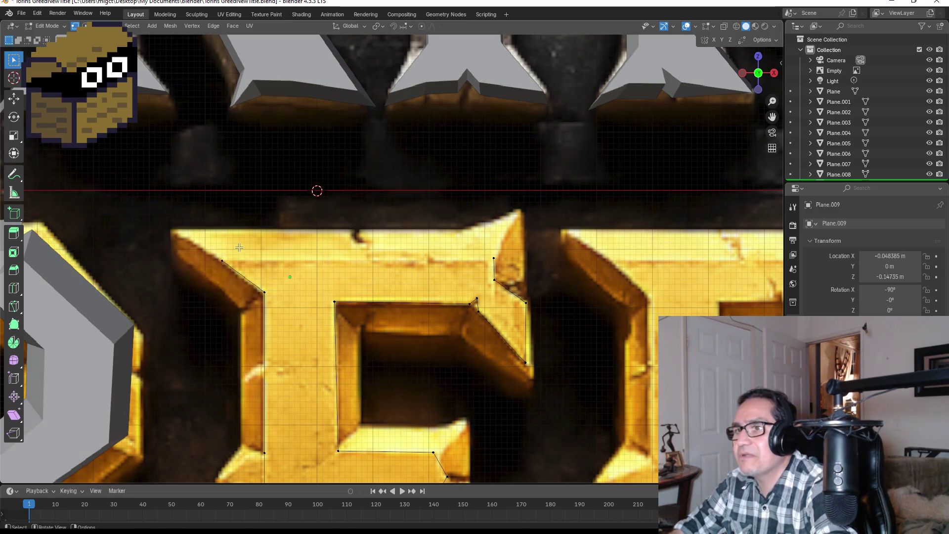
{"action": "left_click_drag", "start_coordinate": [213, 258], "coordinate": [254, 271]}
{"action": "key", "text": "e"}
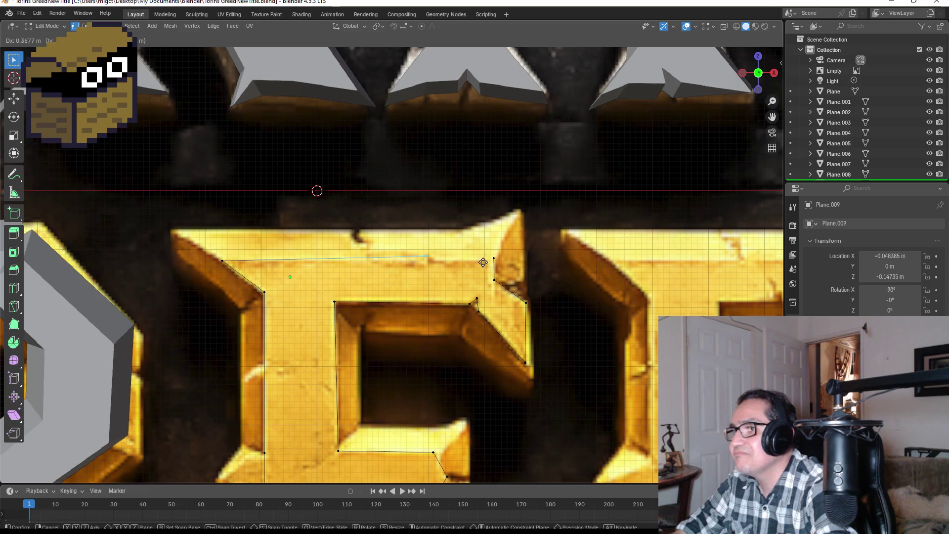
{"action": "left_click", "coordinate": [547, 262]}
{"action": "scroll", "coordinate": [509, 257], "scroll_direction": "up", "scroll_amount": 4}
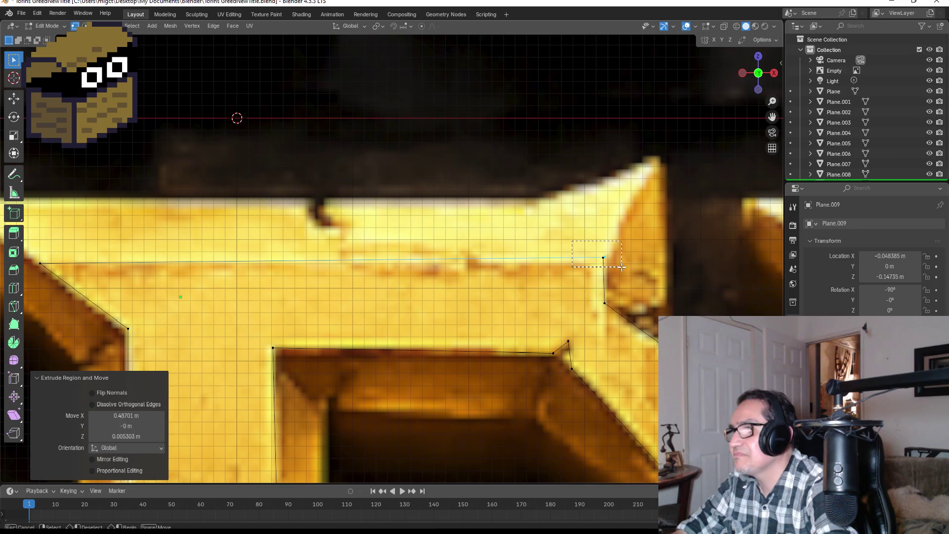
Merge the two gap vertices at center to close the outline and fill the E with a face.
{"action": "left_click_drag", "start_coordinate": [621, 253], "coordinate": [587, 269]}
{"action": "key", "text": "m"}
{"action": "left_click", "coordinate": [609, 268]}
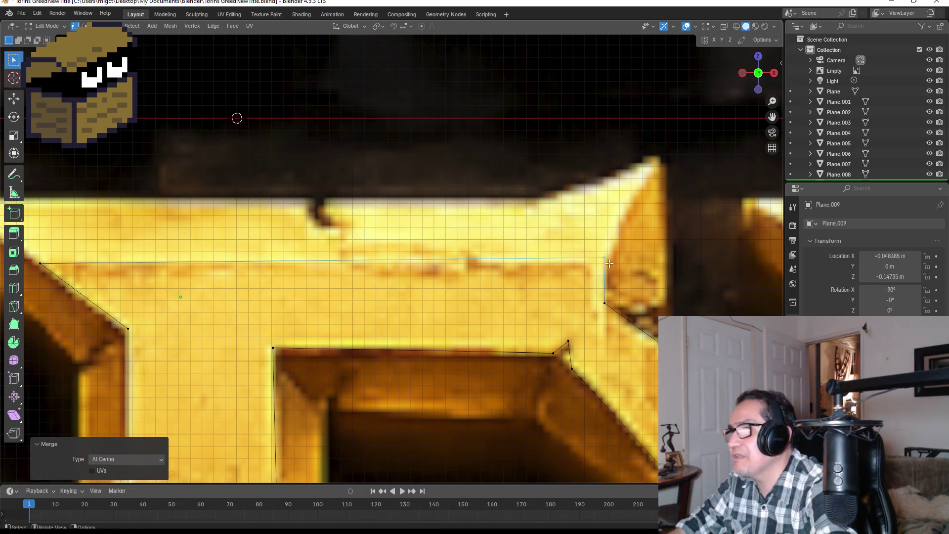
{"action": "scroll", "coordinate": [544, 344], "scroll_direction": "down", "scroll_amount": 3}
{"action": "scroll", "coordinate": [540, 344], "scroll_direction": "down", "scroll_amount": 3}
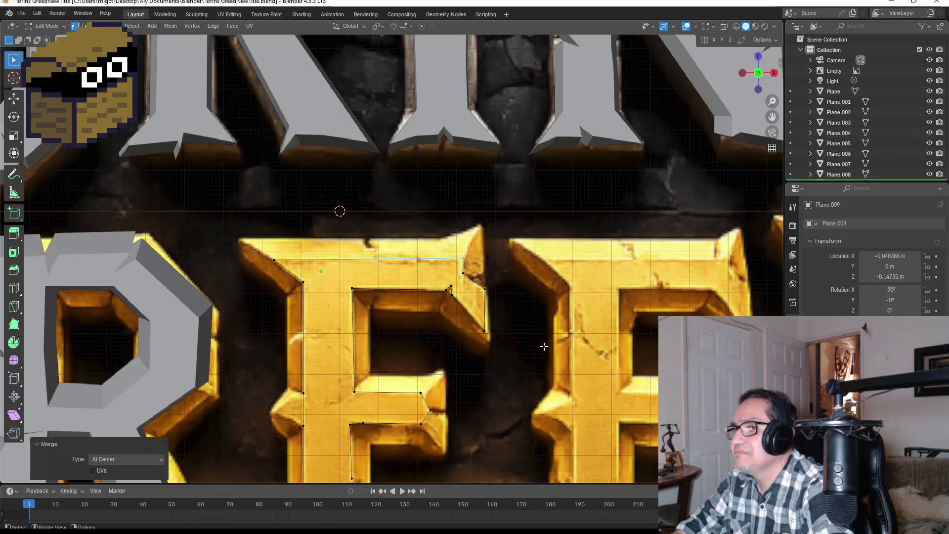
{"action": "scroll", "coordinate": [454, 316], "scroll_direction": "up", "scroll_amount": 1}
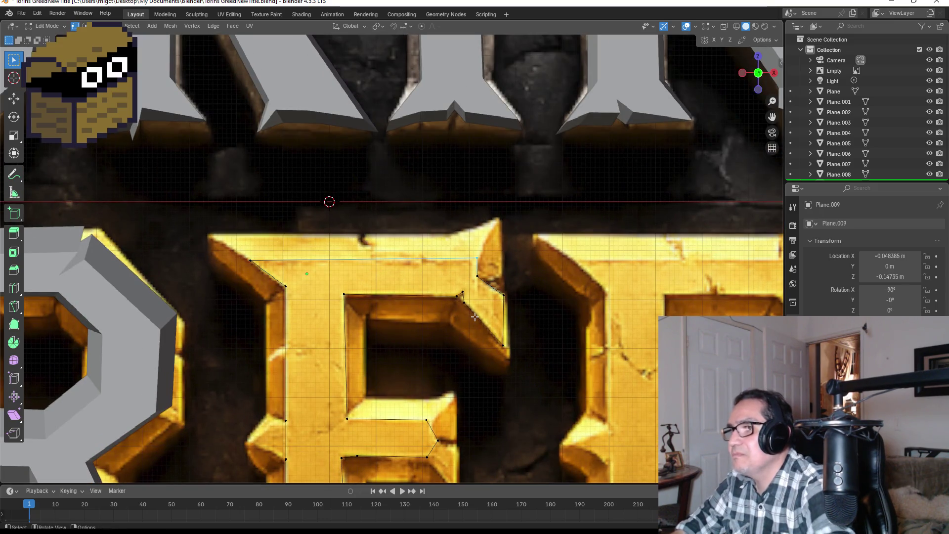
{"action": "scroll", "coordinate": [477, 318], "scroll_direction": "down", "scroll_amount": 2}
{"action": "scroll", "coordinate": [489, 333], "scroll_direction": "down", "scroll_amount": 1}
{"action": "key", "text": "f"}
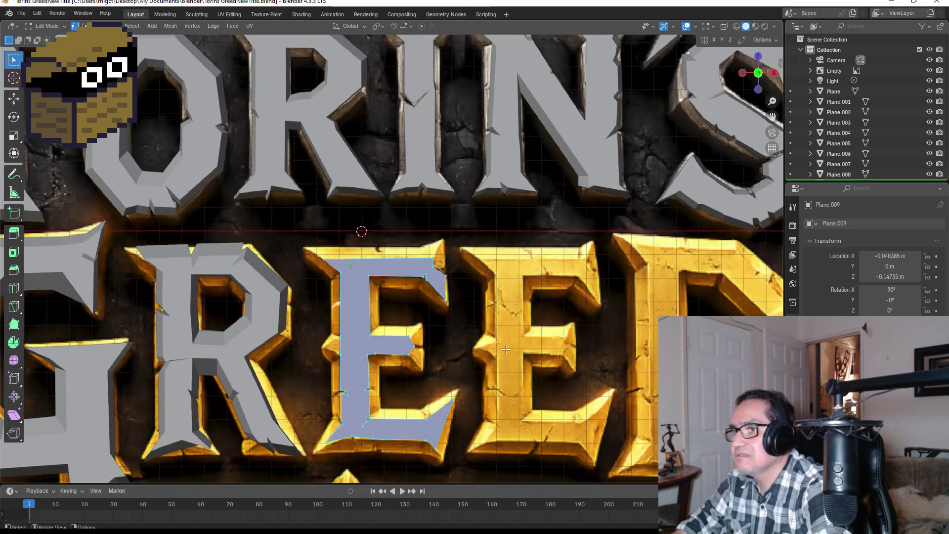
{"action": "scroll", "coordinate": [494, 345], "scroll_direction": "down", "scroll_amount": 2}
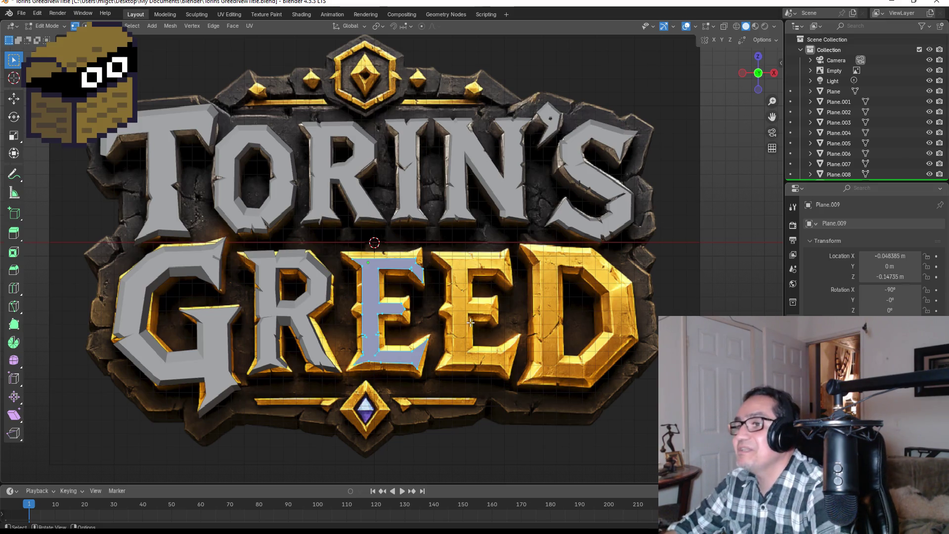
{"action": "mouse_move", "coordinate": [518, 257]}
{"action": "middle_mouse_down"}
{"action": "mouse_move", "coordinate": [485, 290]}
{"action": "mouse_move", "coordinate": [431, 297]}
{"action": "middle_mouse_up"}
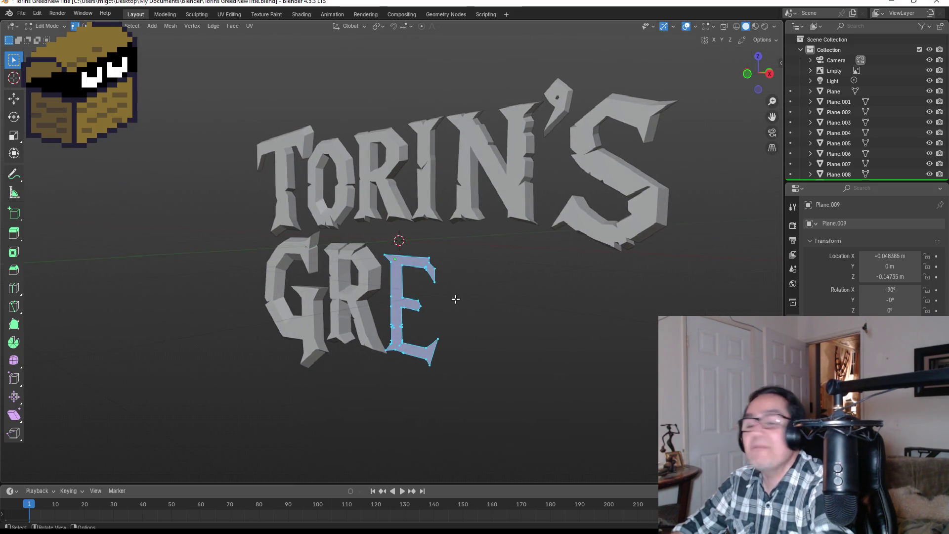
{"action": "key", "text": "KP_1"}
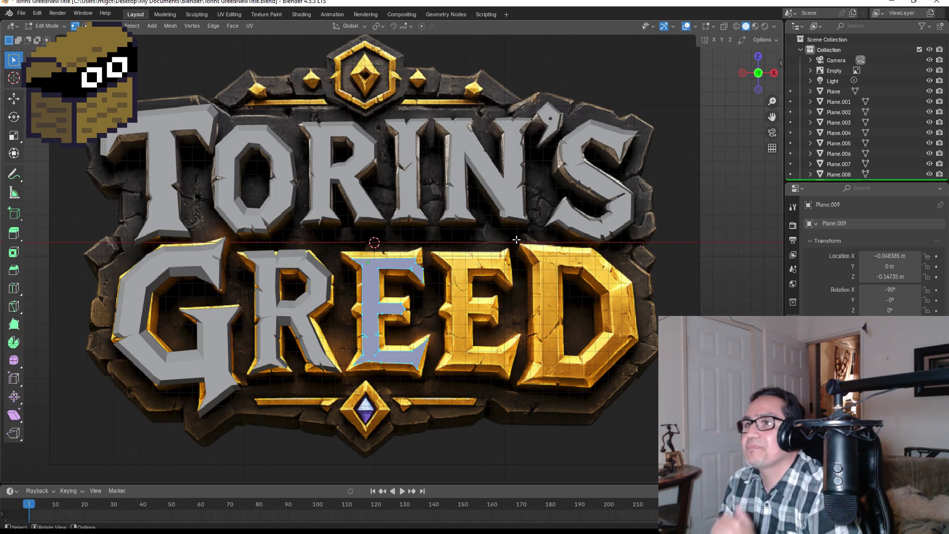
{"action": "scroll", "coordinate": [606, 216], "scroll_direction": "down", "scroll_amount": 4}
{"action": "scroll", "coordinate": [606, 216], "scroll_direction": "up", "scroll_amount": 3}
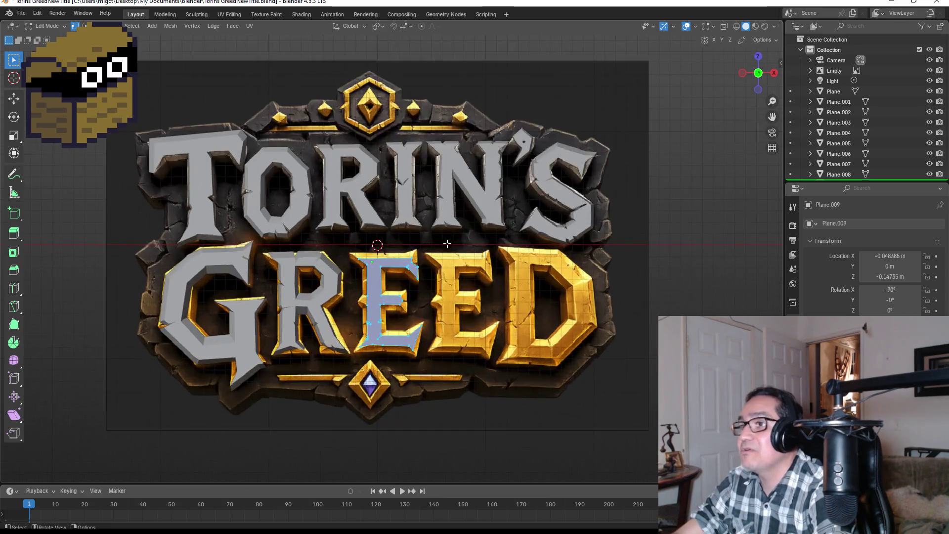
{"action": "middle_click_drag", "start_coordinate": [494, 252], "coordinate": [471, 260]}
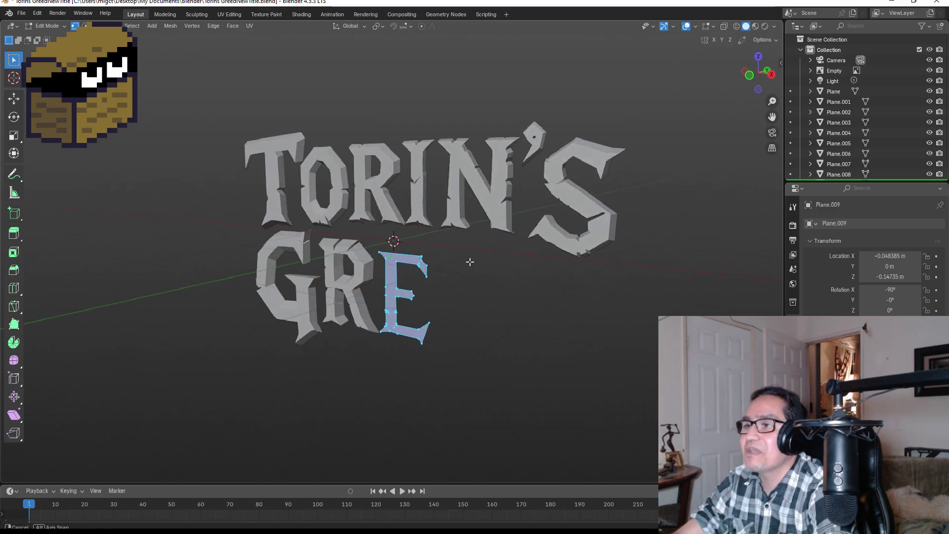
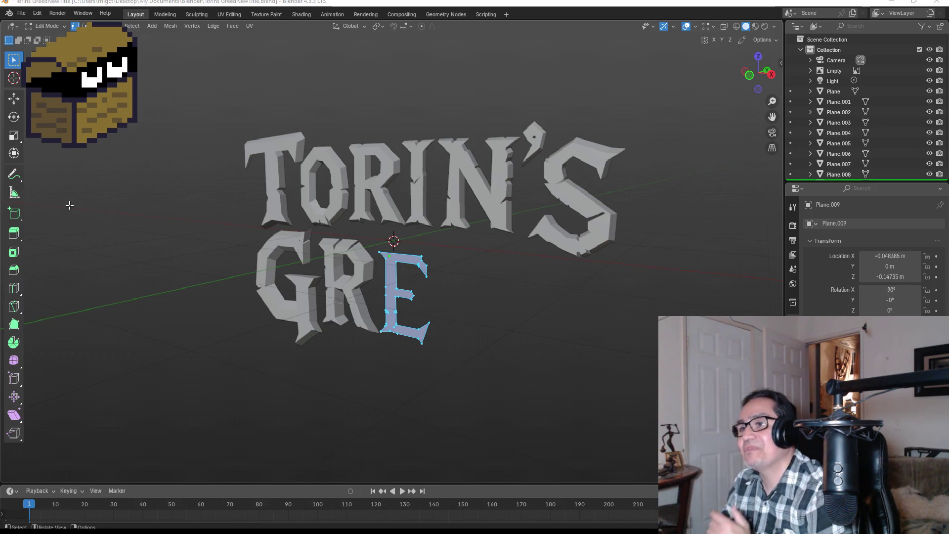
{"action": "scroll", "coordinate": [509, 298], "scroll_direction": "up", "scroll_amount": 3}
Give the E letter depth with Extrude Faces Along Normals after cancelling a free extrude.
{"action": "mouse_move", "coordinate": [566, 333]}
{"action": "middle_mouse_down"}
{"action": "mouse_move", "coordinate": [525, 325]}
{"action": "mouse_move", "coordinate": [539, 324]}
{"action": "middle_mouse_up"}
{"action": "key", "text": "e"}
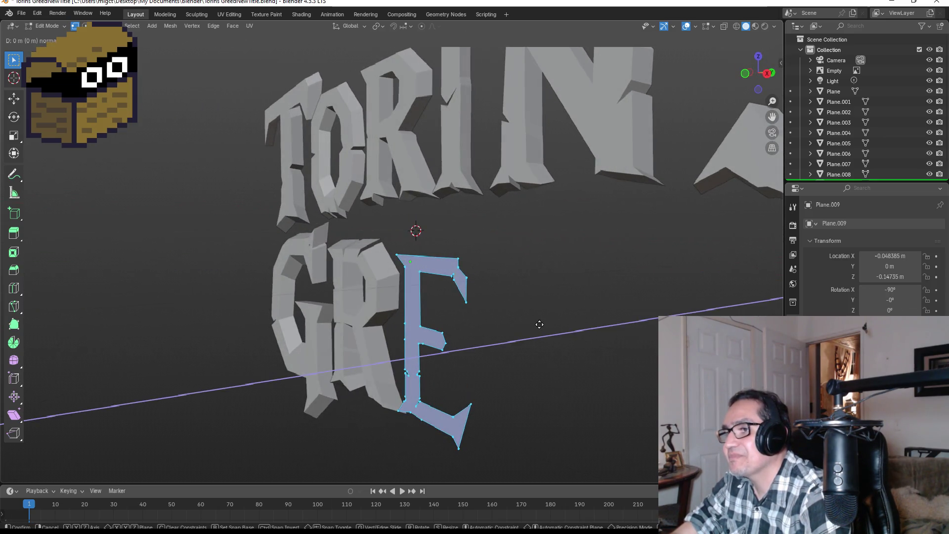
{"action": "right_click", "coordinate": [546, 325]}
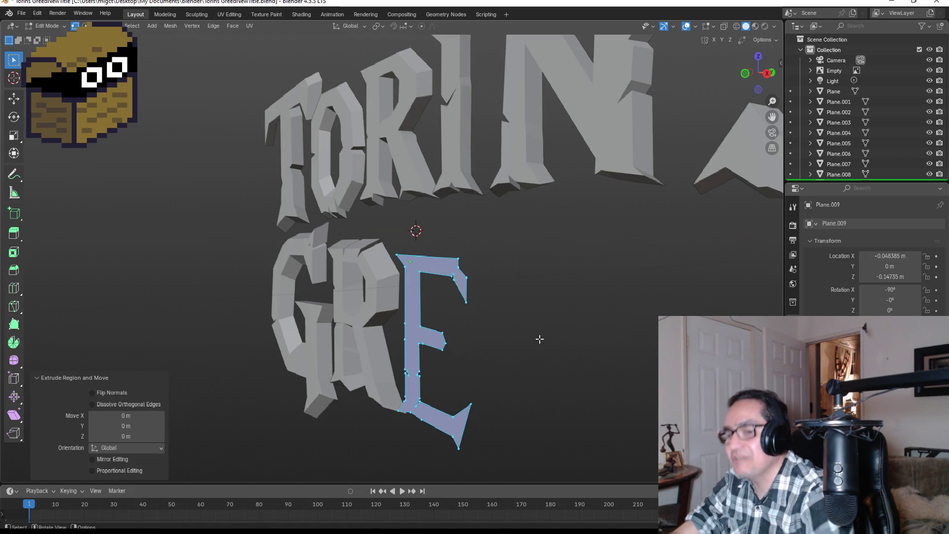
{"action": "key", "text": "alt+e"}
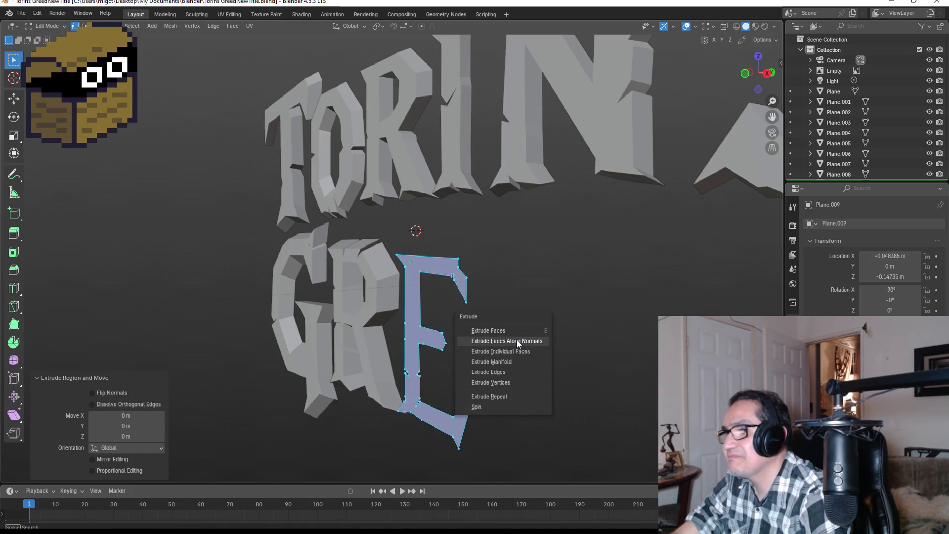
{"action": "left_click", "coordinate": [519, 331]}
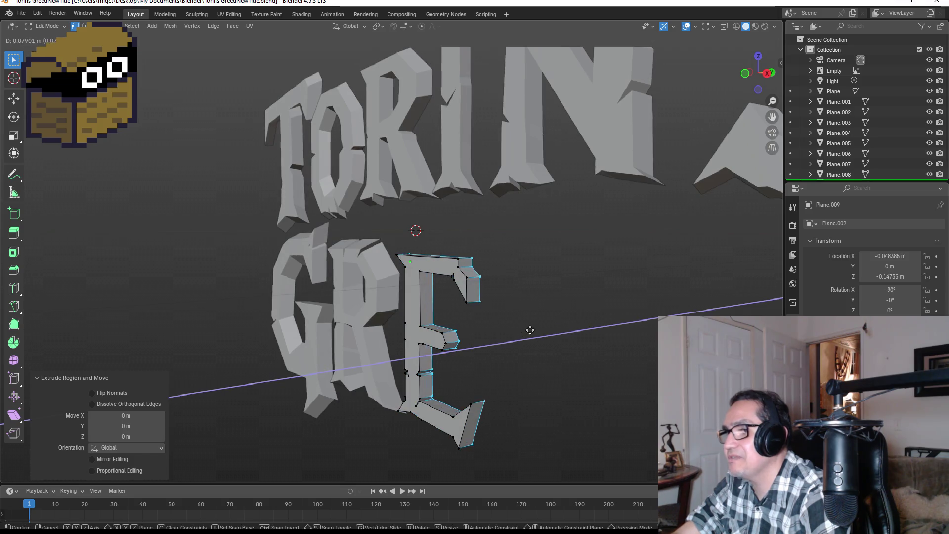
{"action": "left_click", "coordinate": [534, 329]}
In front view, enlarge the E slightly (about 1.1) to match the reference E.
{"action": "key", "text": "KP_1"}
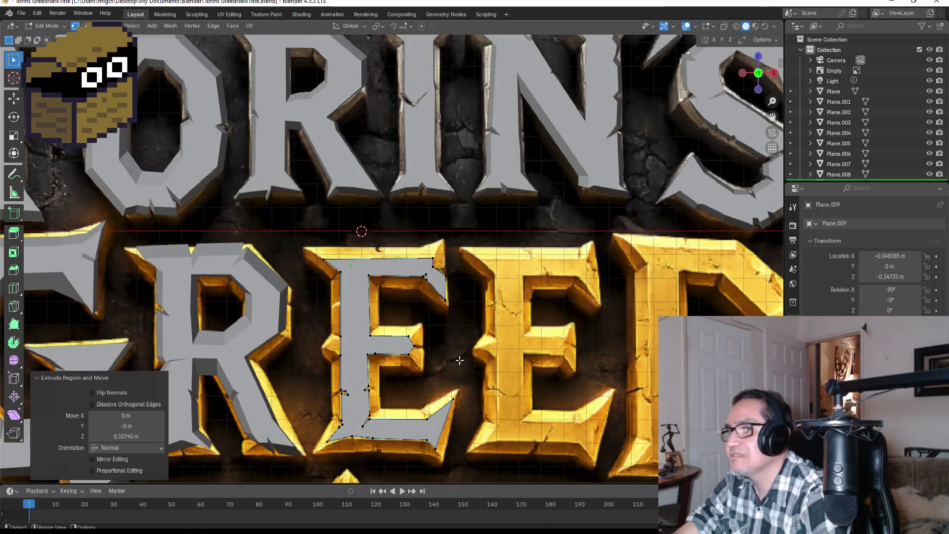
{"action": "key", "text": "s"}
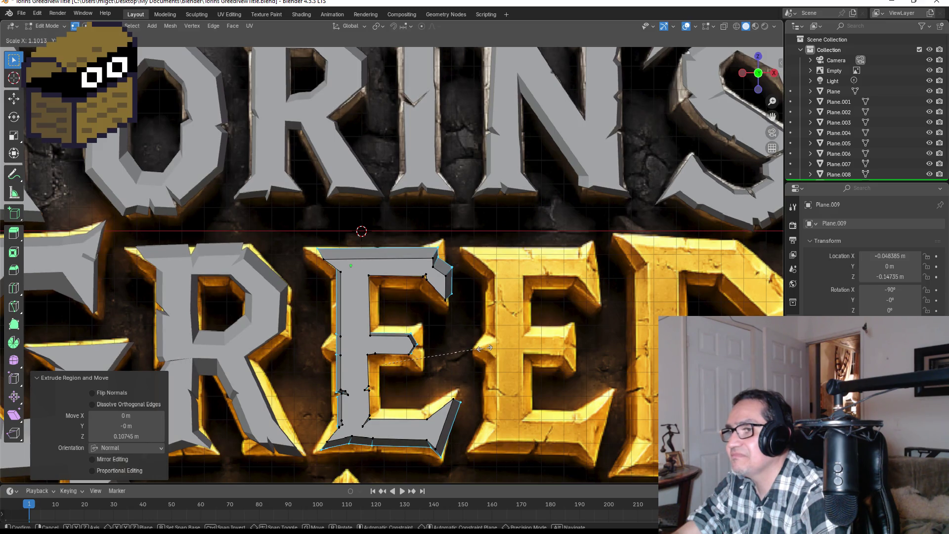
{"action": "left_click", "coordinate": [482, 347]}
{"action": "middle_click_drag", "start_coordinate": [449, 354], "coordinate": [499, 351]}
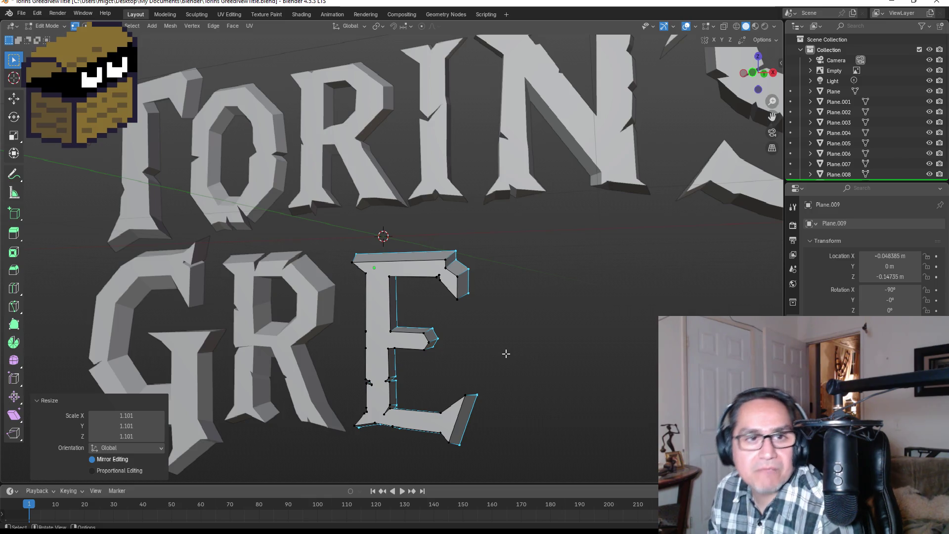
From the back of the E, start picking the upper notch's inner edges, dropping a wrongly picked edge path.
{"action": "middle_click_drag", "start_coordinate": [483, 307], "coordinate": [450, 290]}
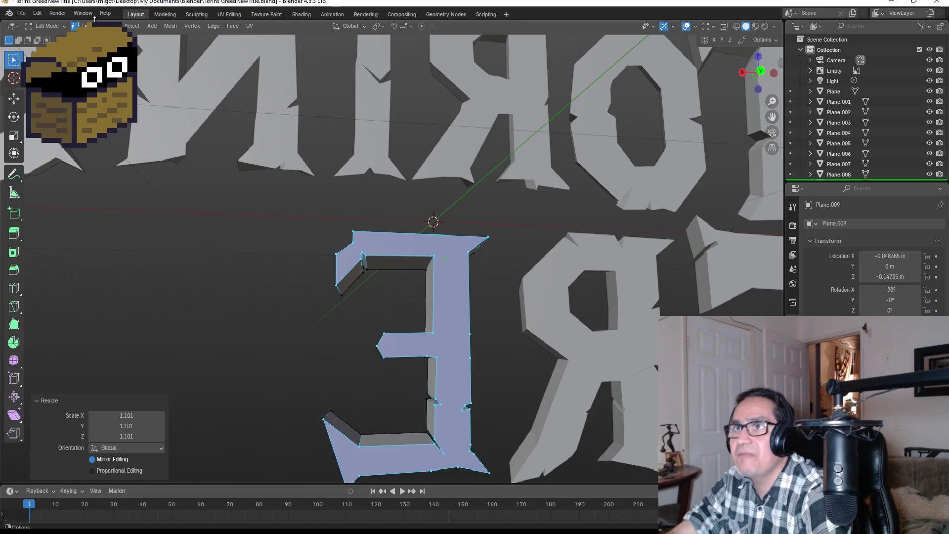
{"action": "left_click", "coordinate": [422, 280]}
{"action": "scroll", "coordinate": [423, 280], "scroll_direction": "up", "scroll_amount": 3}
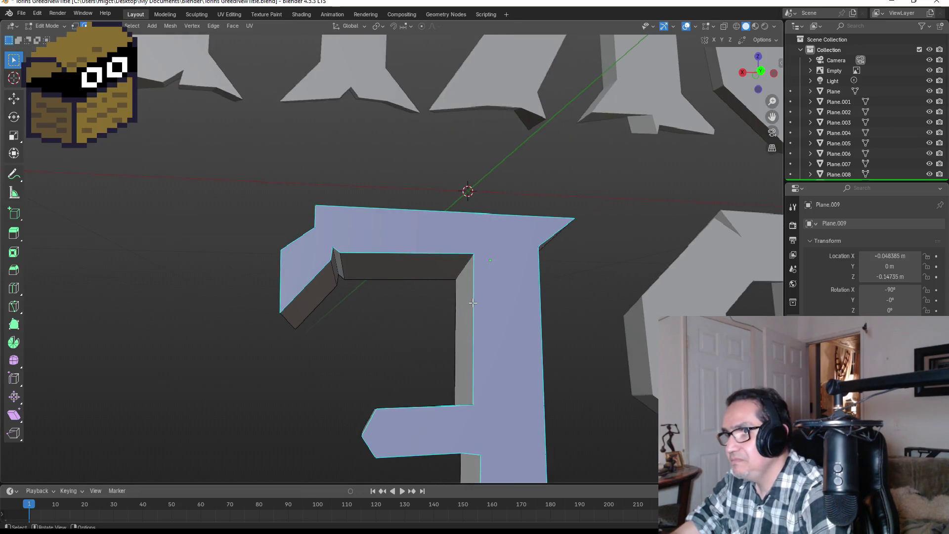
{"action": "left_click", "coordinate": [472, 302]}
{"action": "left_click", "coordinate": [336, 255], "text": "shift"}
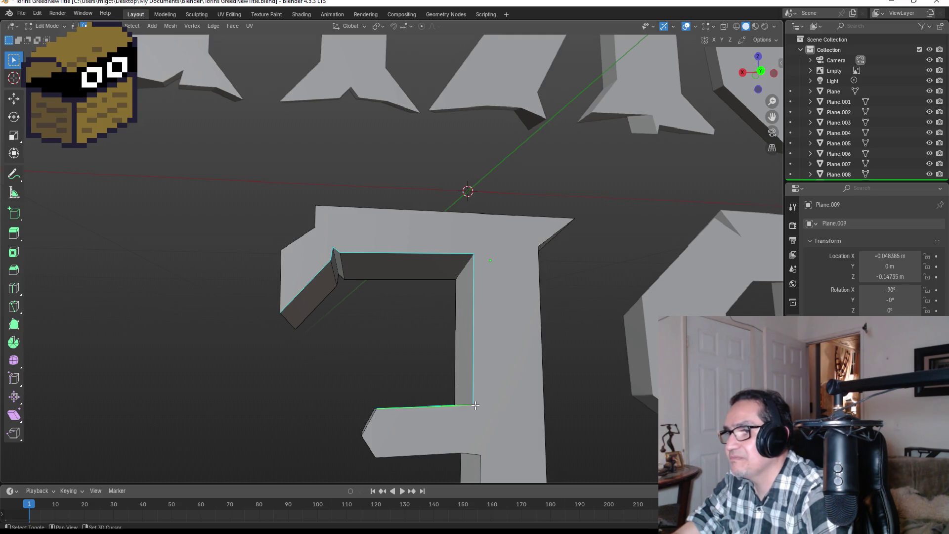
{"action": "middle_click_drag", "start_coordinate": [475, 405], "coordinate": [460, 410]}
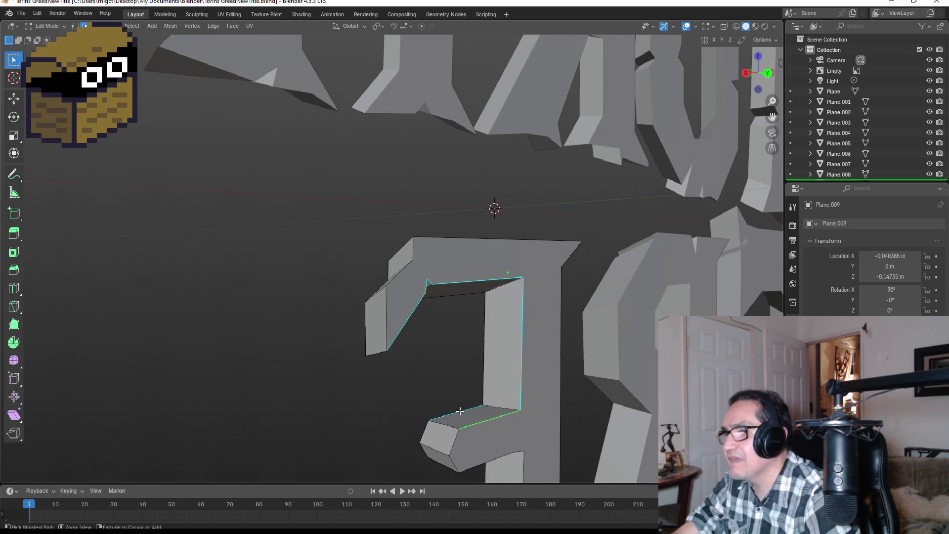
{"action": "left_click", "coordinate": [460, 410], "text": "ctrl"}
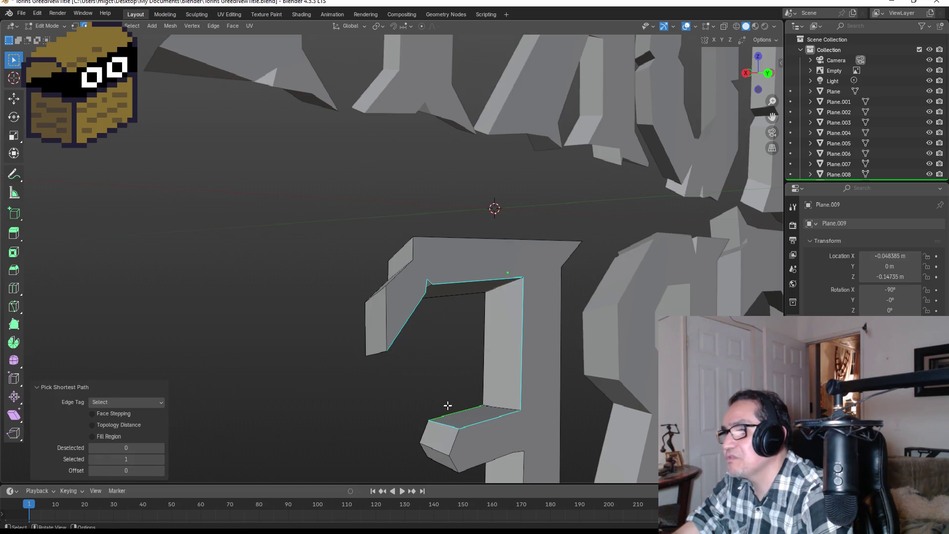
{"action": "left_click", "coordinate": [451, 440], "text": "shift"}
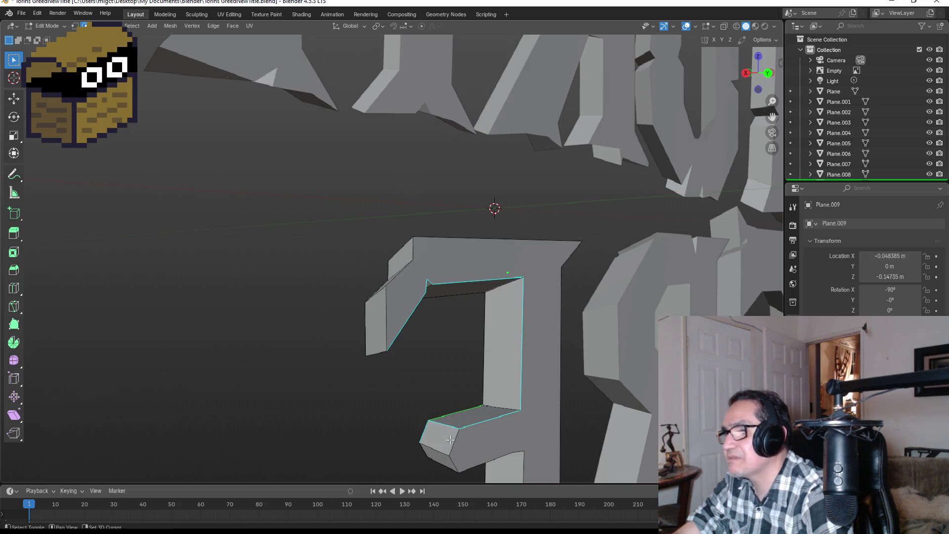
{"action": "left_click", "coordinate": [455, 410], "text": "ctrl"}
{"action": "left_click", "coordinate": [443, 423], "text": "ctrl"}
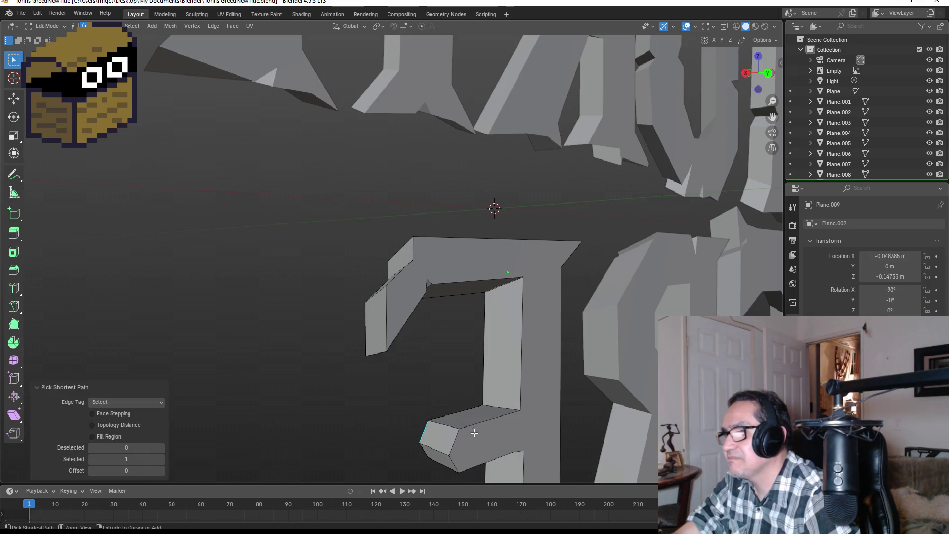
Select the notch's lower, vertical, top and diagonal inner edges into one connected chain.
{"action": "left_click", "coordinate": [489, 412]}
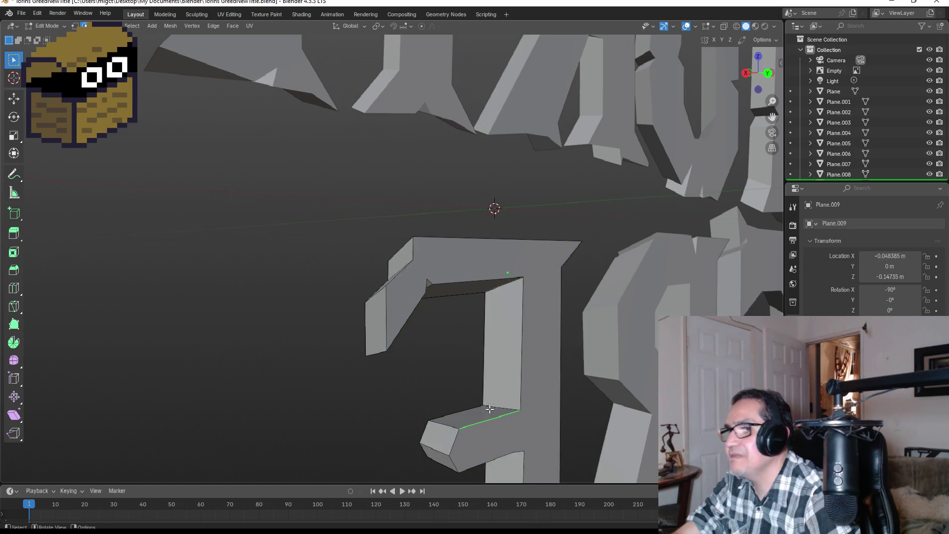
{"action": "left_click", "coordinate": [522, 342], "text": "shift"}
{"action": "left_click", "coordinate": [478, 281], "text": "shift"}
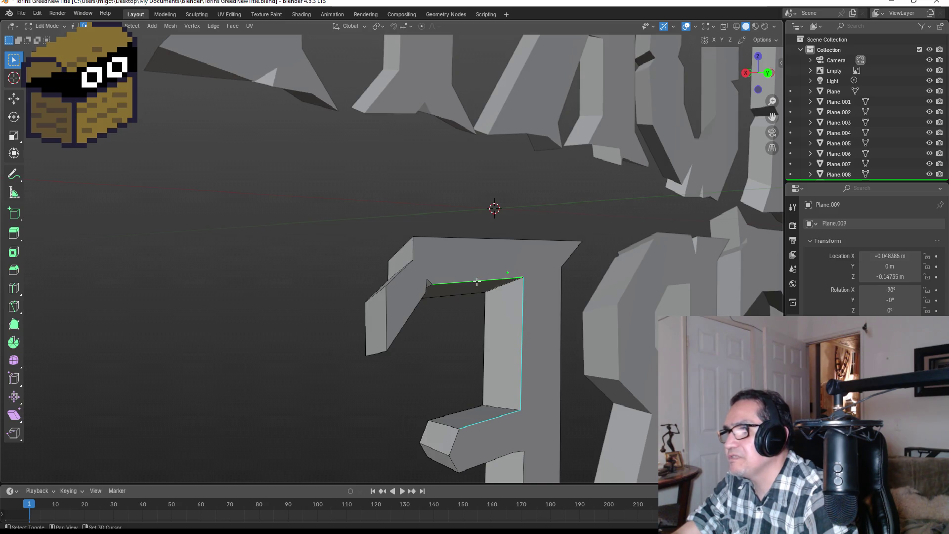
{"action": "left_click", "coordinate": [420, 298], "text": "shift"}
{"action": "scroll", "coordinate": [432, 282], "scroll_direction": "up", "scroll_amount": 3}
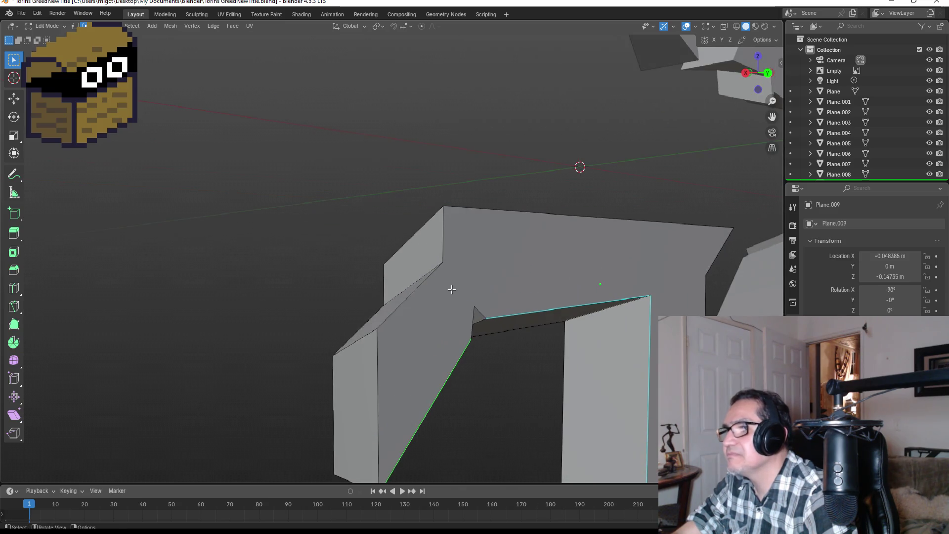
{"action": "mouse_move", "coordinate": [475, 322]}
{"action": "middle_mouse_down"}
{"action": "mouse_move", "coordinate": [485, 369]}
{"action": "mouse_move", "coordinate": [450, 329]}
{"action": "mouse_move", "coordinate": [450, 363]}
{"action": "mouse_move", "coordinate": [418, 401]}
{"action": "middle_mouse_up"}
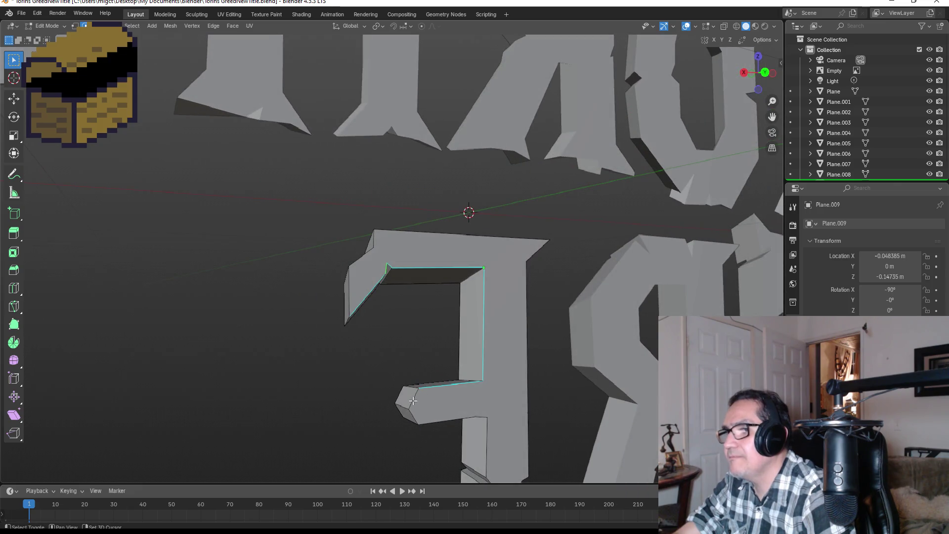
In front view, scale the upper opening's inner edges down to 0.787 to narrow it.
{"action": "key", "text": "KP_1"}
{"action": "key", "text": "s"}
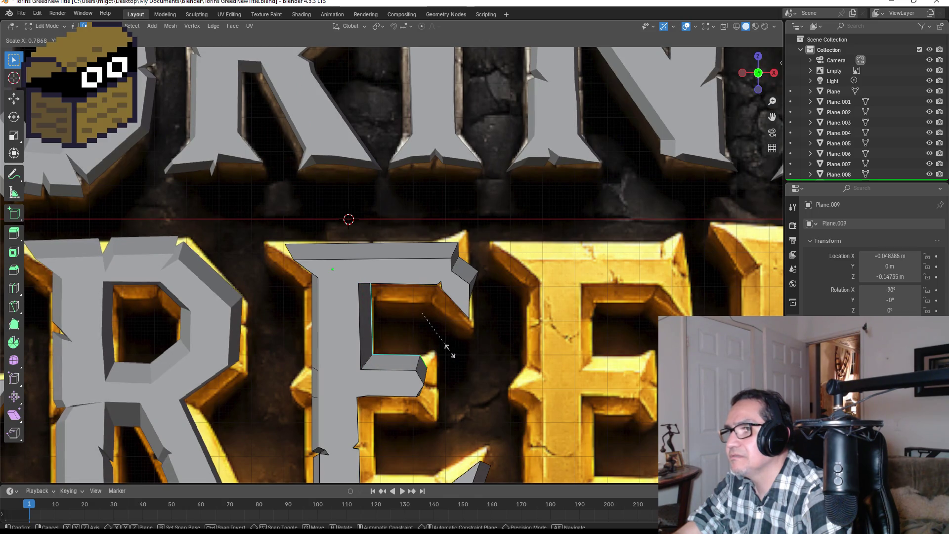
{"action": "left_click", "coordinate": [447, 349]}
{"action": "middle_click_drag", "start_coordinate": [444, 348], "coordinate": [487, 336]}
{"action": "key", "text": "KP_1"}
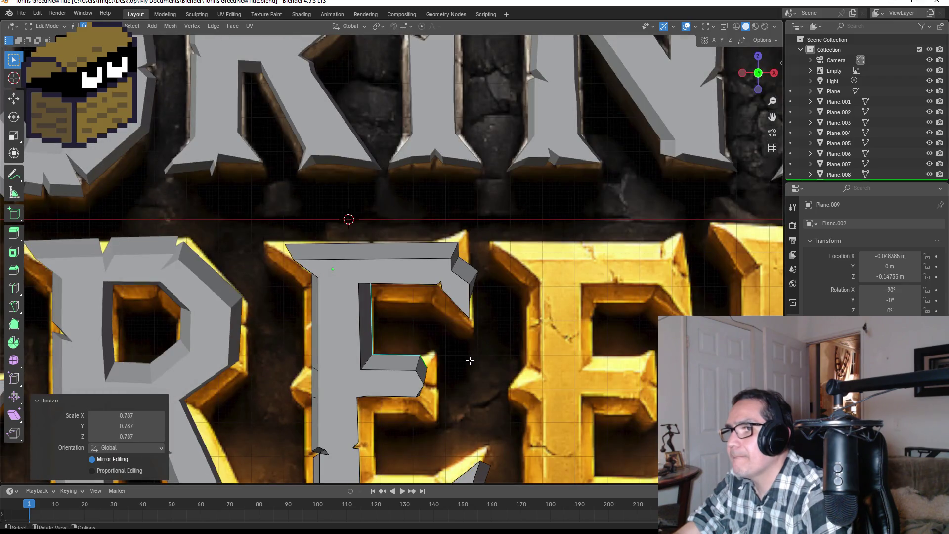
{"action": "scroll", "coordinate": [470, 361], "scroll_direction": "down", "scroll_amount": 3}
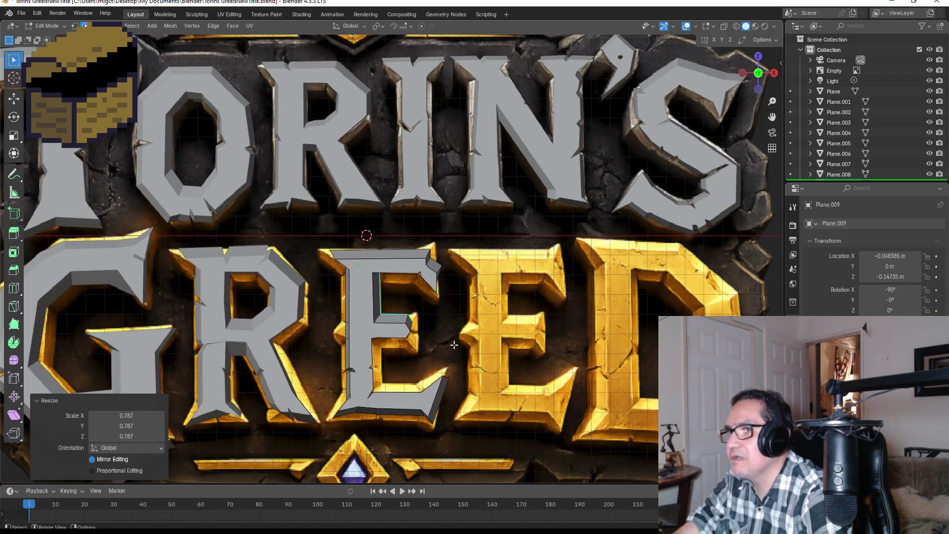
{"action": "scroll", "coordinate": [456, 338], "scroll_direction": "up", "scroll_amount": 2}
{"action": "scroll", "coordinate": [463, 319], "scroll_direction": "up", "scroll_amount": 2}
{"action": "scroll", "coordinate": [472, 300], "scroll_direction": "up", "scroll_amount": 2}
Select and scale the lower notch's edges to fit the reference, then finish editing the E.
{"action": "middle_click_drag", "start_coordinate": [472, 300], "coordinate": [263, 296]}
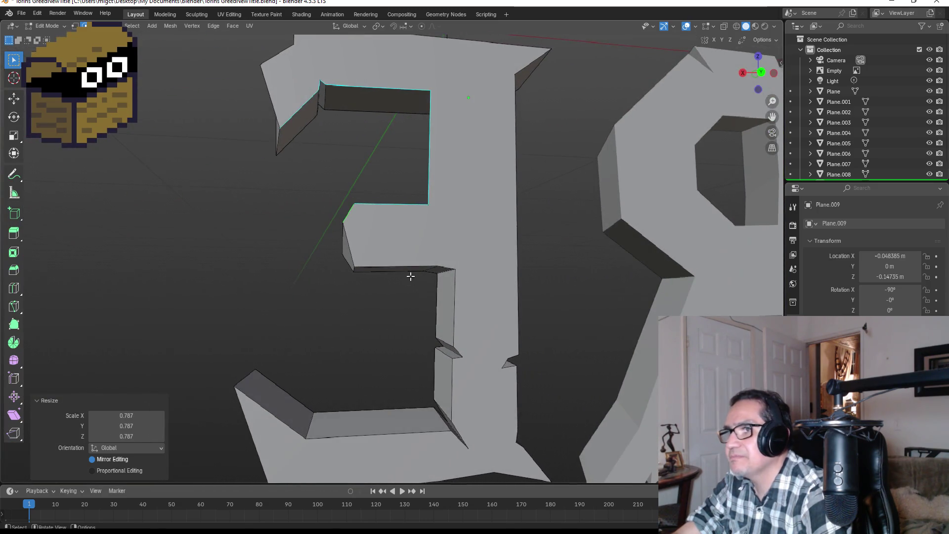
{"action": "key", "text": "k"}
{"action": "key", "text": "shift"}
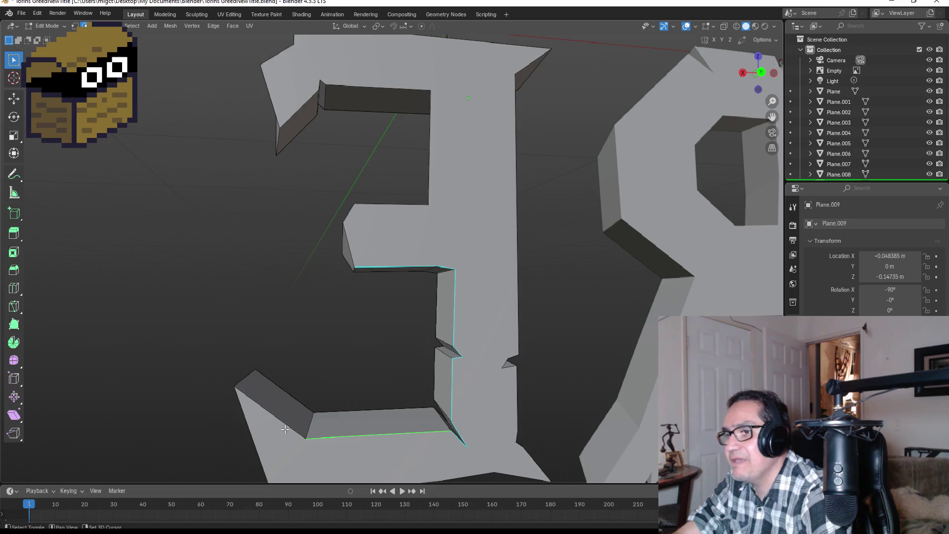
{"action": "middle_click_drag", "start_coordinate": [283, 416], "coordinate": [444, 356], "text": "alt"}
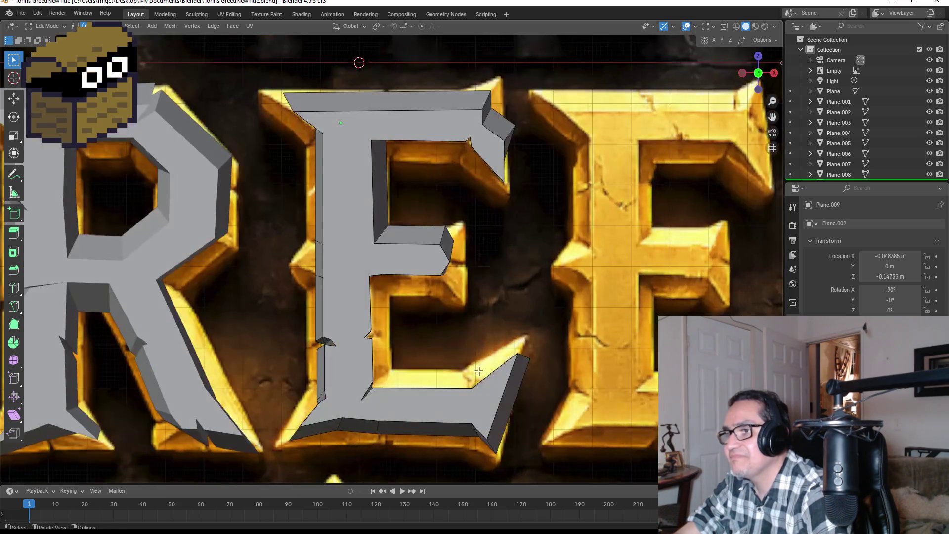
{"action": "key", "text": "s"}
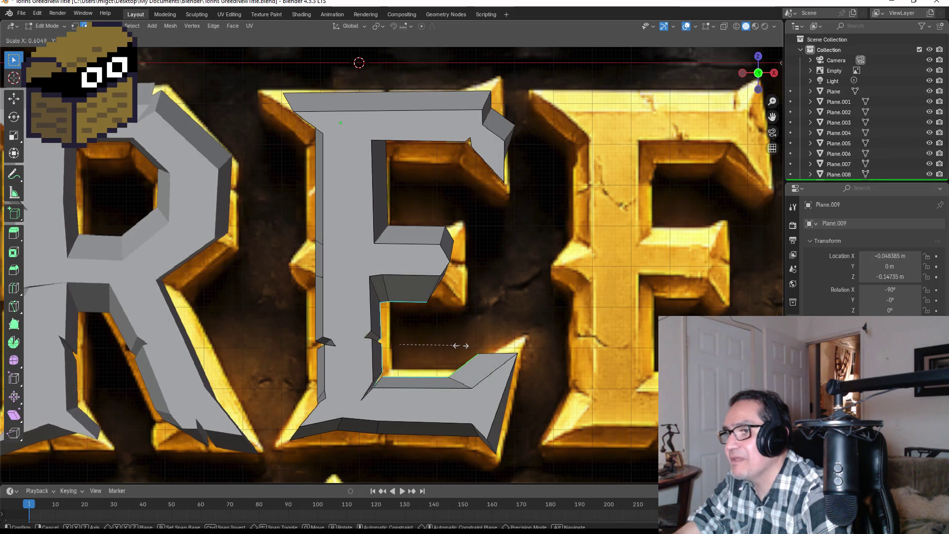
{"action": "left_click", "coordinate": [456, 345]}
{"action": "key", "text": "Tab"}
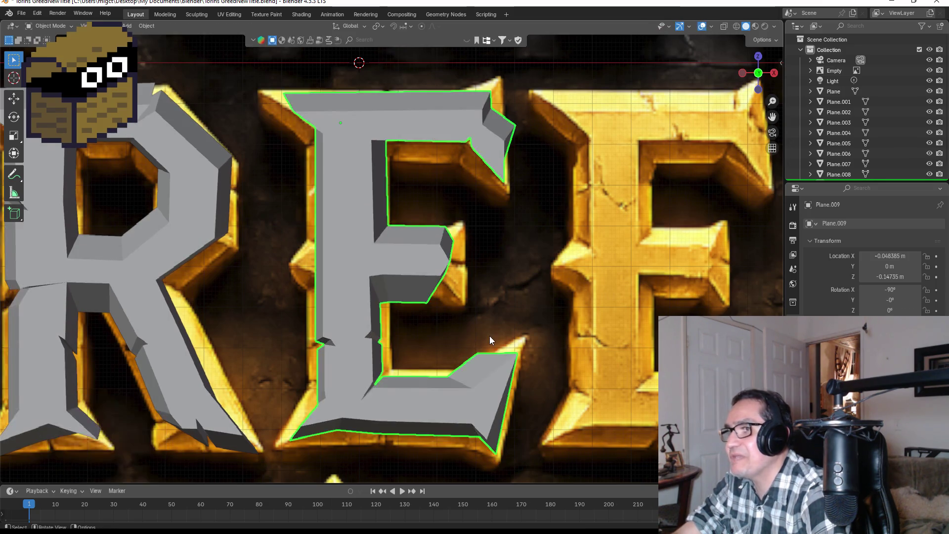
{"action": "scroll", "coordinate": [490, 335], "scroll_direction": "down", "scroll_amount": 4}
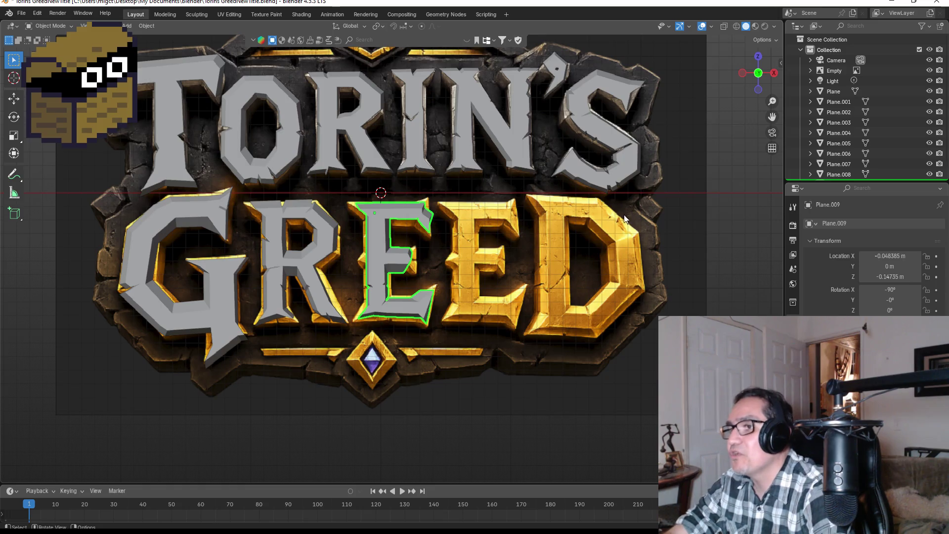
{"action": "scroll", "coordinate": [570, 231], "scroll_direction": "up", "scroll_amount": 2}
{"action": "scroll", "coordinate": [568, 288], "scroll_direction": "down", "scroll_amount": 2}
Duplicate the finished E and constrain the copy's movement to the X axis.
{"action": "key", "text": "shift+d"}
{"action": "key", "text": "x"}
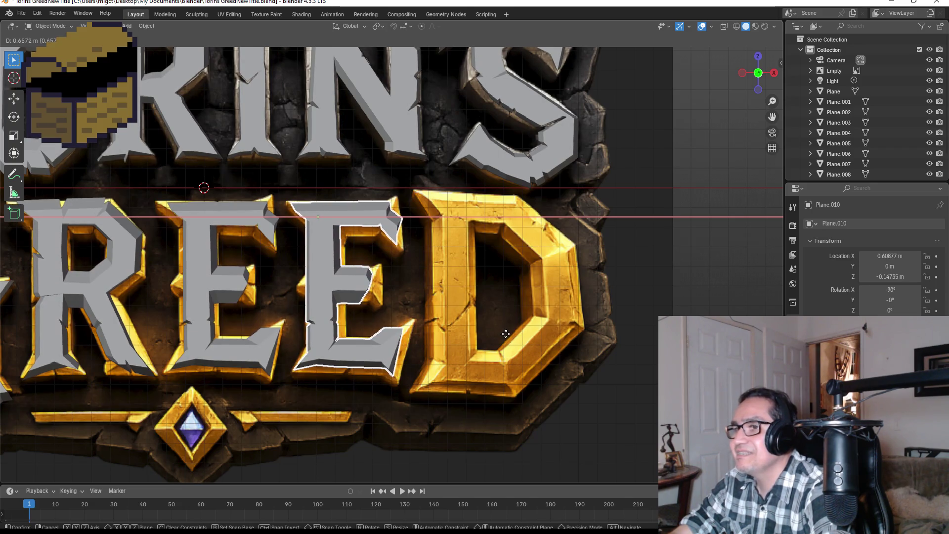
Place the copy over the second E, enter Edit Mode and box-select its middle arm tip.
{"action": "left_click", "coordinate": [505, 334]}
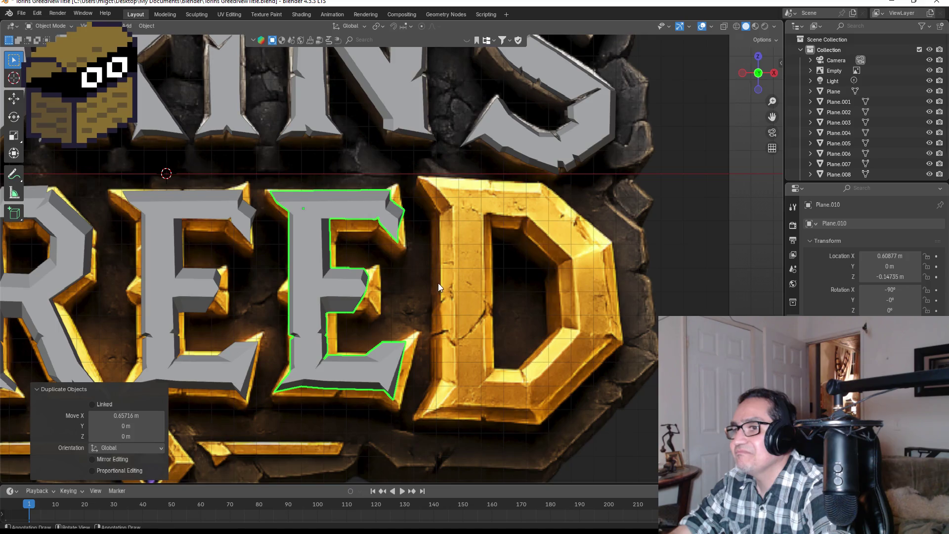
{"action": "key", "text": "Tab"}
{"action": "scroll", "coordinate": [387, 310], "scroll_direction": "up", "scroll_amount": 4}
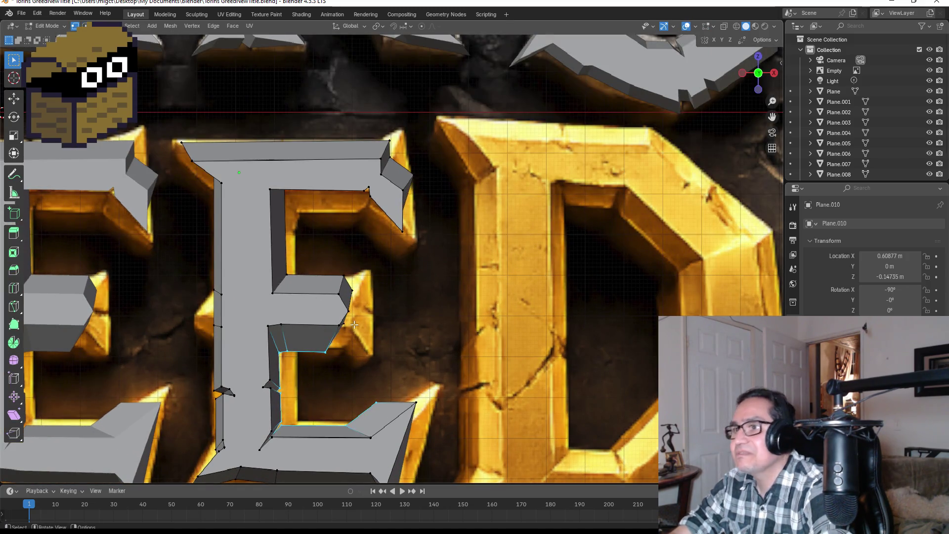
{"action": "left_click_drag", "start_coordinate": [300, 270], "coordinate": [396, 377]}
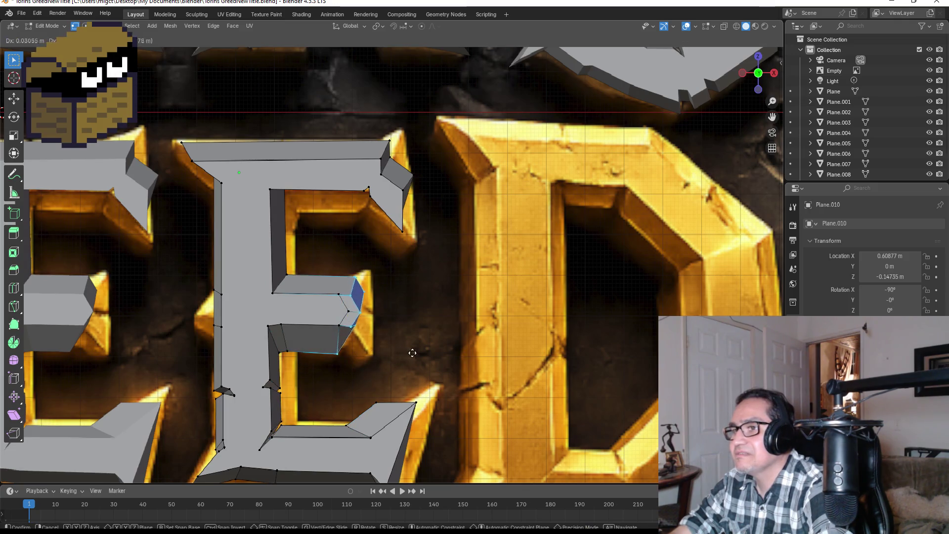
{"action": "key", "text": "z"}
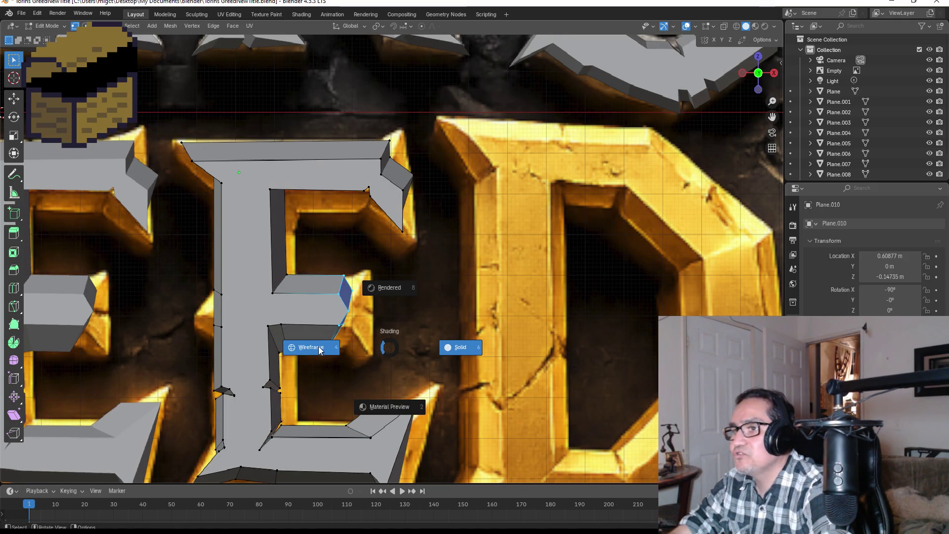
In X-ray wireframe, move the E's middle arm edges and its end edge rightward to fit the reference.
{"action": "left_click", "coordinate": [315, 348]}
{"action": "left_click_drag", "start_coordinate": [318, 259], "coordinate": [396, 374]}
{"action": "key", "text": "g"}
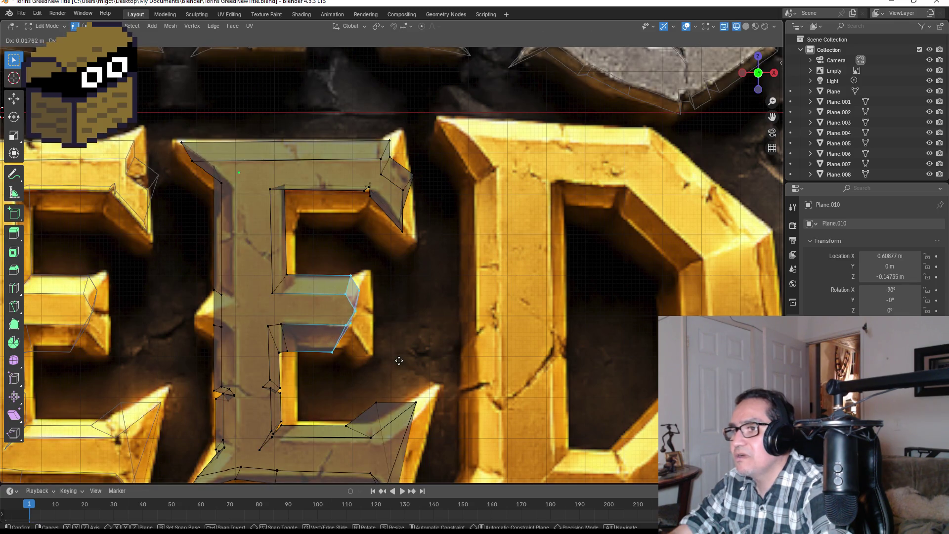
{"action": "left_click", "coordinate": [416, 357]}
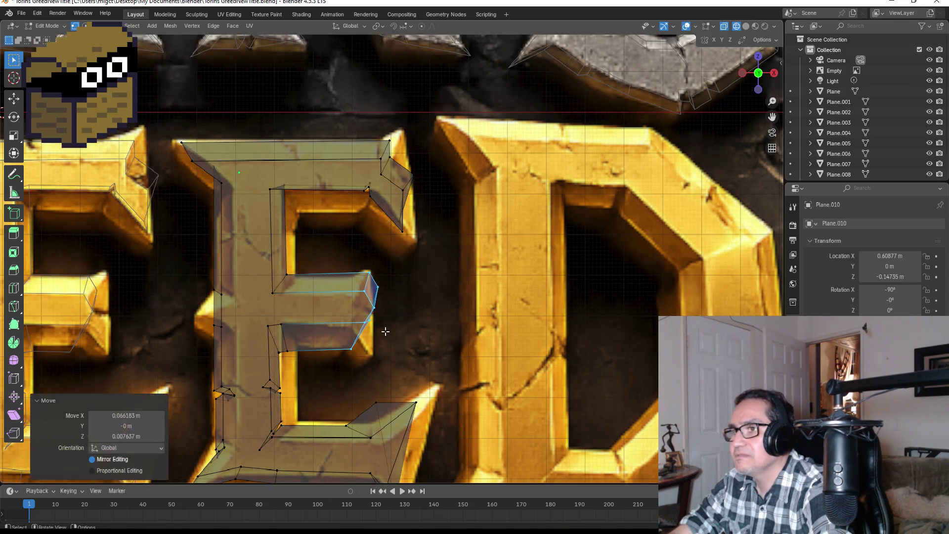
{"action": "scroll", "coordinate": [415, 356], "scroll_direction": "up", "scroll_amount": 3}
{"action": "left_click", "coordinate": [394, 360]}
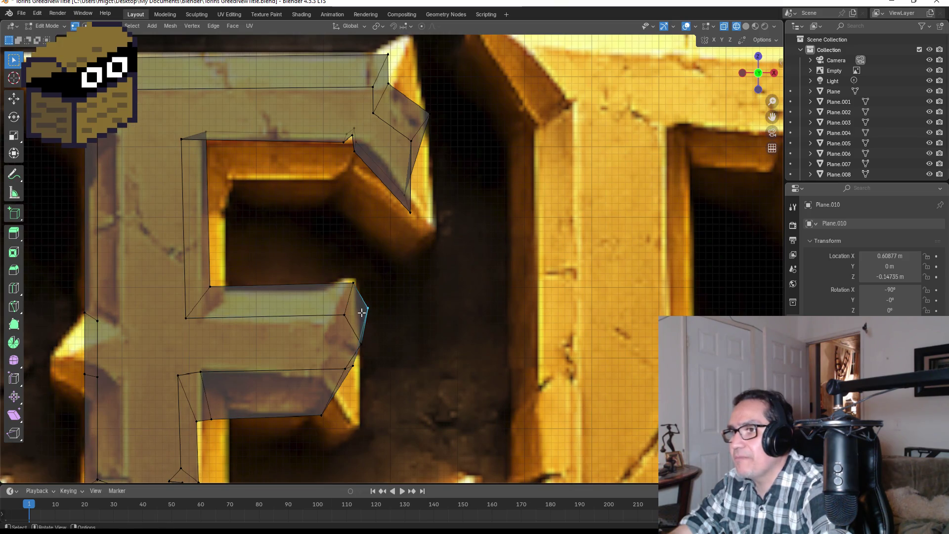
{"action": "key", "text": "g"}
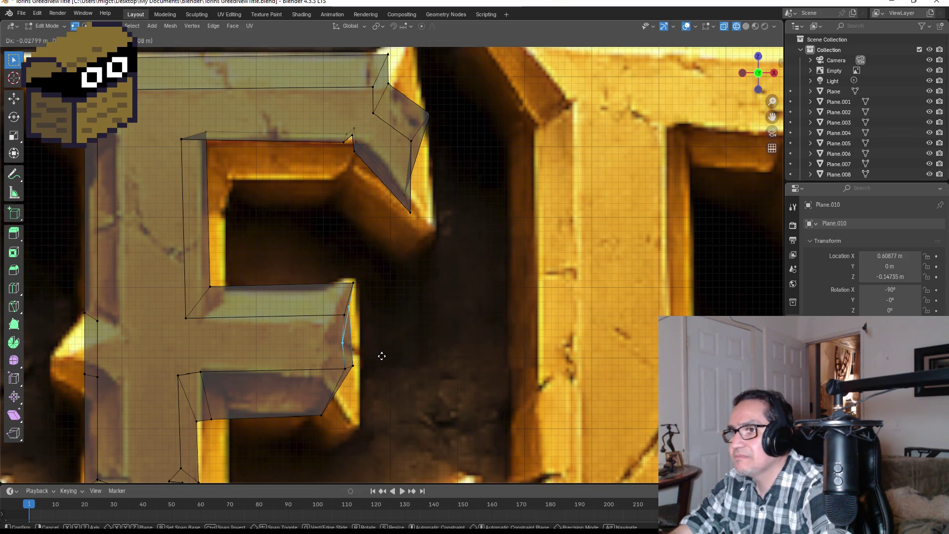
{"action": "left_click", "coordinate": [381, 357]}
Grab the lower arm's end, top and tip edges one by one into line with the reference E.
{"action": "left_click", "coordinate": [382, 381]}
{"action": "key", "text": "g"}
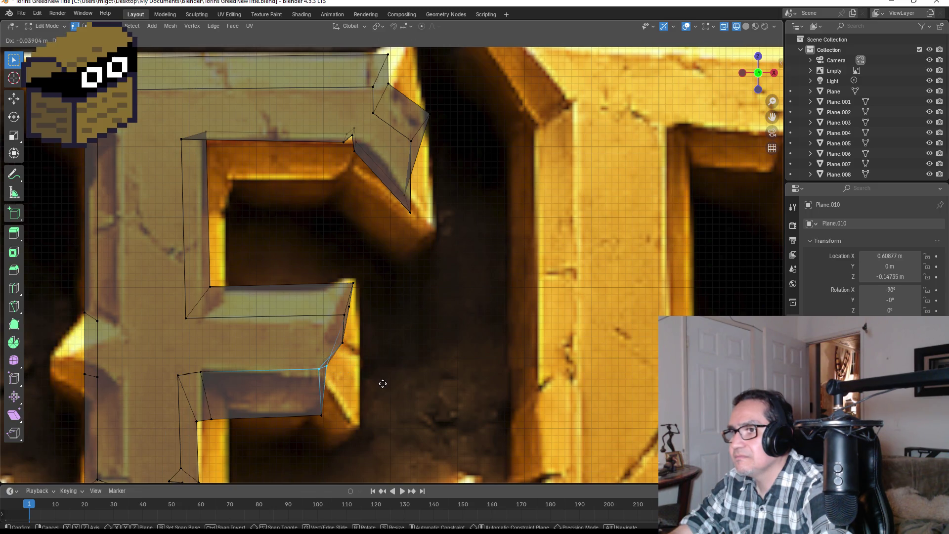
{"action": "left_click", "coordinate": [382, 383]}
{"action": "left_click", "coordinate": [339, 416]}
{"action": "key", "text": "g"}
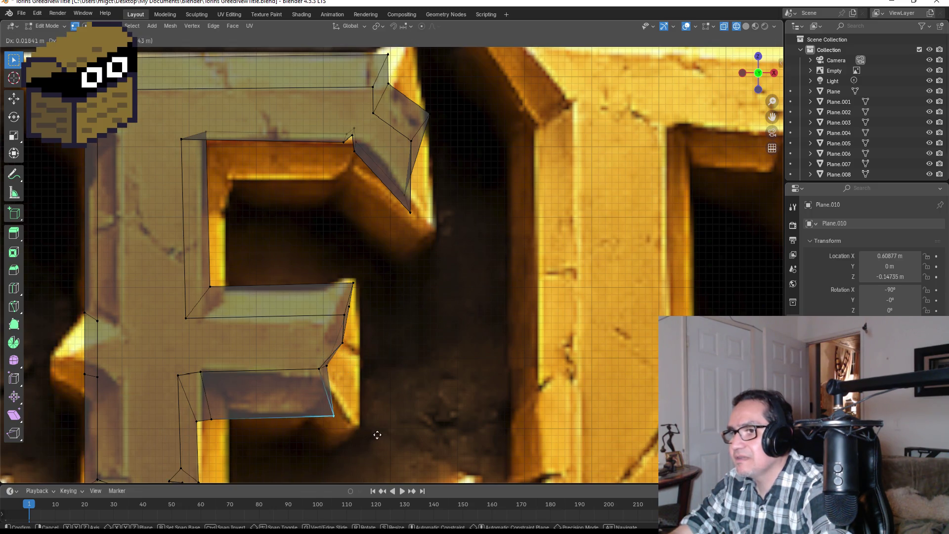
{"action": "left_click", "coordinate": [397, 439]}
{"action": "scroll", "coordinate": [395, 416], "scroll_direction": "down", "scroll_amount": 3}
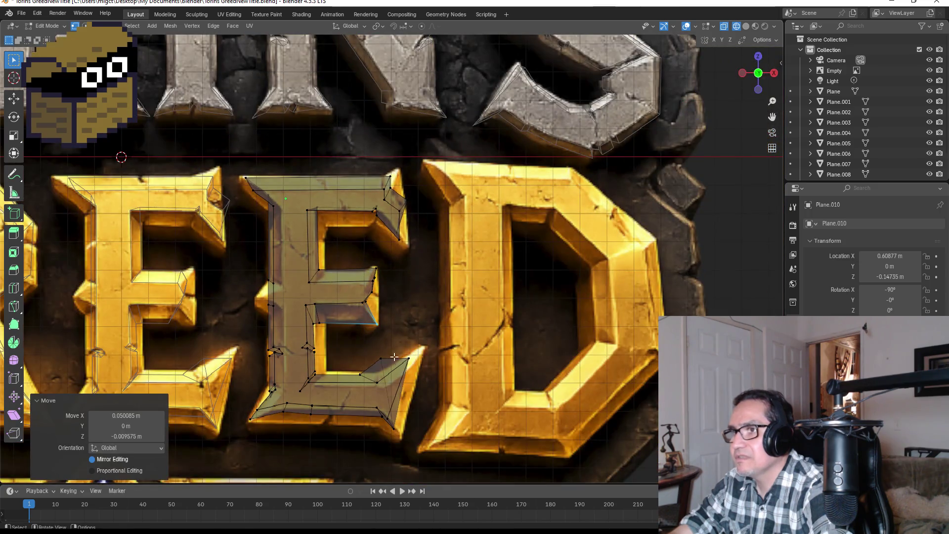
{"action": "scroll", "coordinate": [406, 349], "scroll_direction": "up", "scroll_amount": 2}
{"action": "scroll", "coordinate": [401, 311], "scroll_direction": "up", "scroll_amount": 2}
{"action": "scroll", "coordinate": [398, 276], "scroll_direction": "up", "scroll_amount": 1}
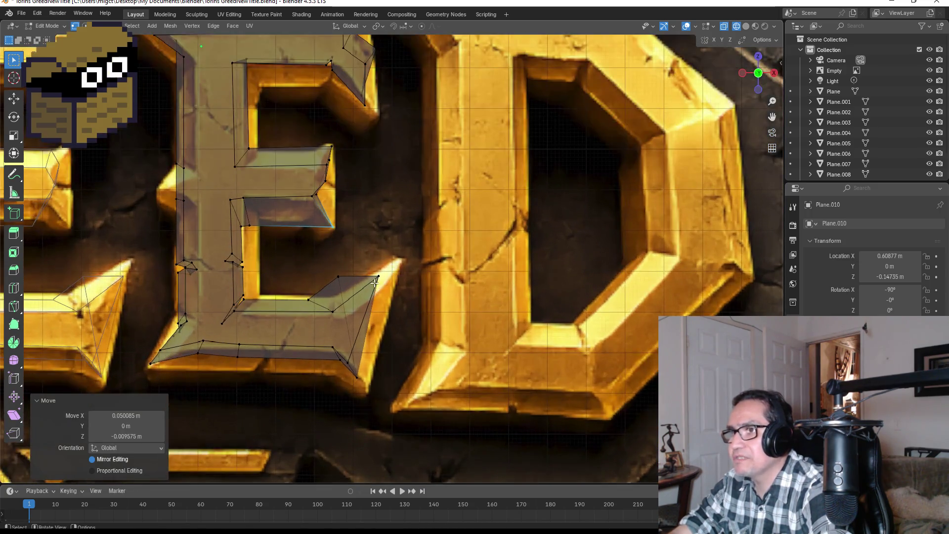
{"action": "left_click", "coordinate": [349, 276]}
{"action": "key", "text": "g"}
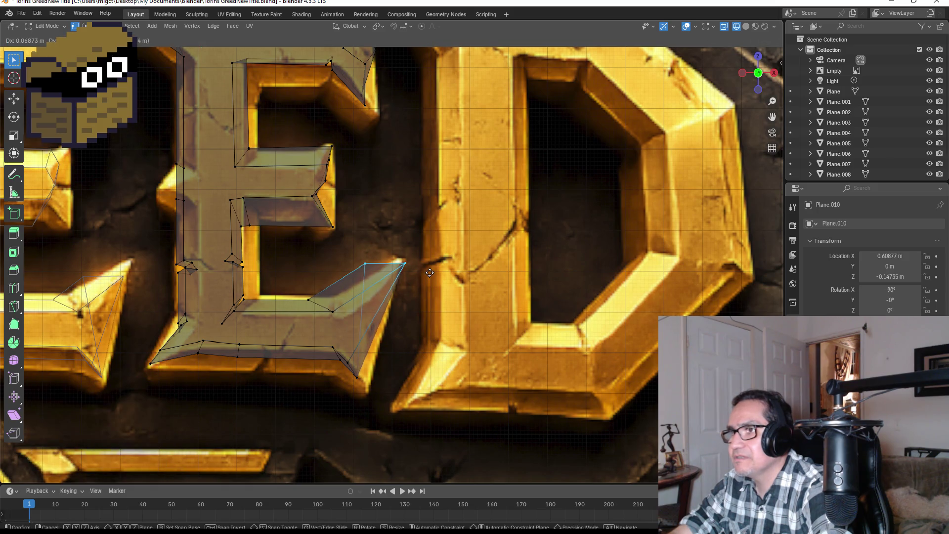
{"action": "left_click", "coordinate": [368, 267]}
{"action": "left_click", "coordinate": [374, 265]}
{"action": "key", "text": "g"}
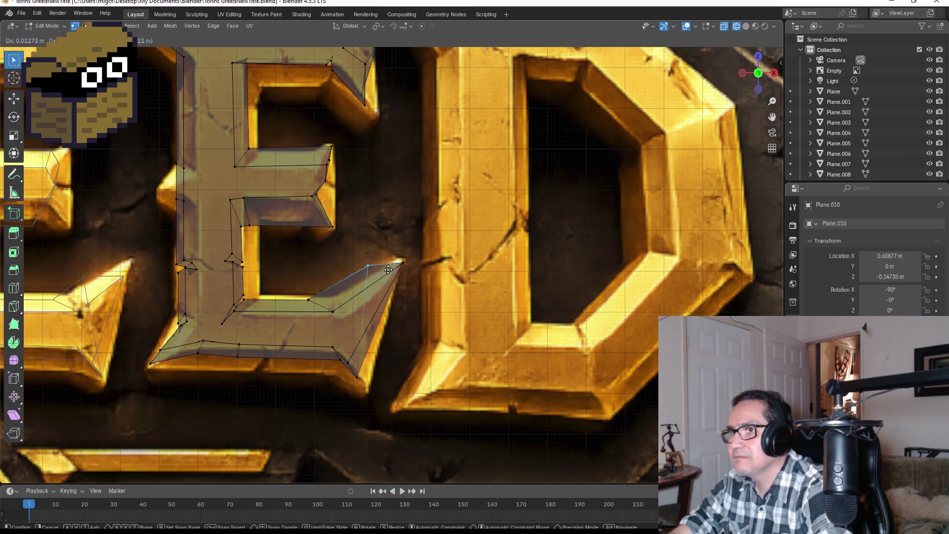
{"action": "left_click", "coordinate": [398, 270]}
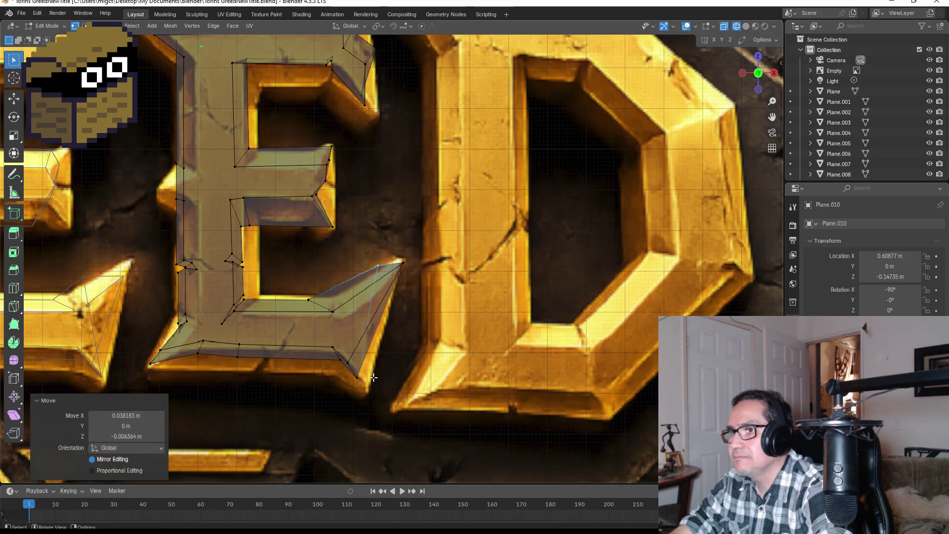
Reposition the E's bottom edge, return to solid shading and leave Edit Mode.
{"action": "left_click", "coordinate": [330, 351]}
{"action": "key", "text": "g"}
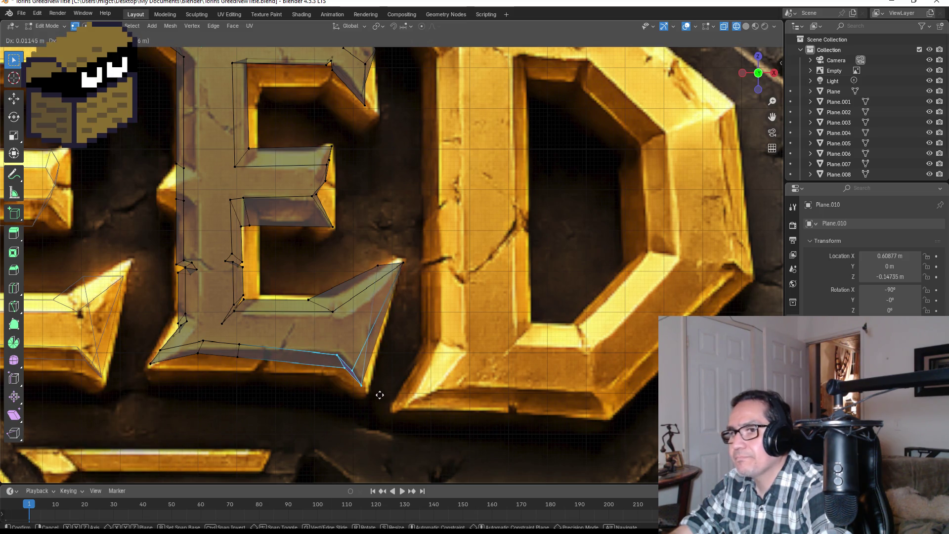
{"action": "left_click", "coordinate": [379, 396]}
{"action": "scroll", "coordinate": [379, 394], "scroll_direction": "down", "scroll_amount": 2}
{"action": "scroll", "coordinate": [363, 335], "scroll_direction": "down", "scroll_amount": 1}
{"action": "key", "text": "z"}
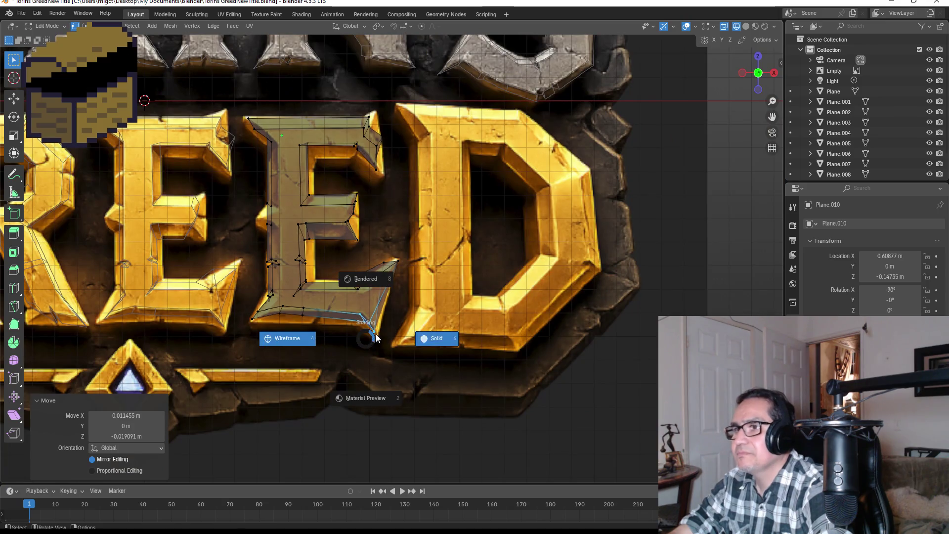
{"action": "left_click", "coordinate": [432, 339]}
{"action": "scroll", "coordinate": [412, 275], "scroll_direction": "down", "scroll_amount": 3}
{"action": "key", "text": "Tab"}
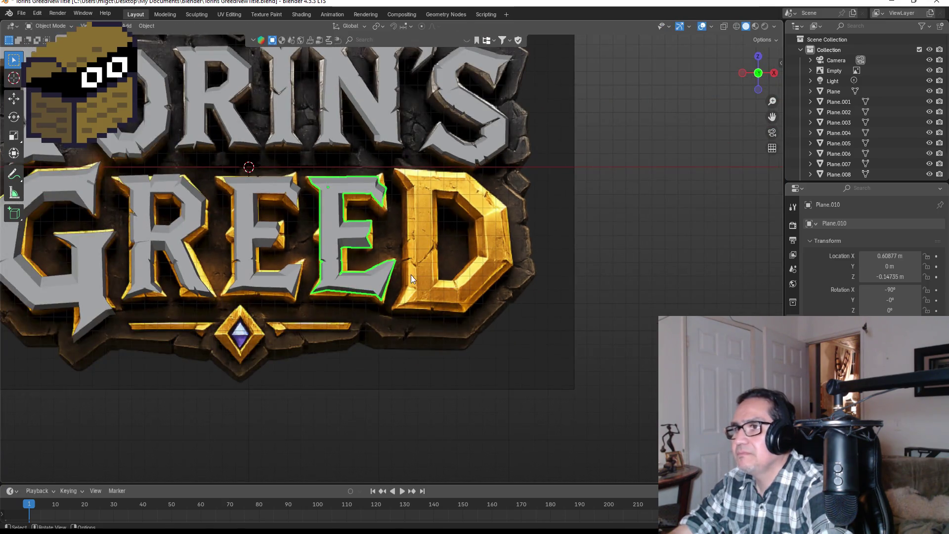
{"action": "scroll", "coordinate": [429, 213], "scroll_direction": "down", "scroll_amount": 2}
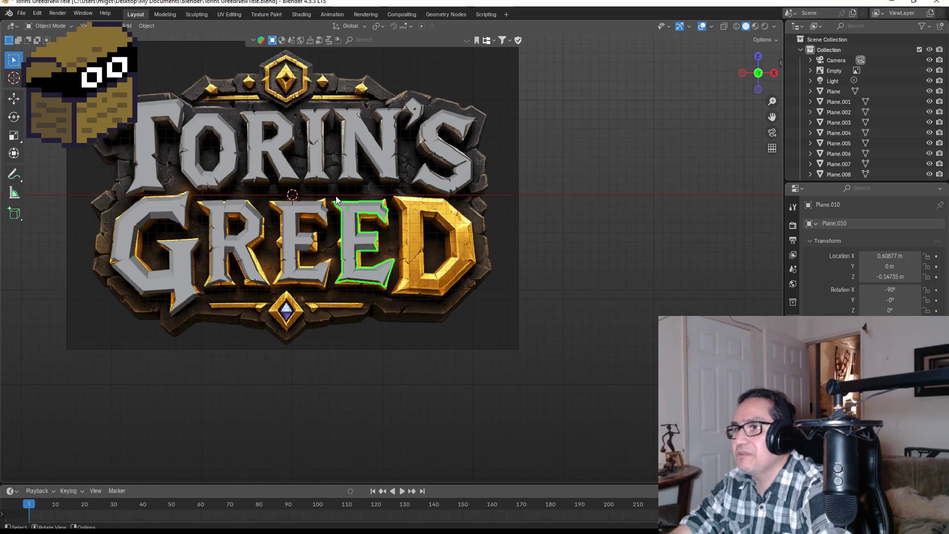
{"action": "scroll", "coordinate": [336, 196], "scroll_direction": "up", "scroll_amount": 1}
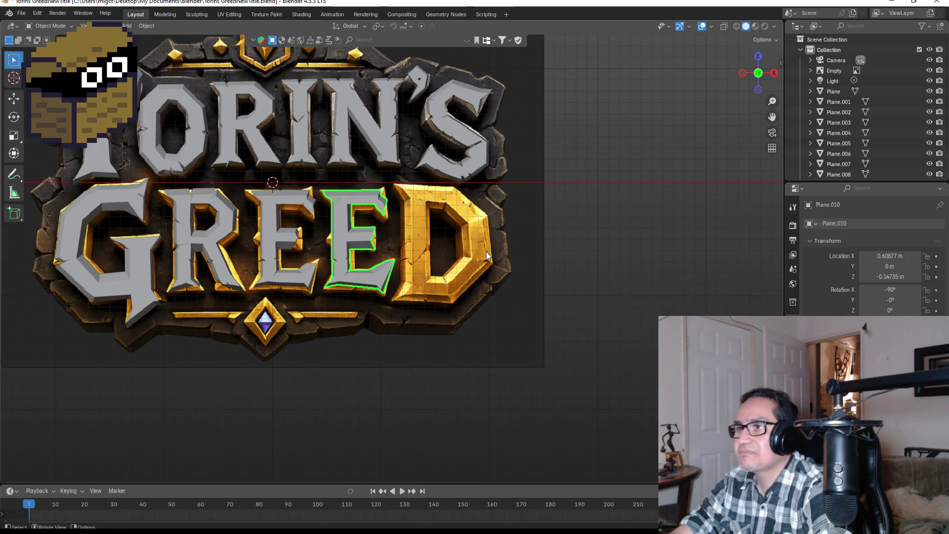
Inspect the letters from several angles, return to front view and bring up the Add menu with Shift+A.
{"action": "middle_click_drag", "start_coordinate": [485, 252], "coordinate": [436, 250], "text": "shift"}
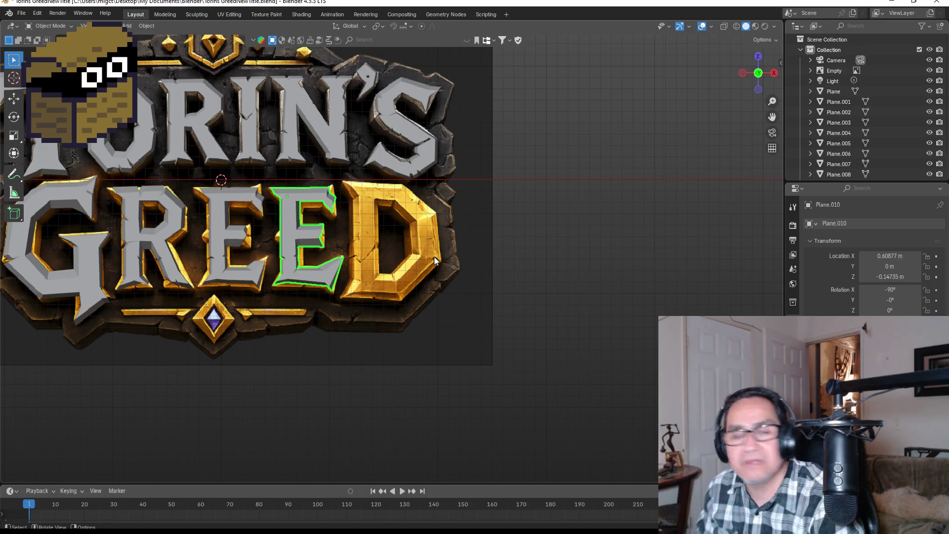
{"action": "scroll", "coordinate": [444, 239], "scroll_direction": "down", "scroll_amount": 2}
{"action": "middle_click_drag", "start_coordinate": [342, 187], "coordinate": [348, 186]}
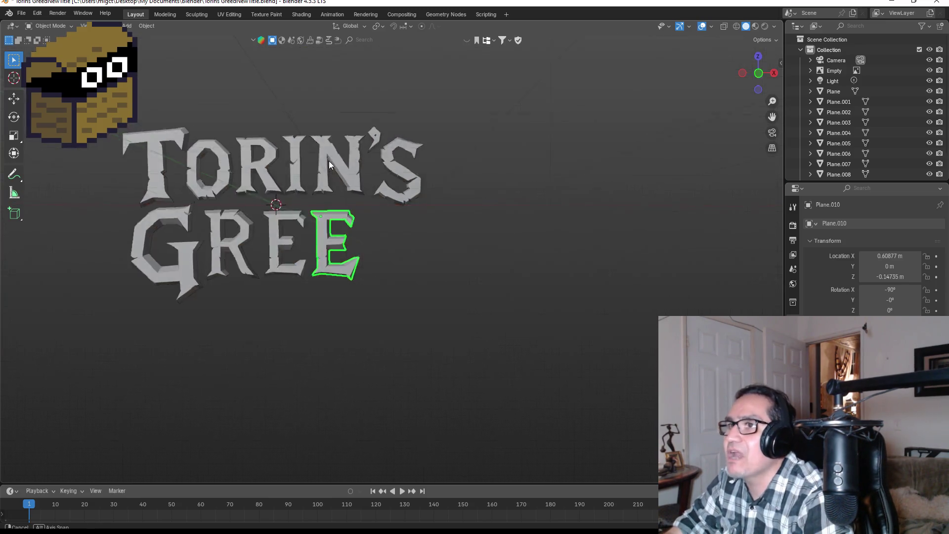
{"action": "key", "text": "KP_1"}
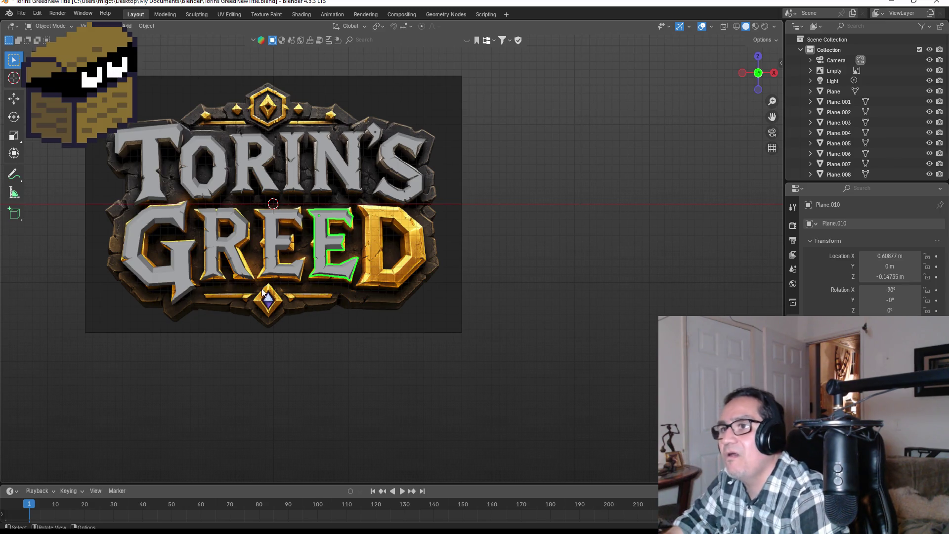
{"action": "scroll", "coordinate": [266, 288], "scroll_direction": "up", "scroll_amount": 3}
{"action": "middle_click_drag", "start_coordinate": [310, 262], "coordinate": [462, 328], "text": "shift"}
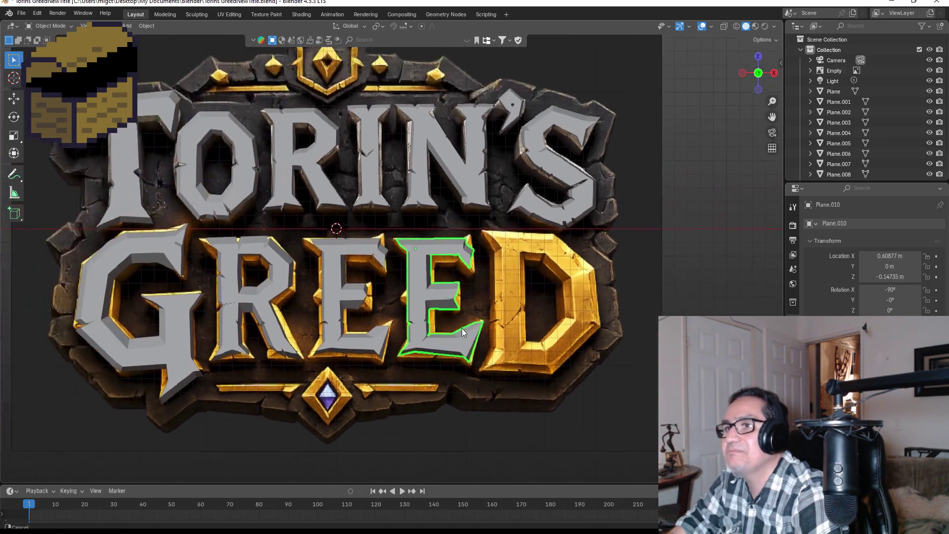
{"action": "middle_click_drag", "start_coordinate": [627, 342], "coordinate": [567, 345], "text": "shift"}
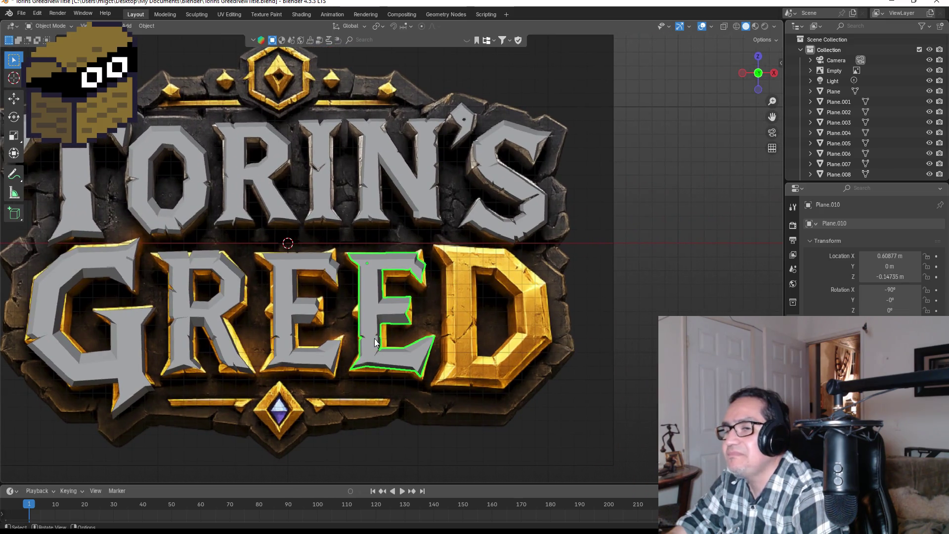
{"action": "scroll", "coordinate": [375, 338], "scroll_direction": "up", "scroll_amount": 2}
{"action": "scroll", "coordinate": [492, 338], "scroll_direction": "down", "scroll_amount": 2}
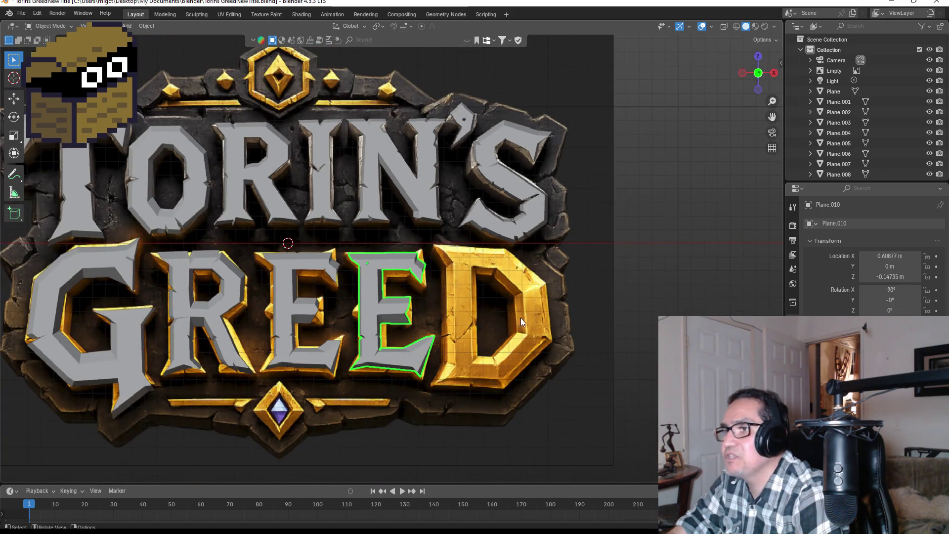
{"action": "middle_click_drag", "start_coordinate": [521, 318], "coordinate": [422, 314], "text": "shift"}
{"action": "scroll", "coordinate": [422, 314], "scroll_direction": "down", "scroll_amount": 2}
{"action": "mouse_move", "coordinate": [415, 268]}
{"action": "middle_mouse_down"}
{"action": "mouse_move", "coordinate": [405, 244]}
{"action": "mouse_move", "coordinate": [381, 249]}
{"action": "middle_mouse_up"}
{"action": "key", "text": "KP_1"}
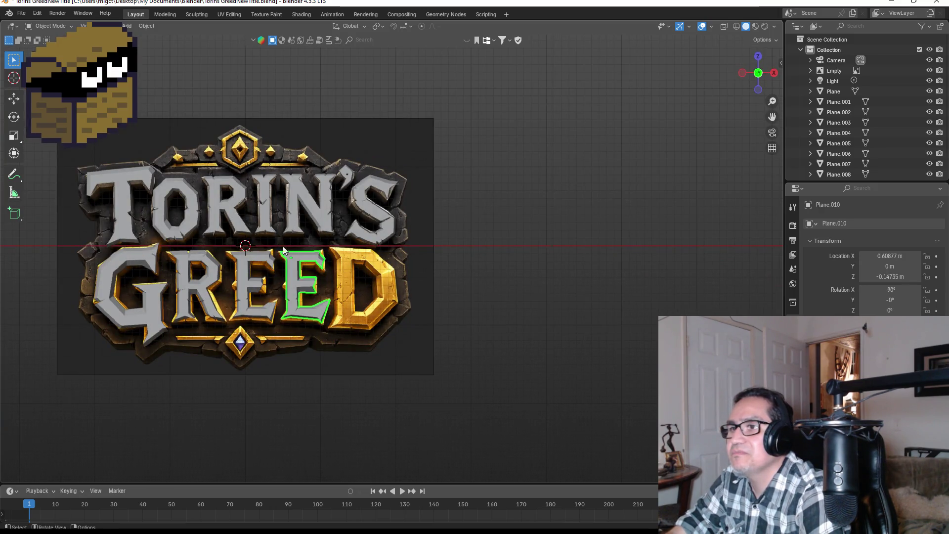
{"action": "scroll", "coordinate": [282, 250], "scroll_direction": "up", "scroll_amount": 1}
{"action": "scroll", "coordinate": [386, 286], "scroll_direction": "up", "scroll_amount": 1}
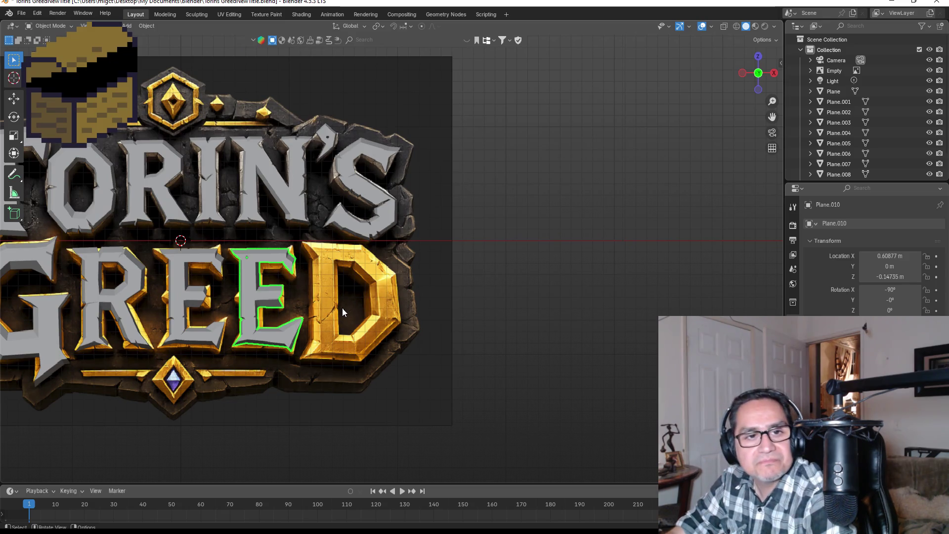
{"action": "scroll", "coordinate": [386, 278], "scroll_direction": "up", "scroll_amount": 1}
{"action": "scroll", "coordinate": [438, 260], "scroll_direction": "up", "scroll_amount": 2}
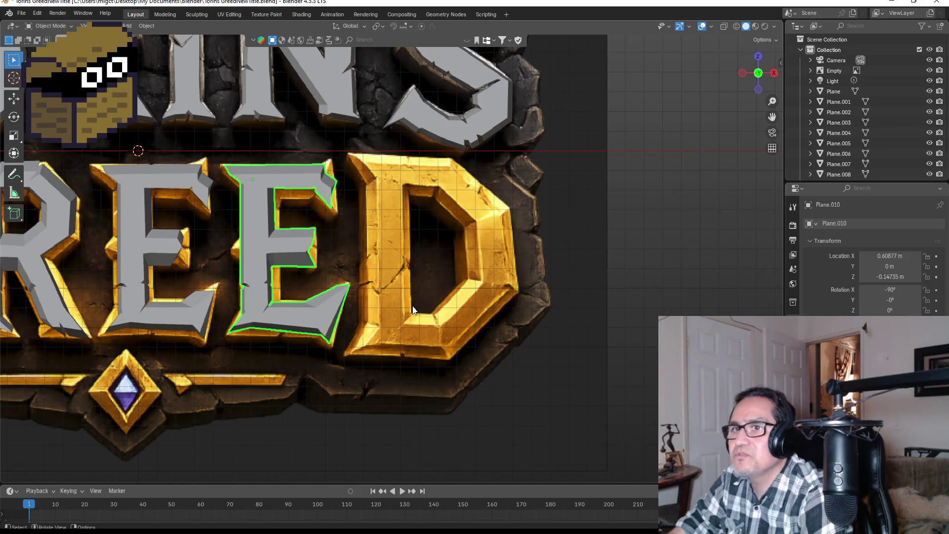
{"action": "key", "text": "shift+a"}
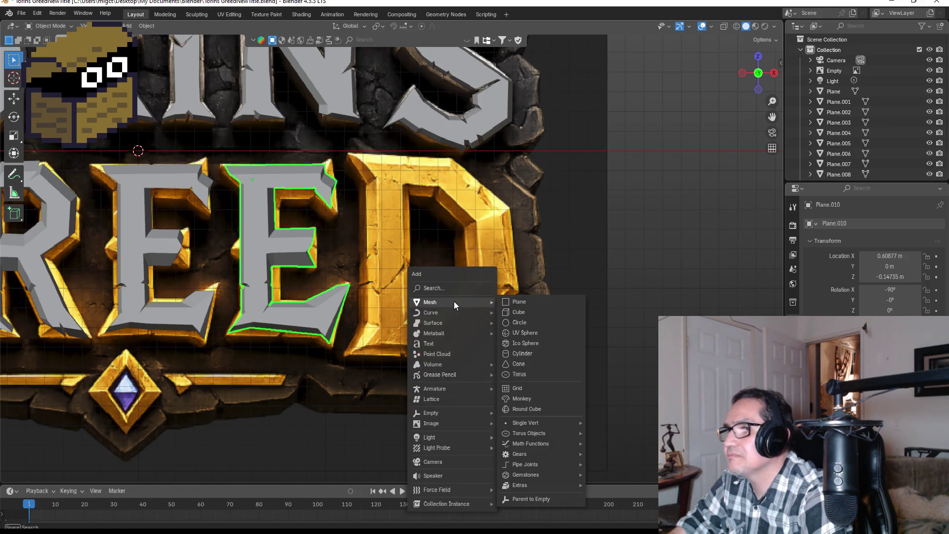
Add a plane and rotate it 90° in side view so it faces front.
{"action": "left_click", "coordinate": [520, 302]}
{"action": "key", "text": "KP_3"}
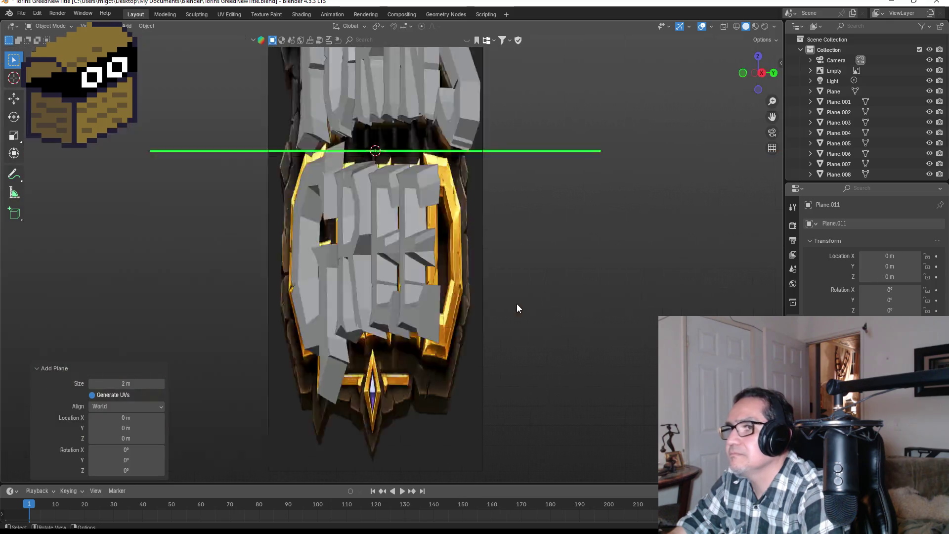
{"action": "key", "text": "r"}
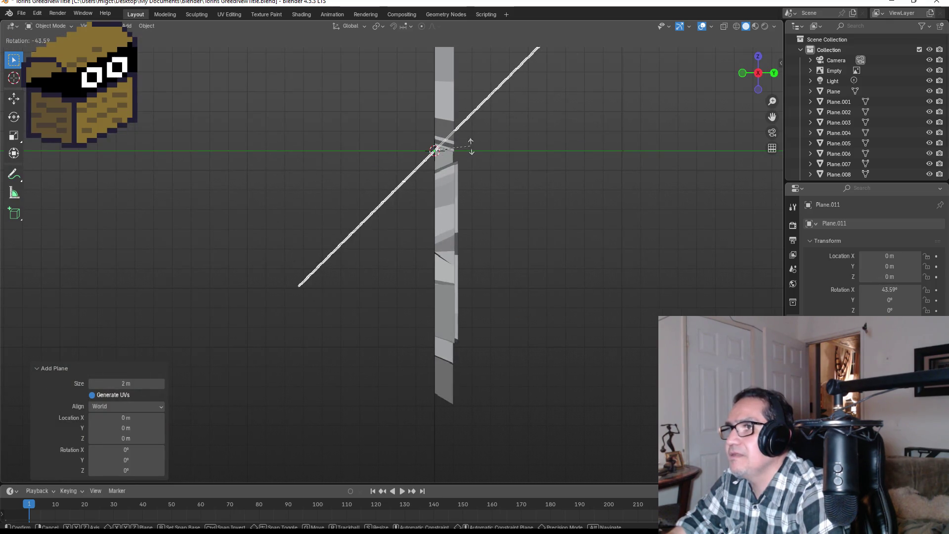
{"action": "left_click", "coordinate": [545, 141]}
{"action": "left_click", "coordinate": [129, 424]}
{"action": "key", "text": "BackSpace"}
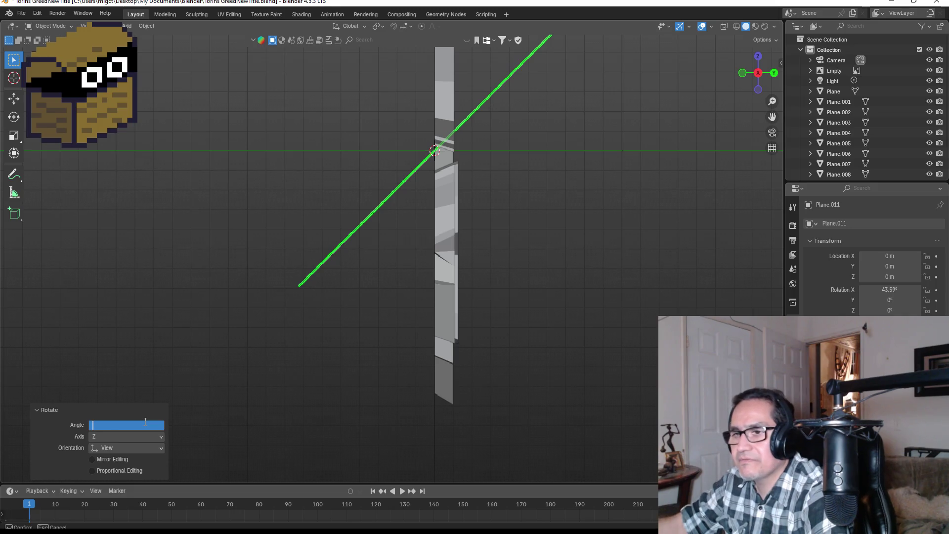
{"action": "type", "text": "90"}
{"action": "key", "text": "Return"}
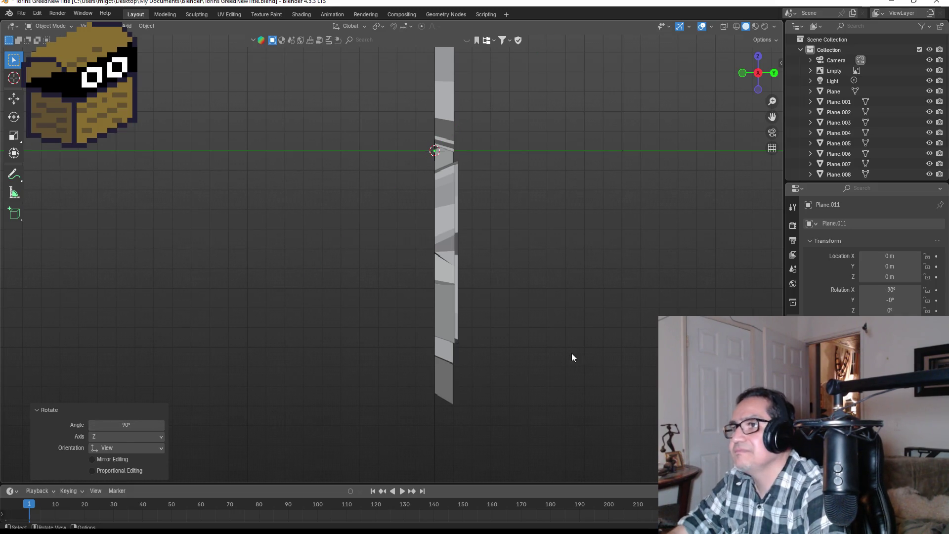
Shrink the plane to a small square, move it onto the gold D and start editing its vertices.
{"action": "key", "text": "KP_1"}
{"action": "key", "text": "s"}
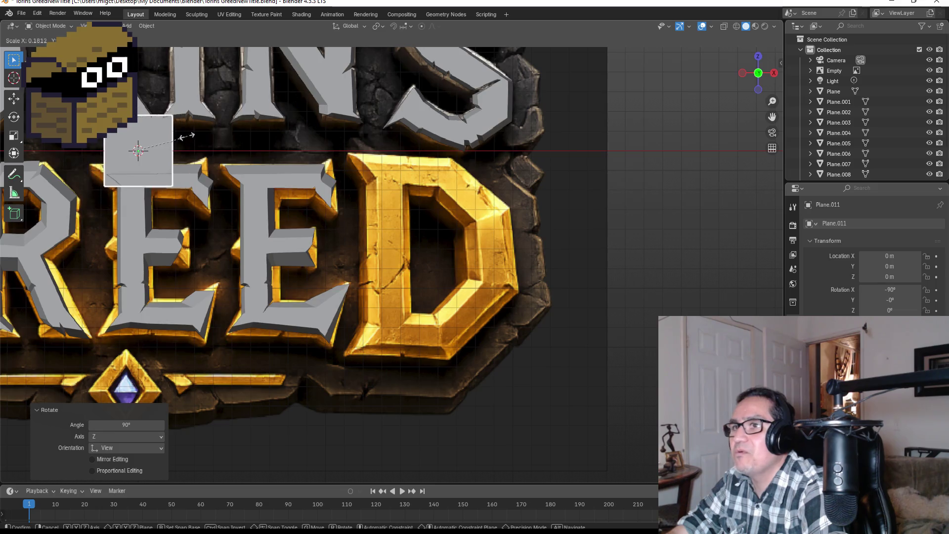
{"action": "left_click", "coordinate": [159, 134]}
{"action": "key", "text": "g"}
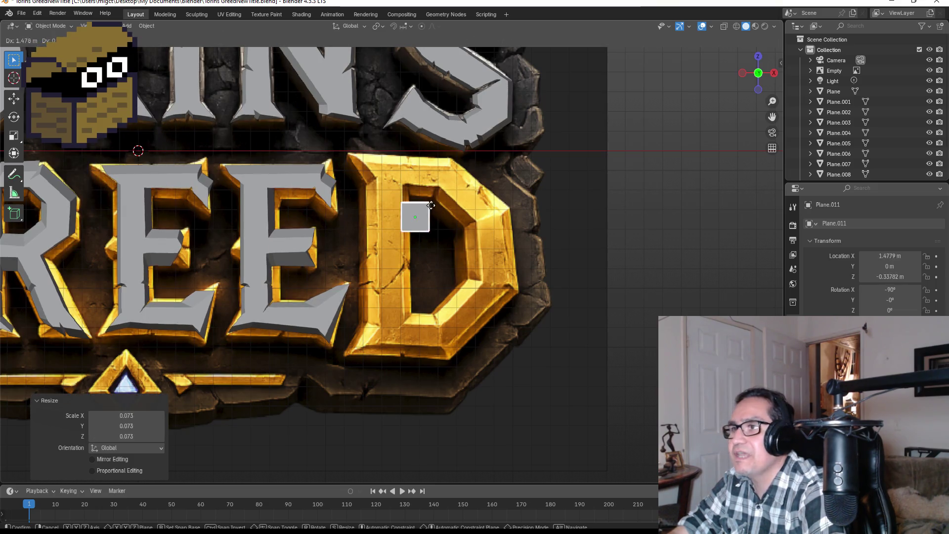
{"action": "left_click", "coordinate": [413, 214]}
{"action": "scroll", "coordinate": [413, 215], "scroll_direction": "up", "scroll_amount": 2}
{"action": "scroll", "coordinate": [427, 217], "scroll_direction": "up", "scroll_amount": 2}
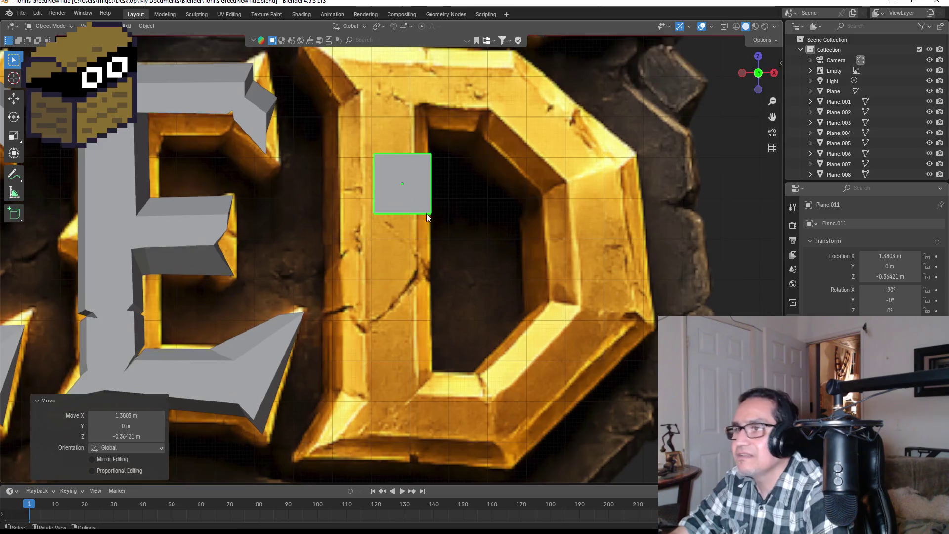
{"action": "middle_click_drag", "start_coordinate": [444, 227], "coordinate": [480, 308], "text": "shift"}
{"action": "key", "text": "Tab"}
{"action": "key", "text": "g"}
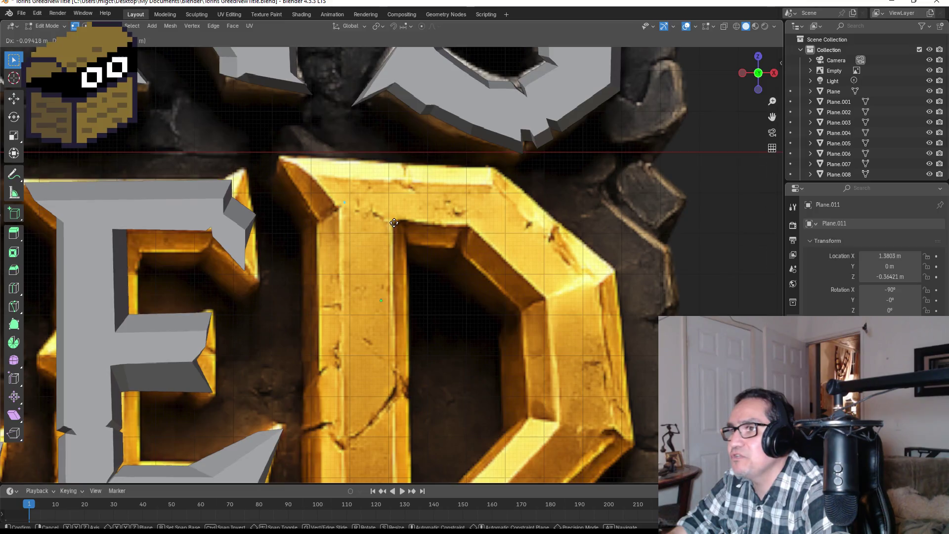
Trace vertices from the D's top-left corner along its top edge and down the right side.
{"action": "left_click", "coordinate": [387, 227]}
{"action": "middle_click_drag", "start_coordinate": [387, 228], "coordinate": [387, 266], "text": "shift"}
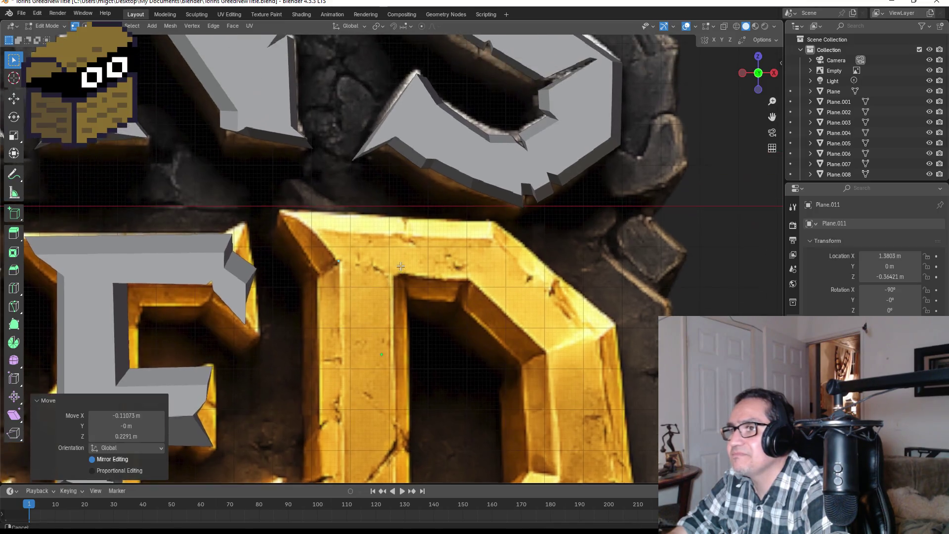
{"action": "key", "text": "g"}
{"action": "left_click", "coordinate": [374, 249]}
{"action": "key", "text": "g"}
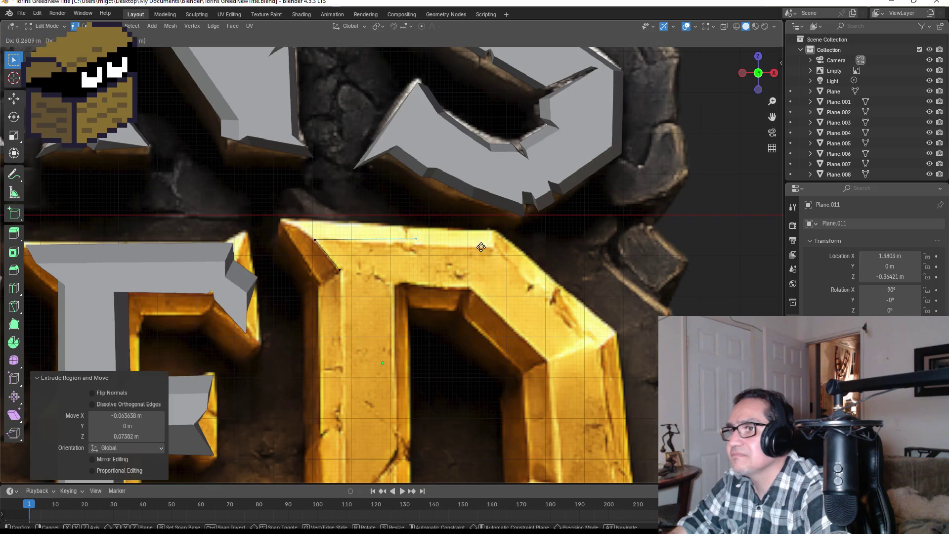
{"action": "left_click", "coordinate": [551, 257]}
{"action": "key", "text": "e"}
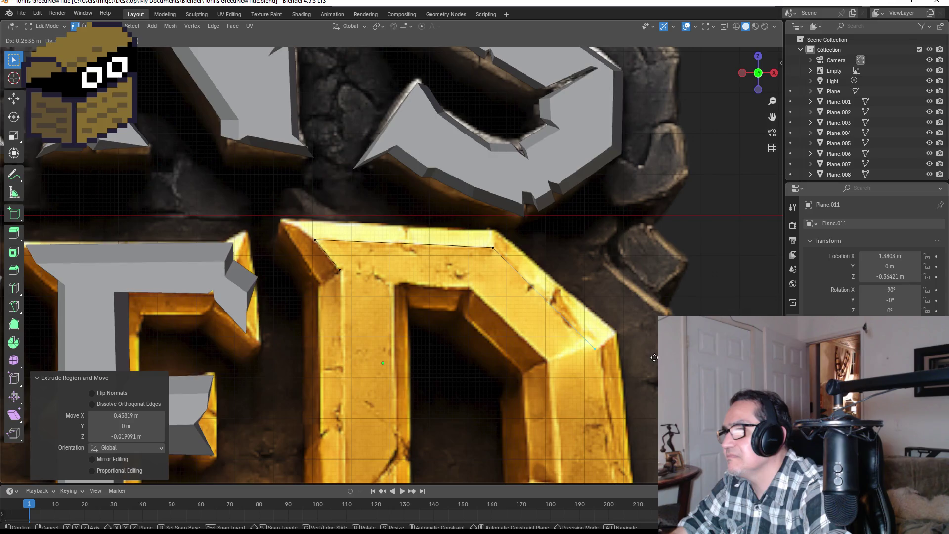
{"action": "left_click", "coordinate": [655, 355]}
{"action": "middle_click_drag", "start_coordinate": [655, 355], "coordinate": [542, 285], "text": "shift"}
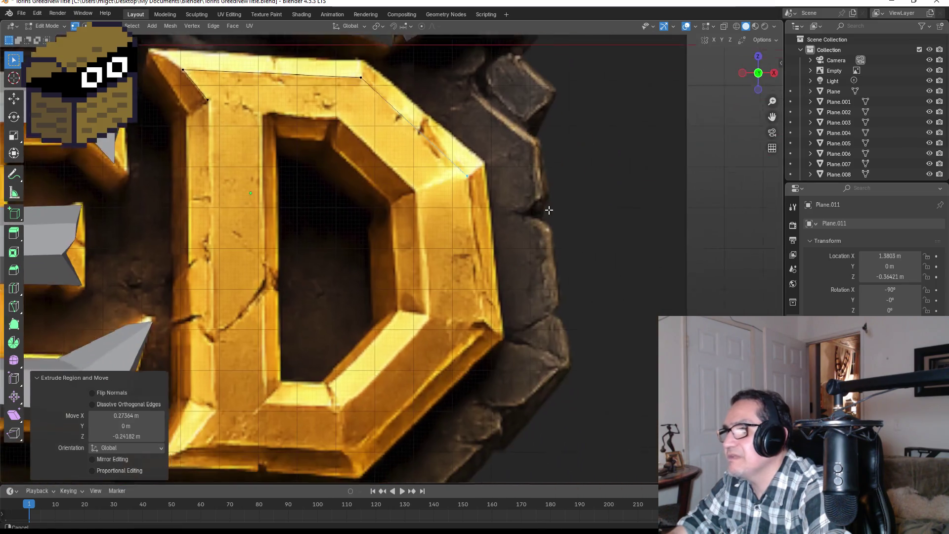
{"action": "key", "text": "e"}
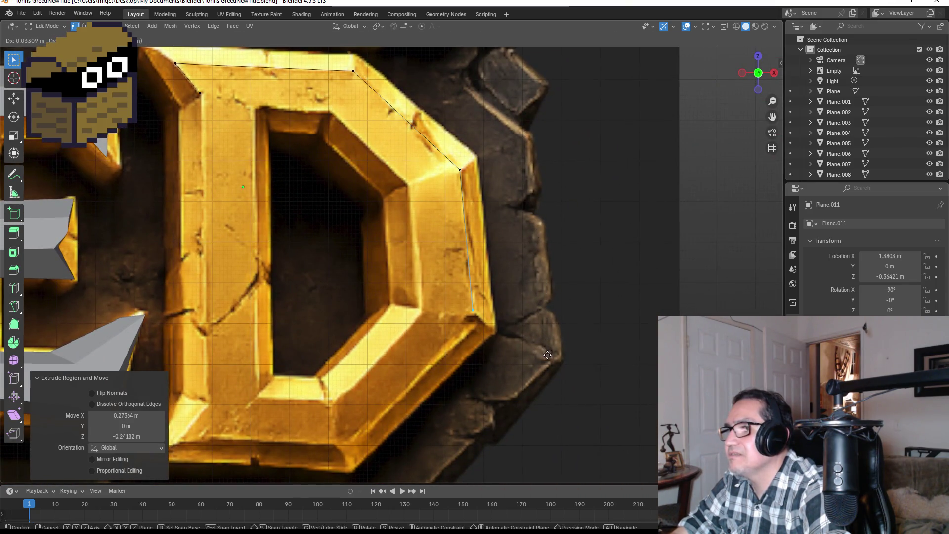
{"action": "left_click", "coordinate": [546, 361]}
Extend the edge chain across the D's bottom to its bottom-left corner and up the left side.
{"action": "key", "text": "e"}
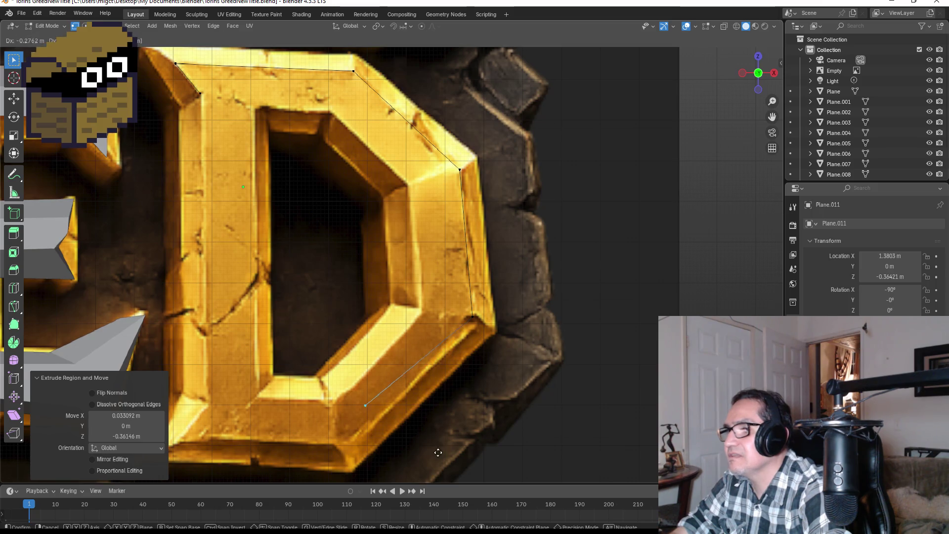
{"action": "left_click", "coordinate": [411, 41]}
{"action": "key", "text": "e"}
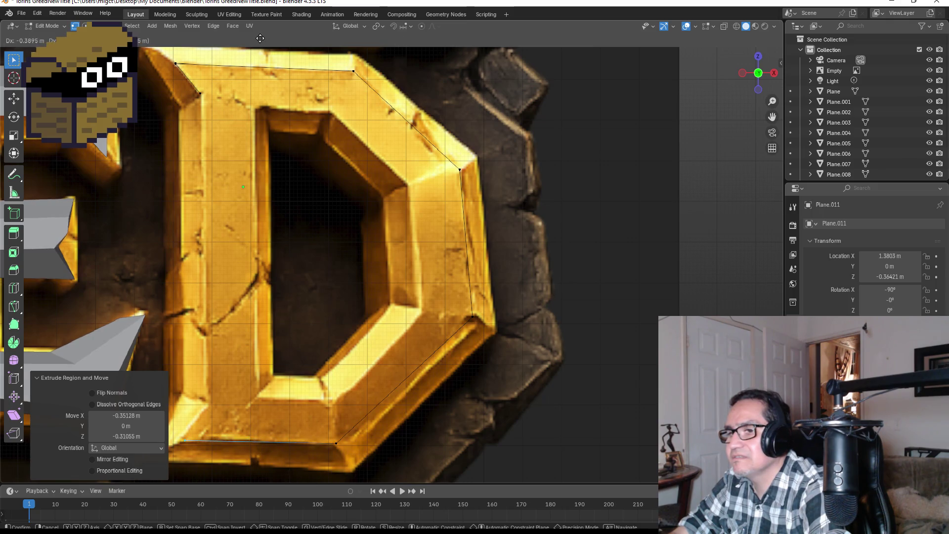
{"action": "left_click", "coordinate": [257, 33]}
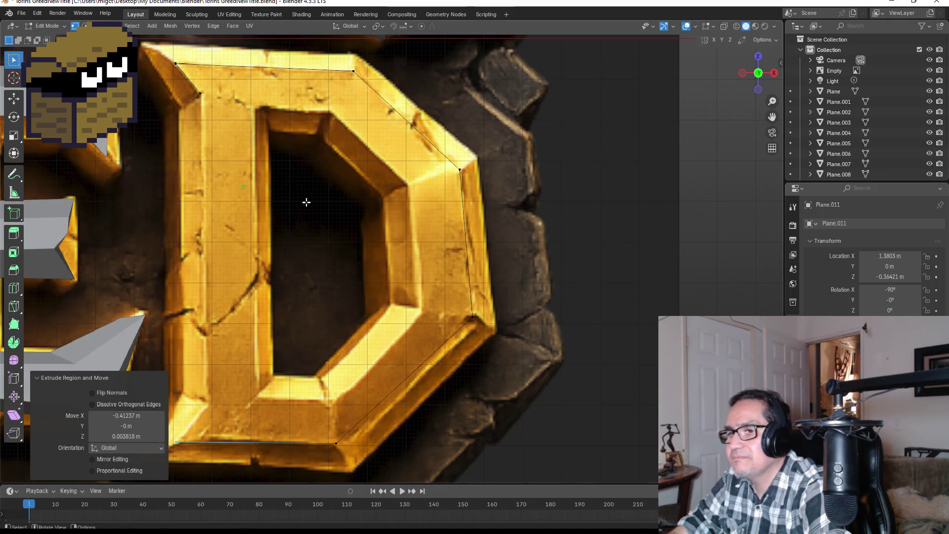
{"action": "middle_click_drag", "start_coordinate": [249, 388], "coordinate": [334, 321], "text": "shift"}
{"action": "key", "text": "e"}
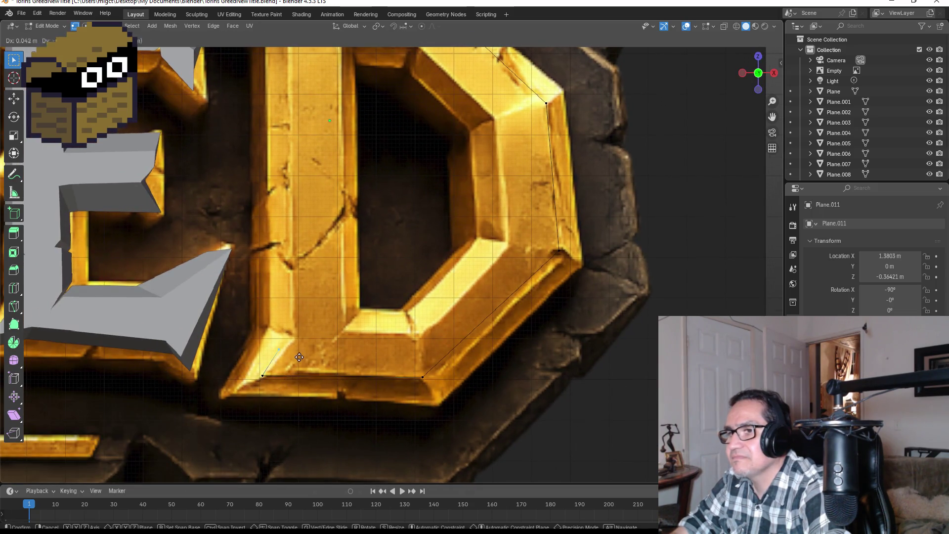
{"action": "left_click", "coordinate": [314, 349]}
{"action": "key", "text": "e"}
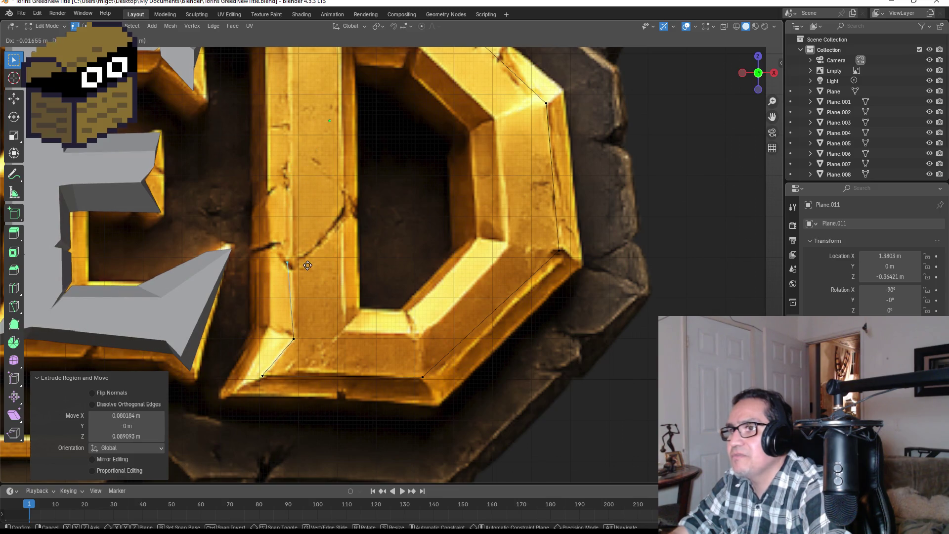
{"action": "left_click", "coordinate": [314, 274]}
Continue the chain along the left-side crack up to near the D's top-left corner.
{"action": "middle_click_drag", "start_coordinate": [316, 264], "coordinate": [338, 285], "text": "shift"}
{"action": "key", "text": "e"}
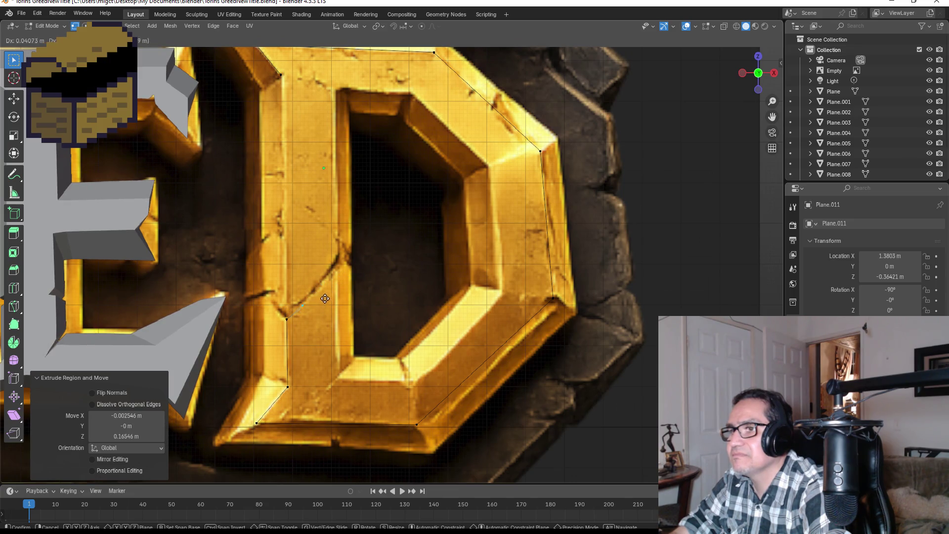
{"action": "left_click", "coordinate": [337, 290]}
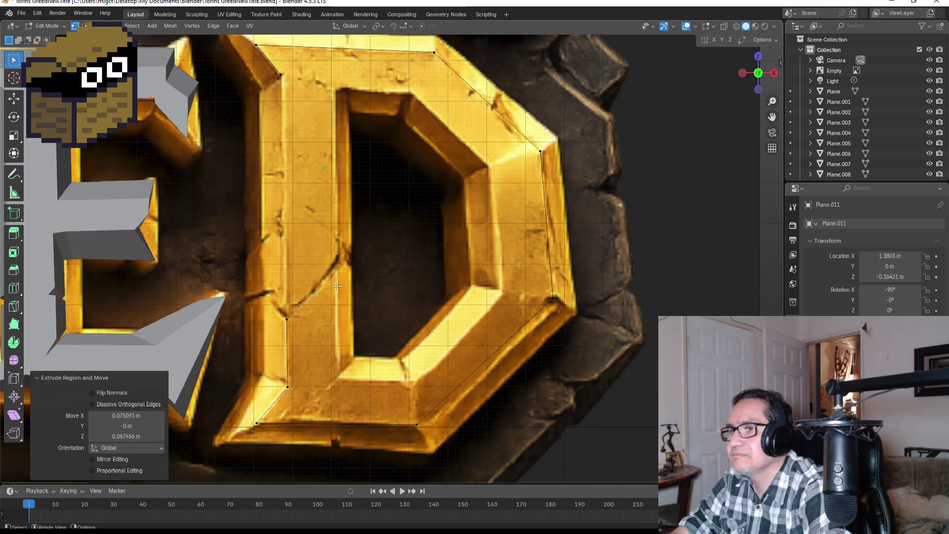
{"action": "key", "text": "e"}
{"action": "left_click", "coordinate": [282, 289]}
{"action": "key", "text": "e"}
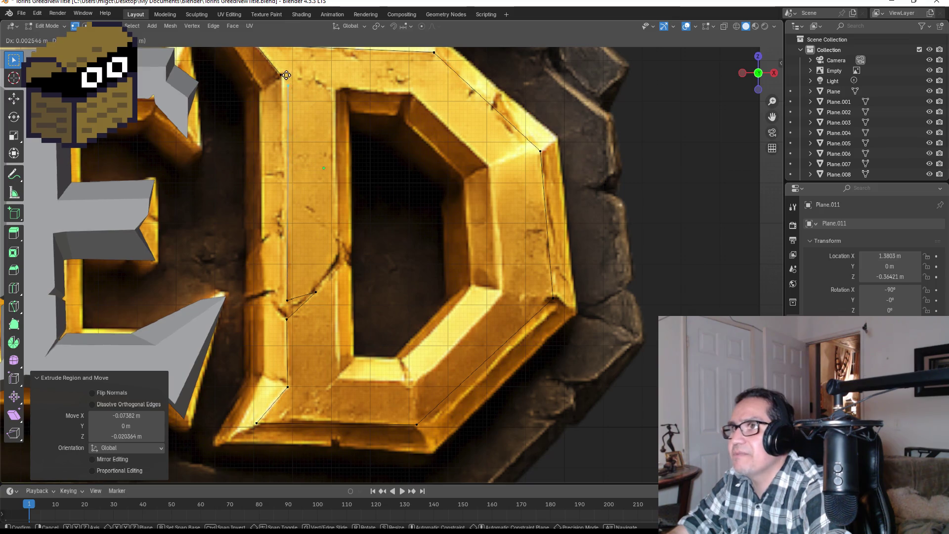
{"action": "left_click", "coordinate": [282, 74]}
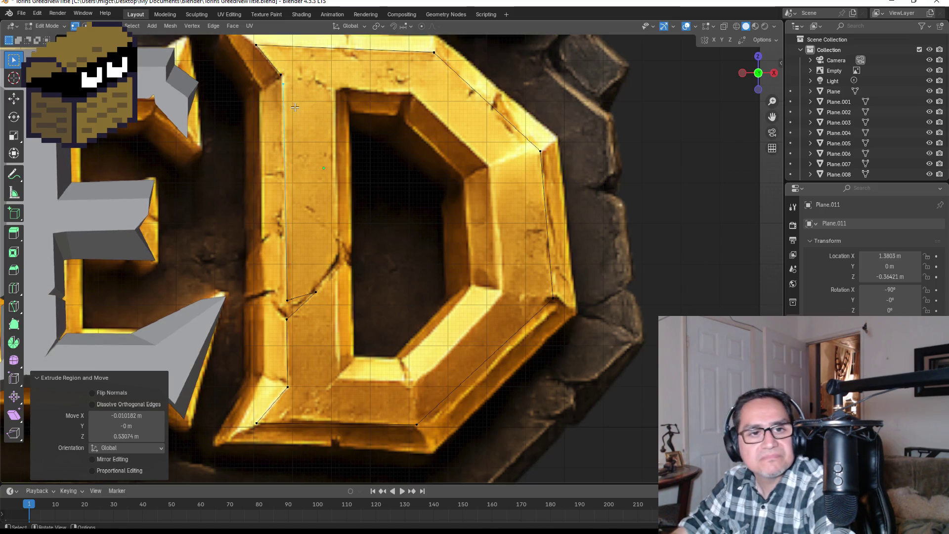
{"action": "middle_click_drag", "start_coordinate": [284, 104], "coordinate": [318, 260], "text": "shift"}
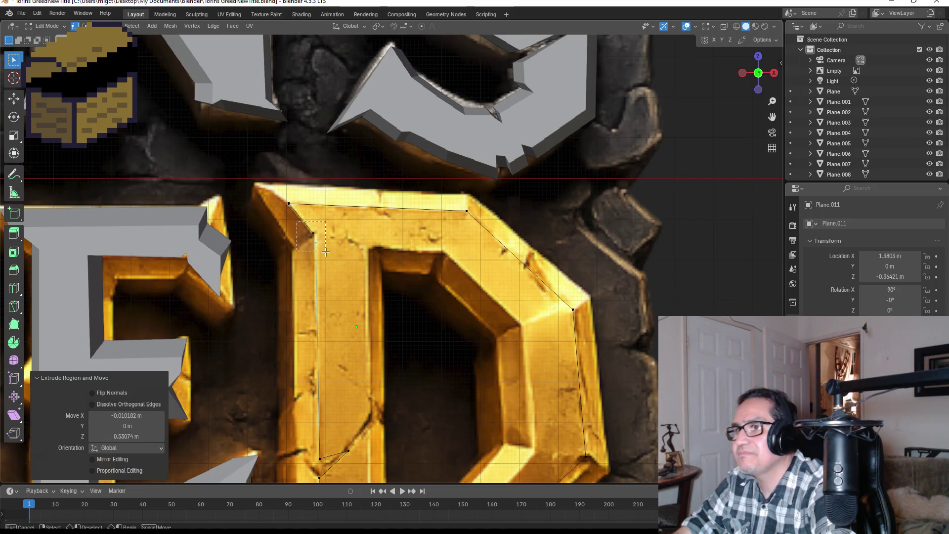
Merge the outer outline's end vertices at their center to close the D's outer loop.
{"action": "key", "text": "m"}
{"action": "left_click", "coordinate": [285, 254]}
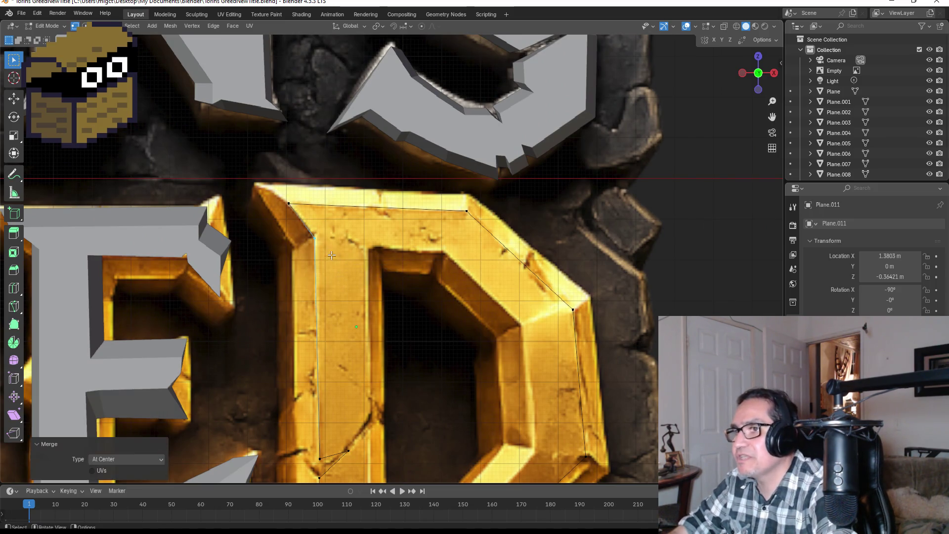
{"action": "middle_click_drag", "start_coordinate": [379, 413], "coordinate": [272, 308], "text": "shift"}
Extrude vertices around the lower half of the D's inner counter from its left corner.
{"action": "left_click", "coordinate": [255, 320]}
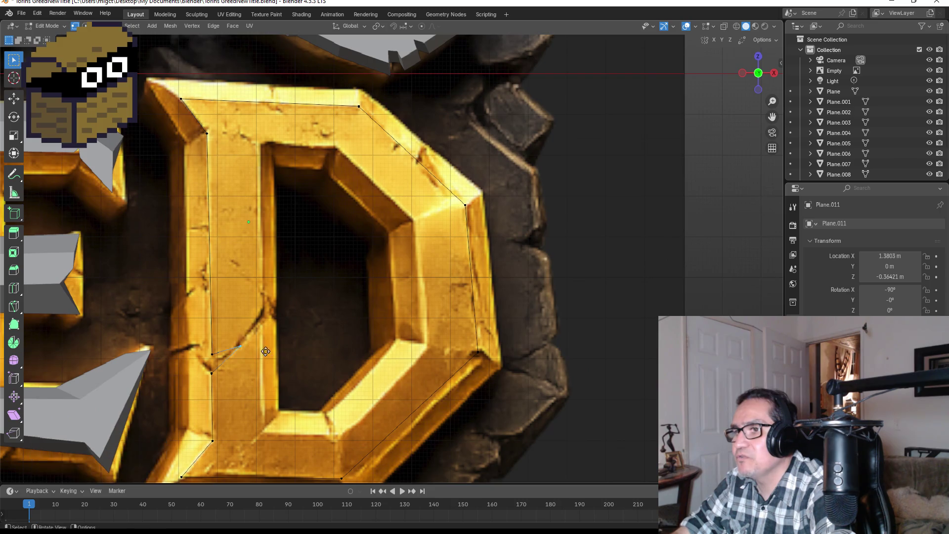
{"action": "key", "text": "g"}
{"action": "left_click", "coordinate": [287, 329]}
{"action": "key", "text": "e"}
{"action": "left_click", "coordinate": [287, 436]}
{"action": "key", "text": "e"}
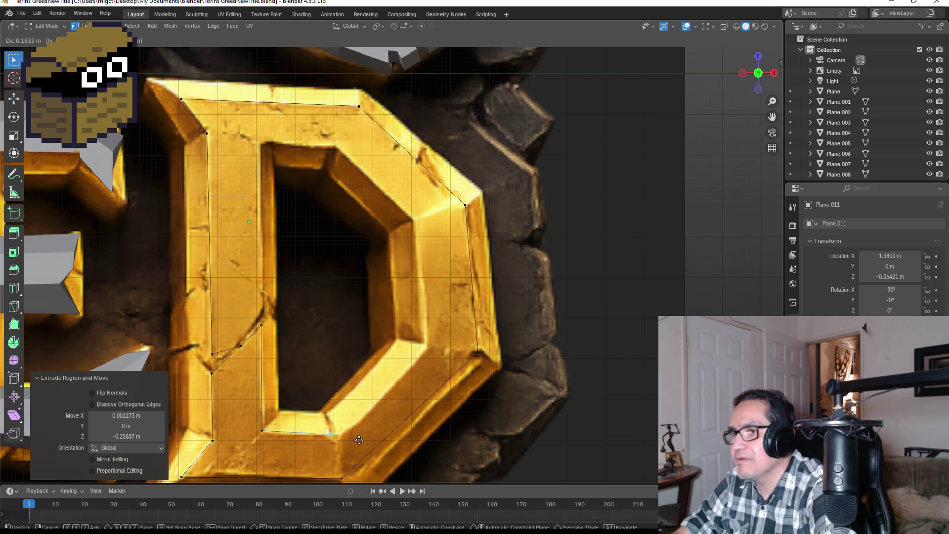
{"action": "left_click", "coordinate": [361, 441]}
{"action": "key", "text": "e"}
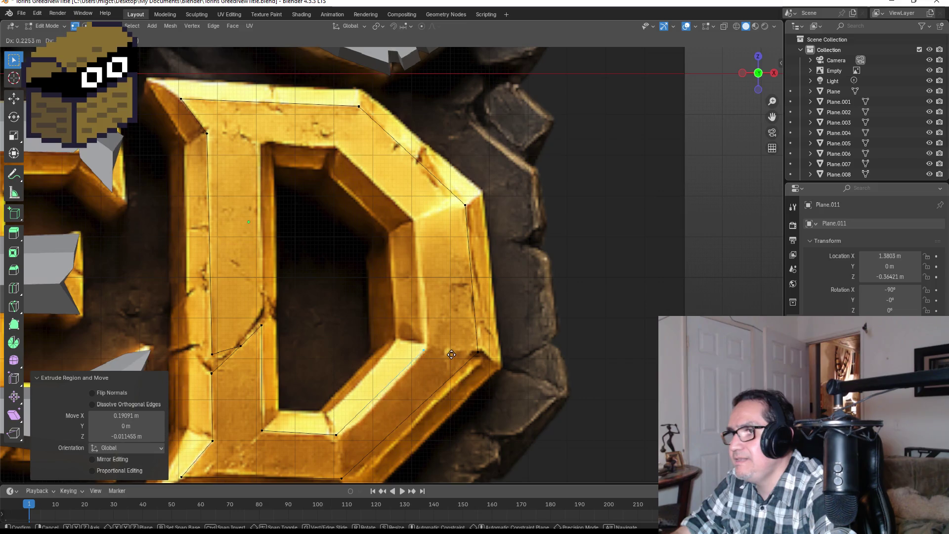
{"action": "left_click", "coordinate": [453, 351]}
{"action": "key", "text": "g"}
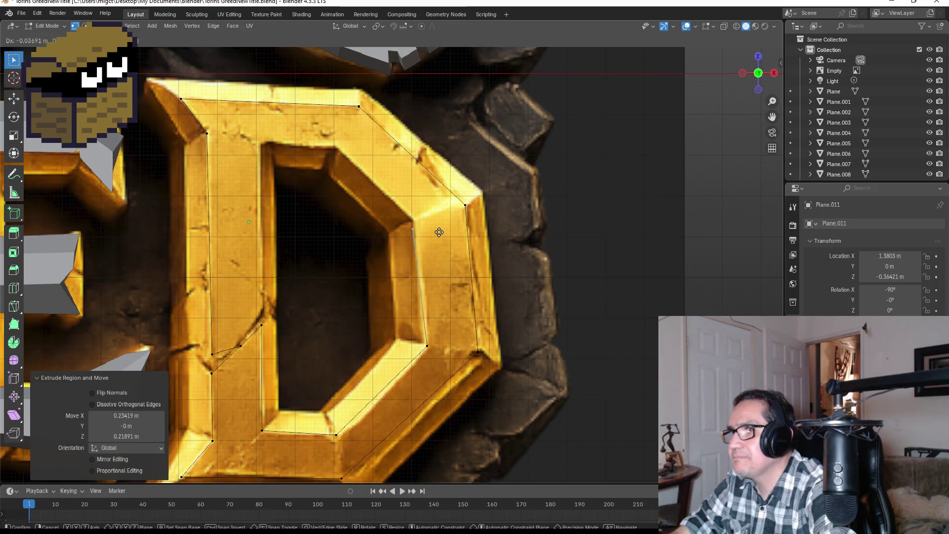
{"action": "left_click", "coordinate": [437, 224]}
Continue the inner counter outline across its top, down the left side and into the crack.
{"action": "key", "text": "e"}
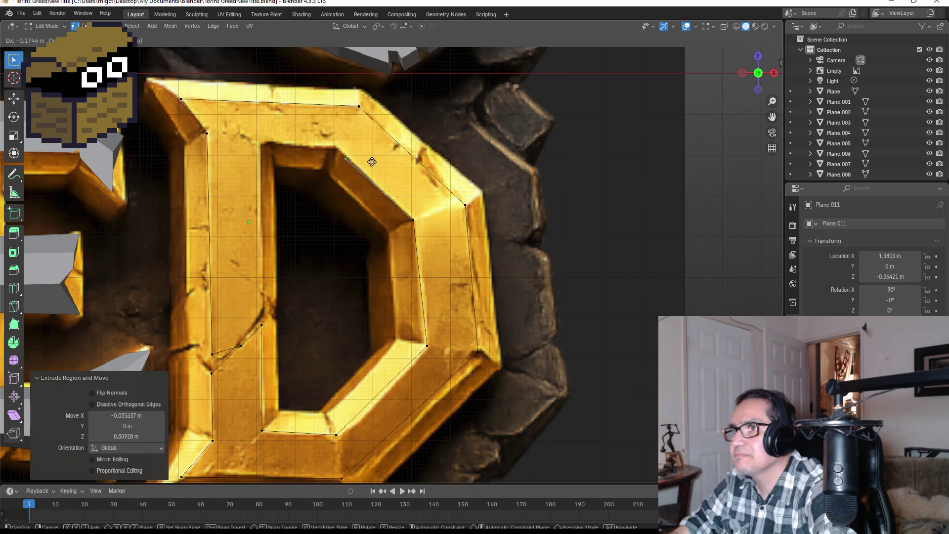
{"action": "left_click", "coordinate": [364, 153]}
{"action": "key", "text": "e"}
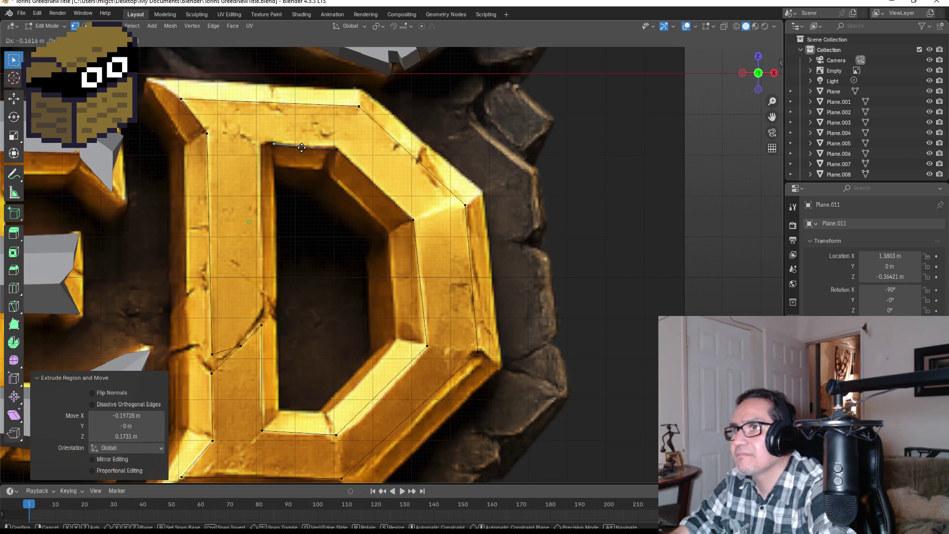
{"action": "left_click", "coordinate": [301, 145]}
{"action": "key", "text": "e"}
{"action": "left_click", "coordinate": [287, 150]}
{"action": "key", "text": "e"}
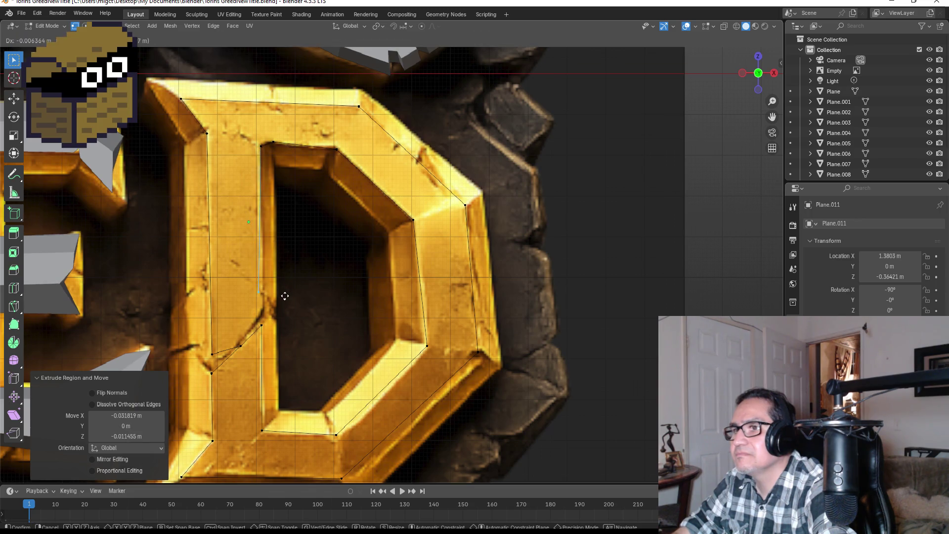
{"action": "left_click", "coordinate": [286, 296]}
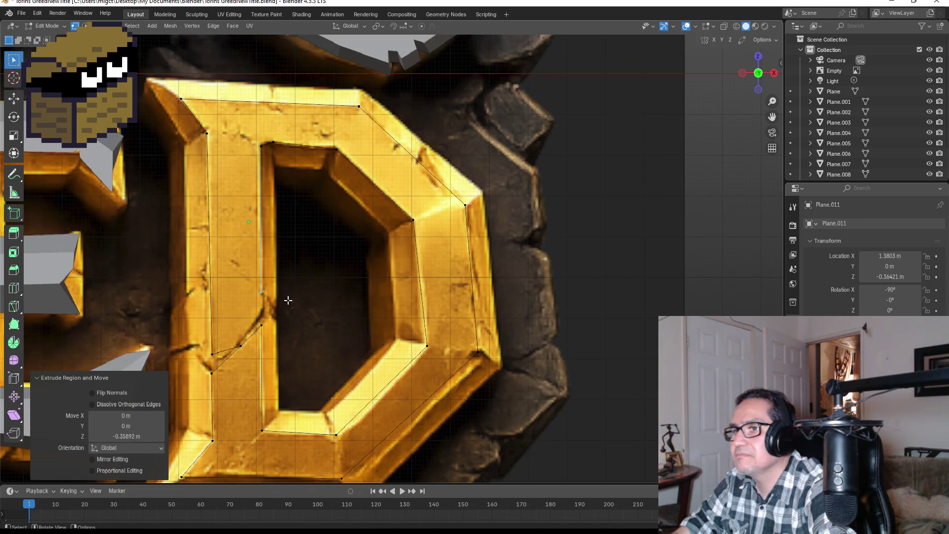
{"action": "scroll", "coordinate": [292, 320], "scroll_direction": "up", "scroll_amount": 3}
{"action": "middle_click_drag", "start_coordinate": [244, 335], "coordinate": [376, 289], "text": "shift"}
{"action": "key", "text": "e"}
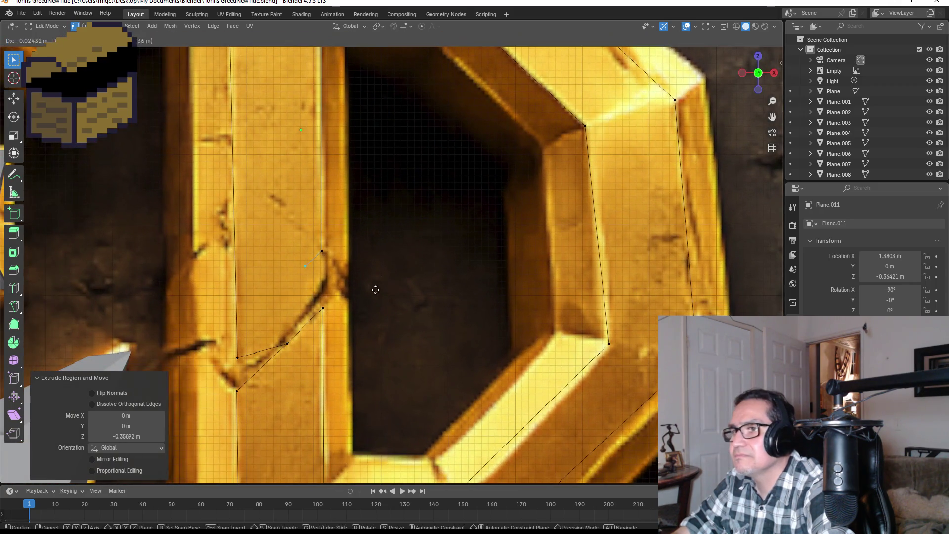
{"action": "left_click", "coordinate": [392, 301]}
{"action": "key", "text": "e"}
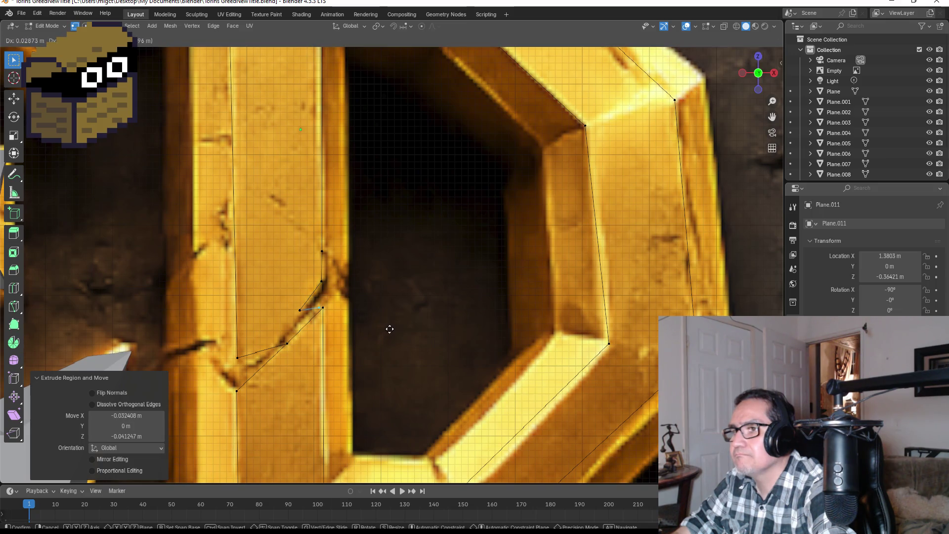
{"action": "left_click", "coordinate": [391, 329]}
Merge the inner loop's ends, try filling the whole D with F, then undo the stray face.
{"action": "left_click", "coordinate": [319, 304], "text": "shift"}
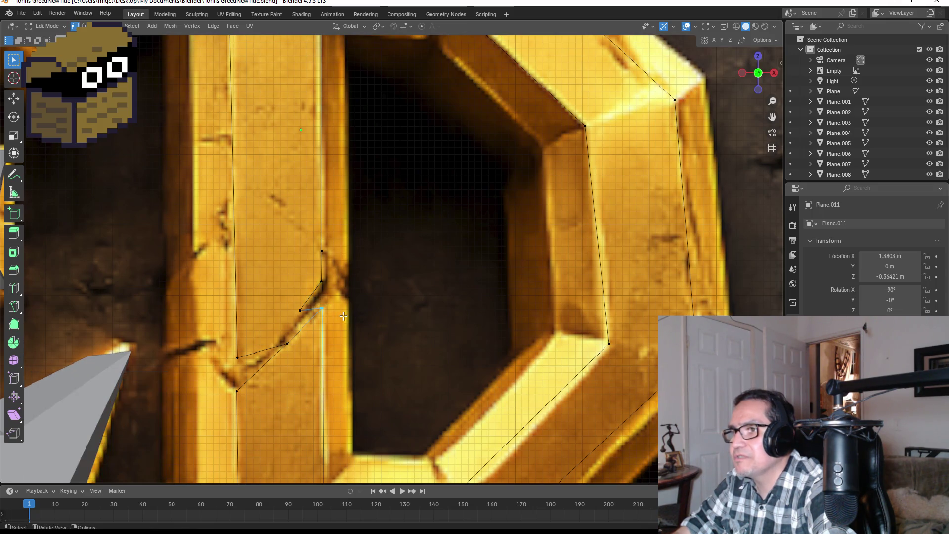
{"action": "key", "text": "m"}
{"action": "left_click", "coordinate": [346, 324]}
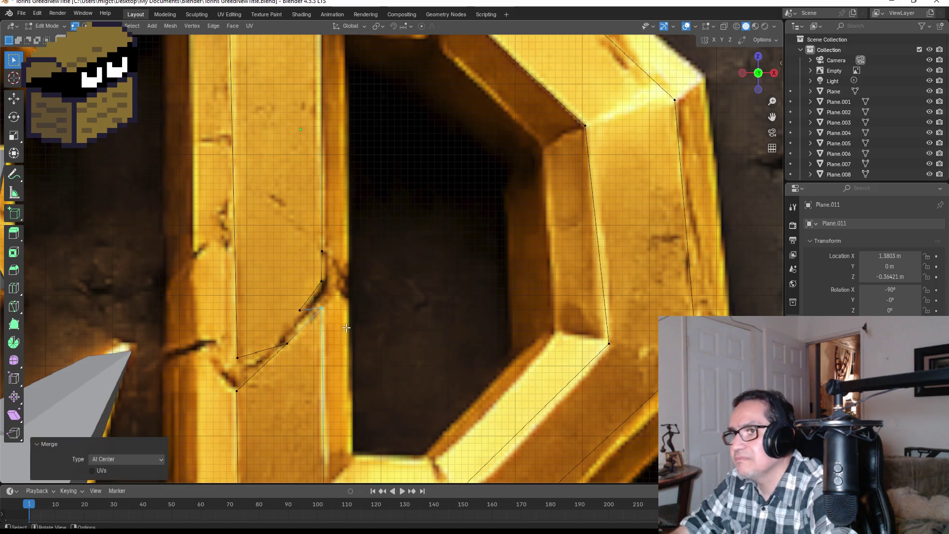
{"action": "scroll", "coordinate": [451, 307], "scroll_direction": "down", "scroll_amount": 3}
{"action": "scroll", "coordinate": [428, 326], "scroll_direction": "down", "scroll_amount": 1}
{"action": "scroll", "coordinate": [429, 325], "scroll_direction": "down", "scroll_amount": 1}
{"action": "key", "text": "a"}
{"action": "scroll", "coordinate": [453, 263], "scroll_direction": "down", "scroll_amount": 2}
{"action": "key", "text": "f"}
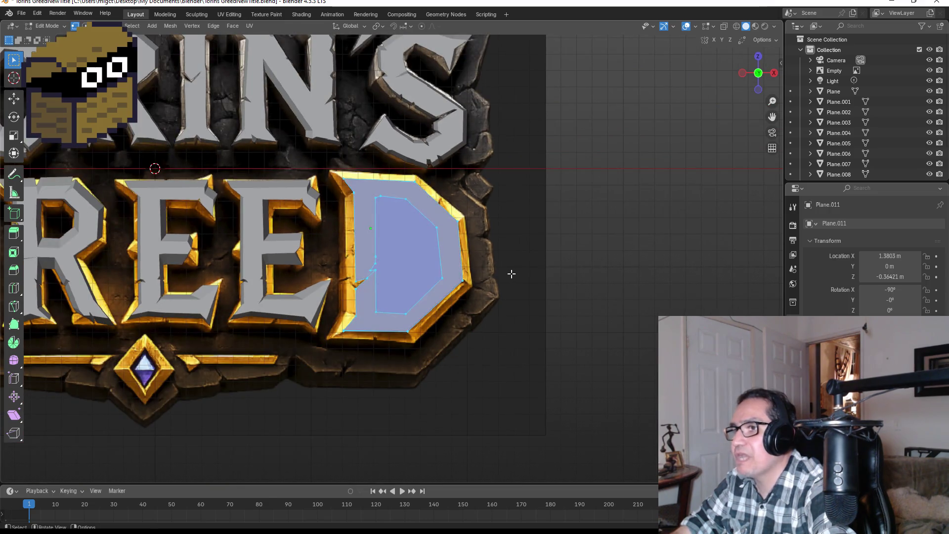
{"action": "key", "text": "ctrl+z"}
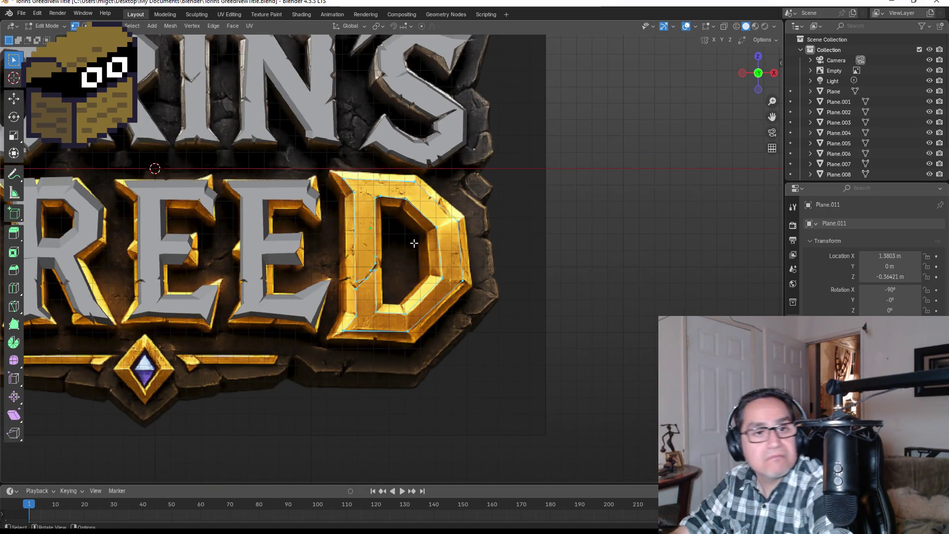
{"action": "scroll", "coordinate": [396, 217], "scroll_direction": "up", "scroll_amount": 2}
{"action": "scroll", "coordinate": [394, 244], "scroll_direction": "up", "scroll_amount": 1}
{"action": "scroll", "coordinate": [393, 244], "scroll_direction": "up", "scroll_amount": 1}
{"action": "left_click_drag", "start_coordinate": [257, 284], "coordinate": [369, 369]}
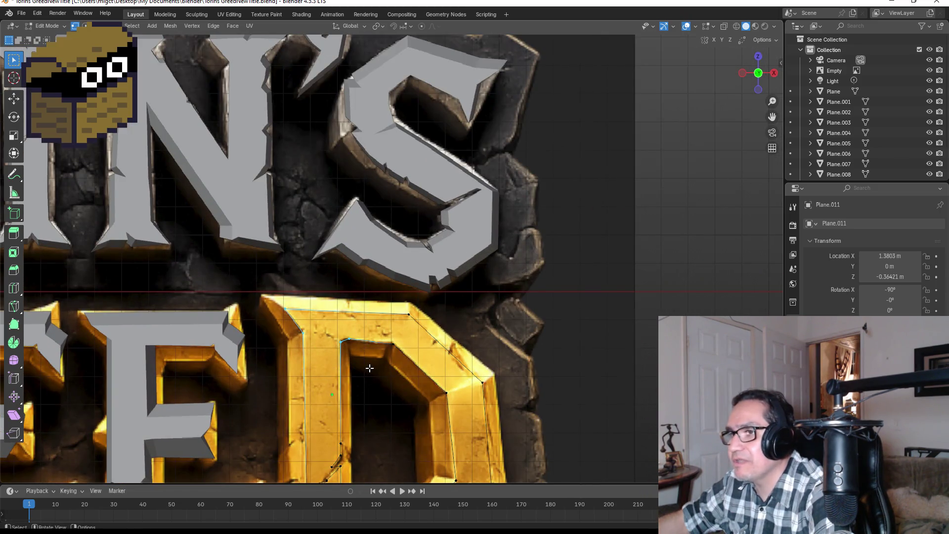
Fill a face across the D's top bar after undoing a first top-left attempt.
{"action": "key", "text": "f"}
{"action": "key", "text": "ctrl+z"}
{"action": "left_click_drag", "start_coordinate": [266, 286], "coordinate": [444, 358]}
{"action": "key", "text": "f"}
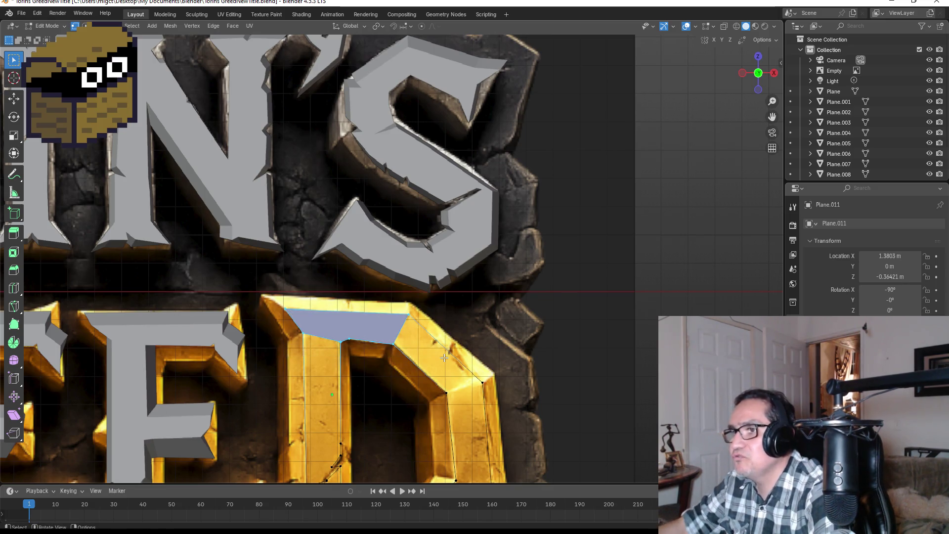
{"action": "middle_click_drag", "start_coordinate": [444, 368], "coordinate": [427, 233], "text": "shift"}
{"action": "left_click_drag", "start_coordinate": [286, 185], "coordinate": [349, 223]}
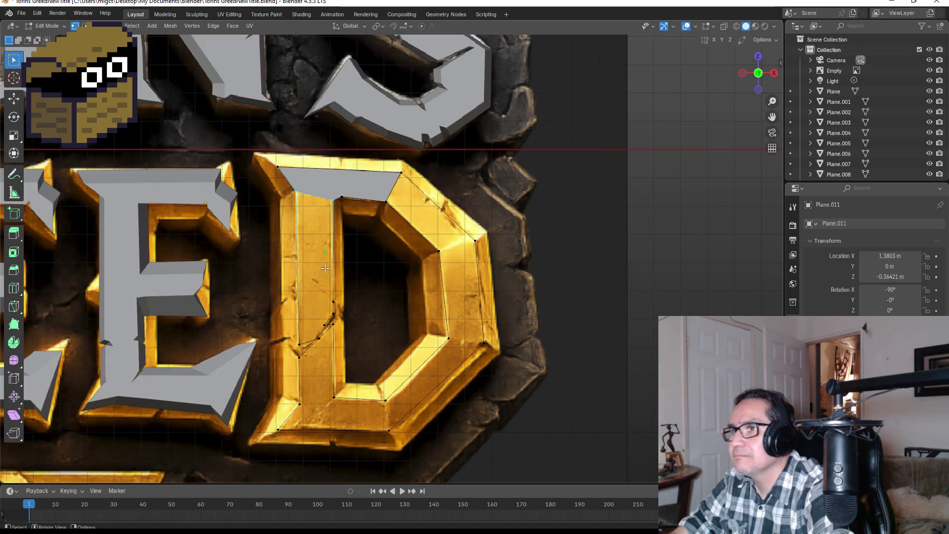
Fill the upper strip of the D's left stem above the crack, retrying the selection until correct.
{"action": "left_click", "coordinate": [357, 369], "text": "shift"}
{"action": "key", "text": "f"}
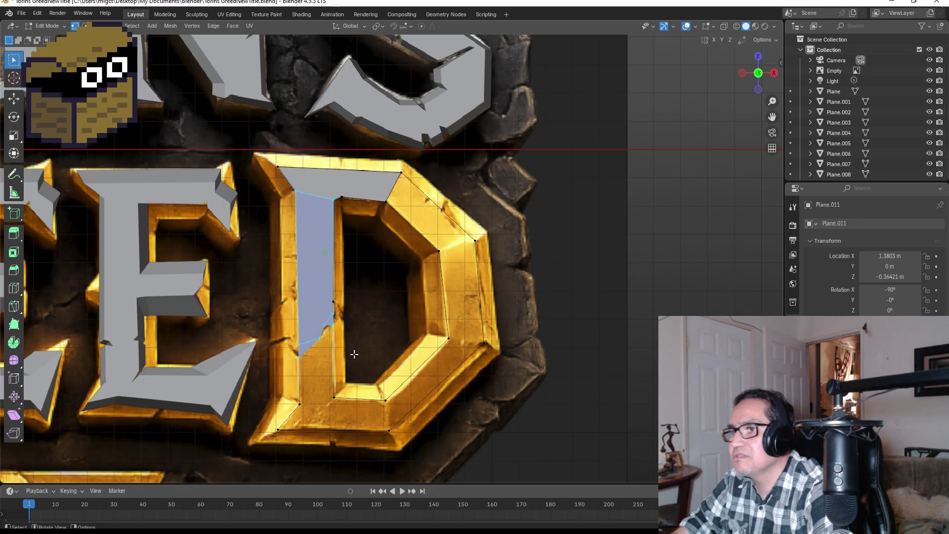
{"action": "scroll", "coordinate": [350, 355], "scroll_direction": "up", "scroll_amount": 3}
{"action": "key", "text": "ctrl+z"}
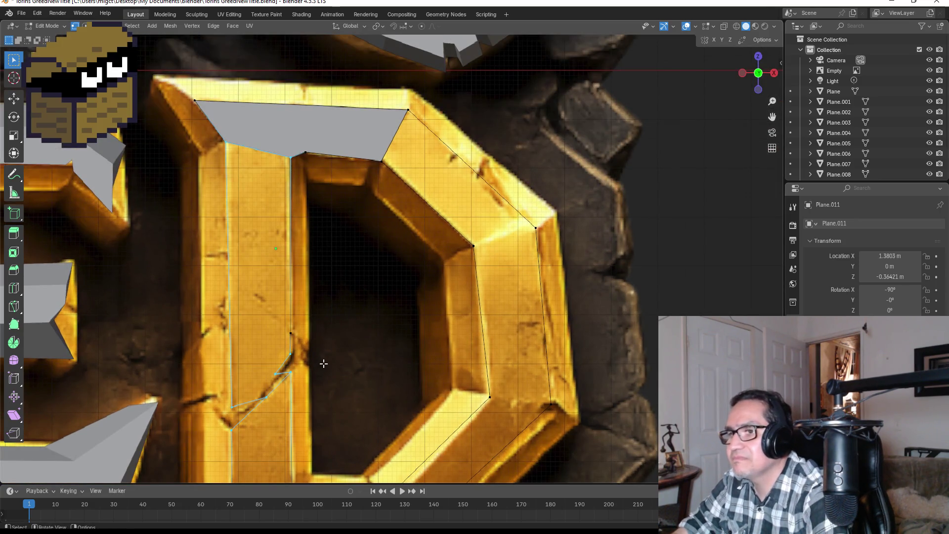
{"action": "scroll", "coordinate": [323, 364], "scroll_direction": "up", "scroll_amount": 2}
{"action": "left_click_drag", "start_coordinate": [269, 339], "coordinate": [316, 351]}
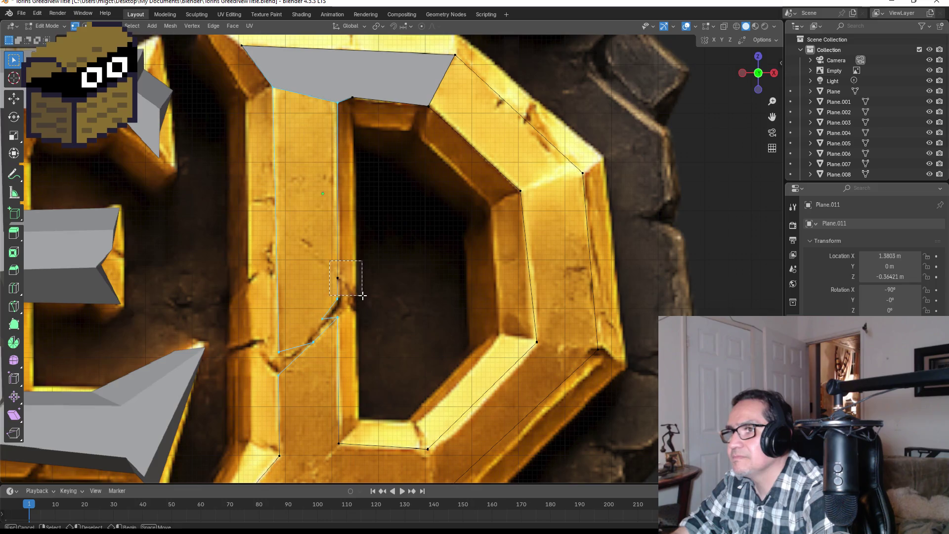
{"action": "left_click_drag", "start_coordinate": [327, 295], "coordinate": [353, 302]}
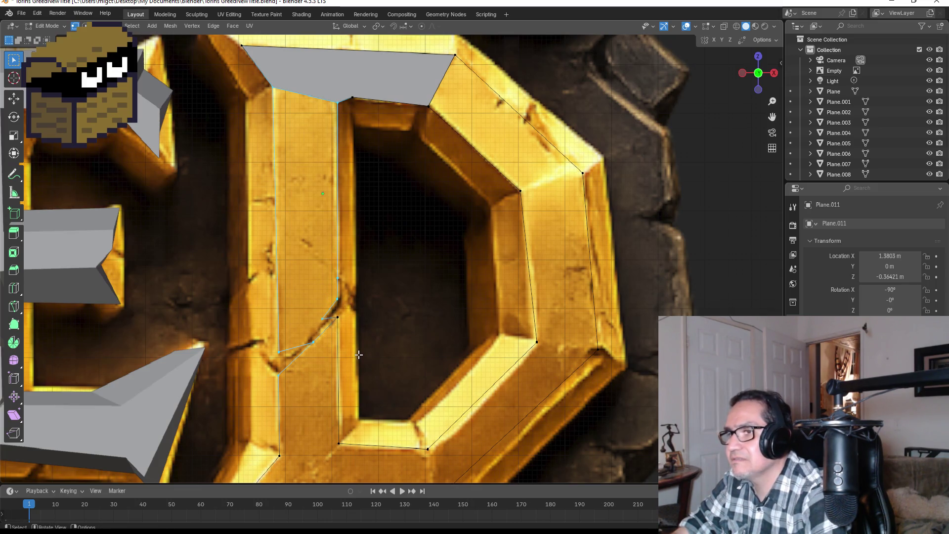
{"action": "key", "text": "f"}
{"action": "key", "text": "alt+a"}
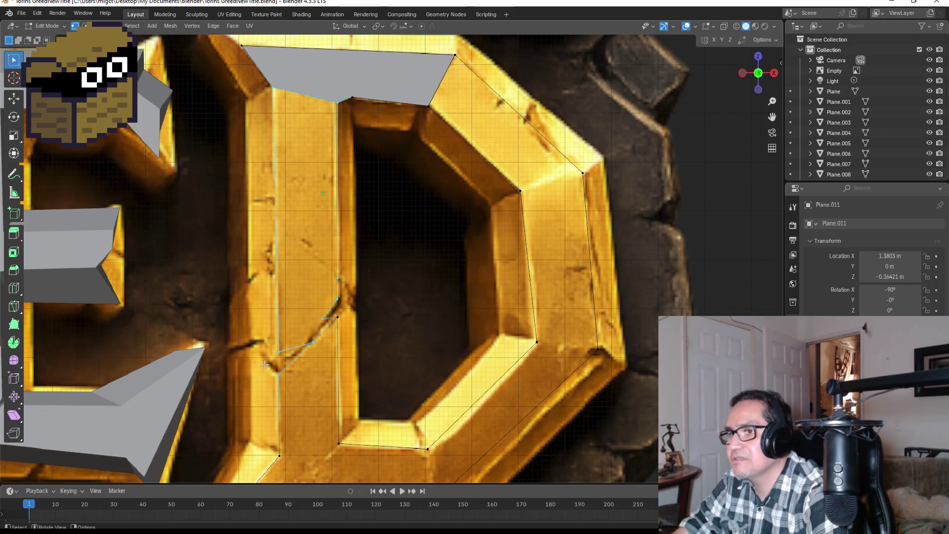
{"action": "key", "text": "f"}
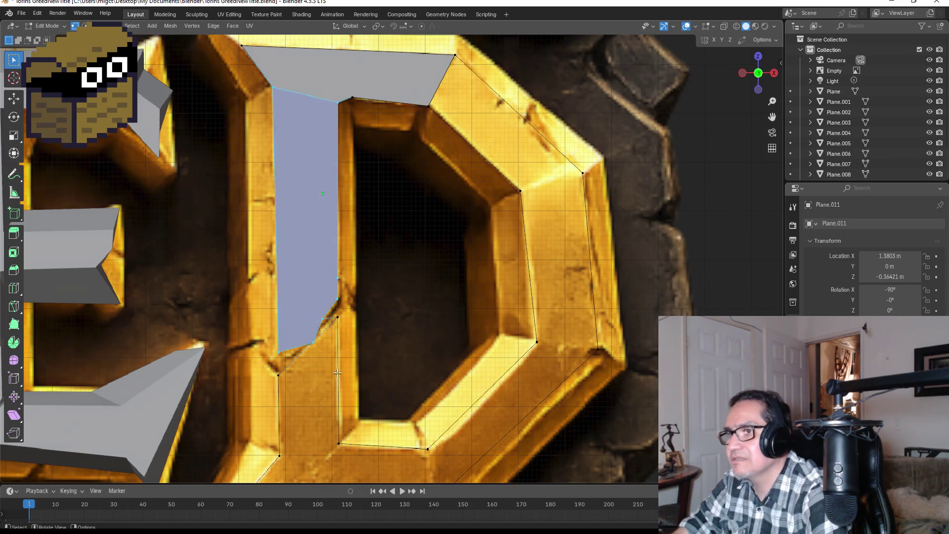
Fill the lower part of the D's left stem below the crack.
{"action": "middle_click_drag", "start_coordinate": [340, 364], "coordinate": [348, 184], "text": "shift"}
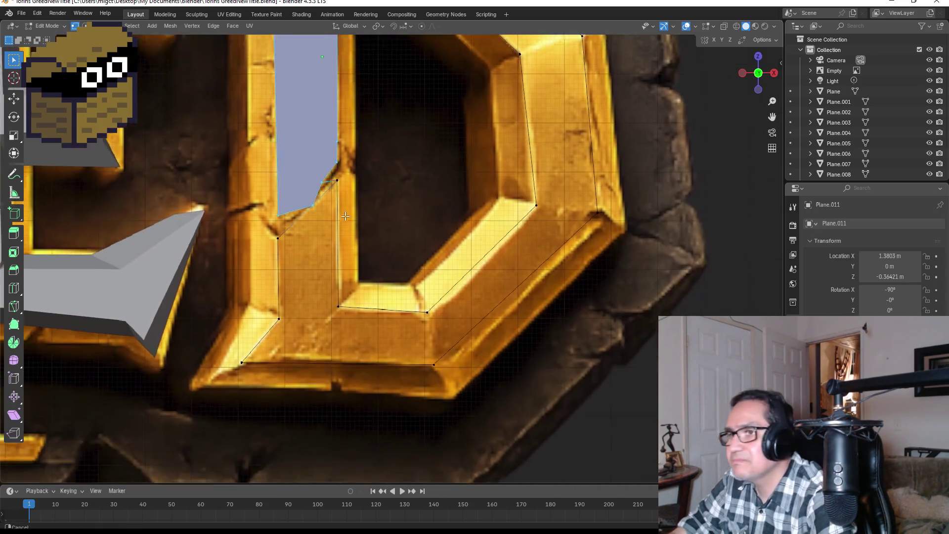
{"action": "left_click", "coordinate": [337, 160]}
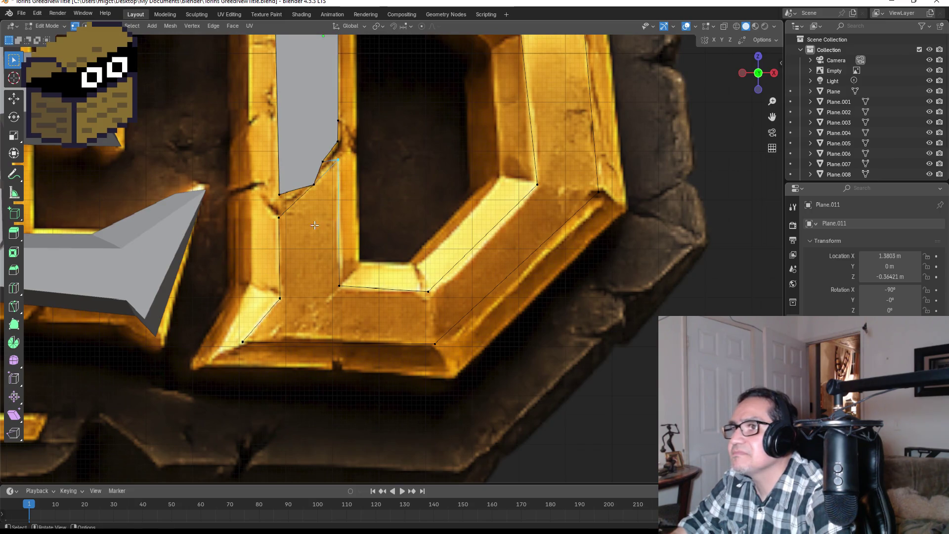
{"action": "mouse_move", "coordinate": [275, 213]}
{"action": "left_mouse_down", "text": "shift"}
{"action": "mouse_move", "coordinate": [283, 223]}
{"action": "mouse_move", "coordinate": [321, 186]}
{"action": "left_mouse_up", "text": "shift"}
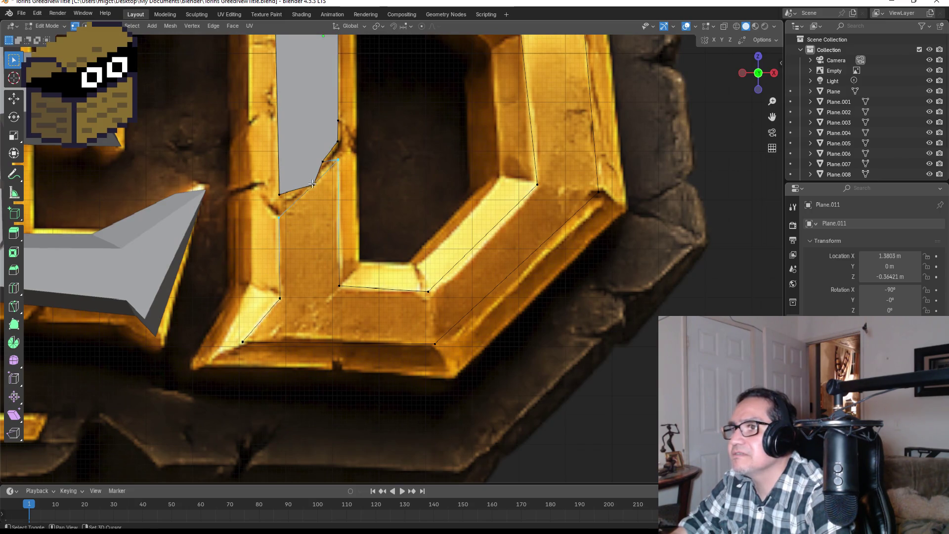
{"action": "left_click_drag", "start_coordinate": [343, 281], "coordinate": [369, 307], "text": "shift"}
{"action": "key", "text": "f"}
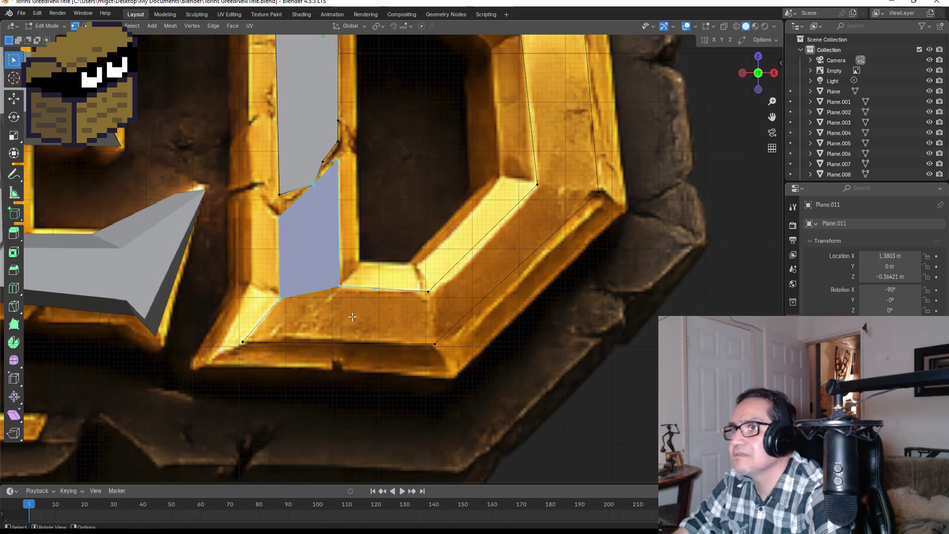
{"action": "scroll", "coordinate": [383, 200], "scroll_direction": "up", "scroll_amount": 2}
{"action": "scroll", "coordinate": [435, 260], "scroll_direction": "up", "scroll_amount": 2}
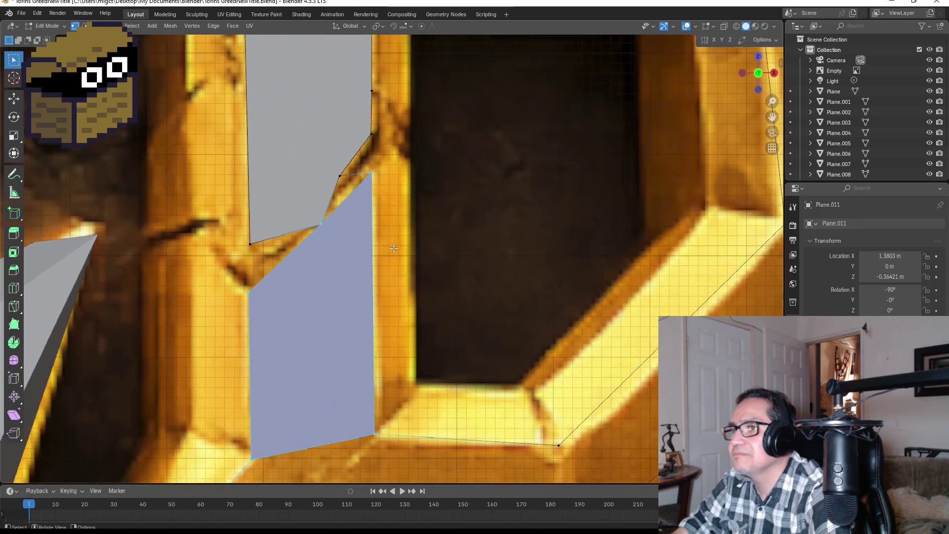
Fill the small triangular gap at the stem's crack.
{"action": "left_click", "coordinate": [431, 203]}
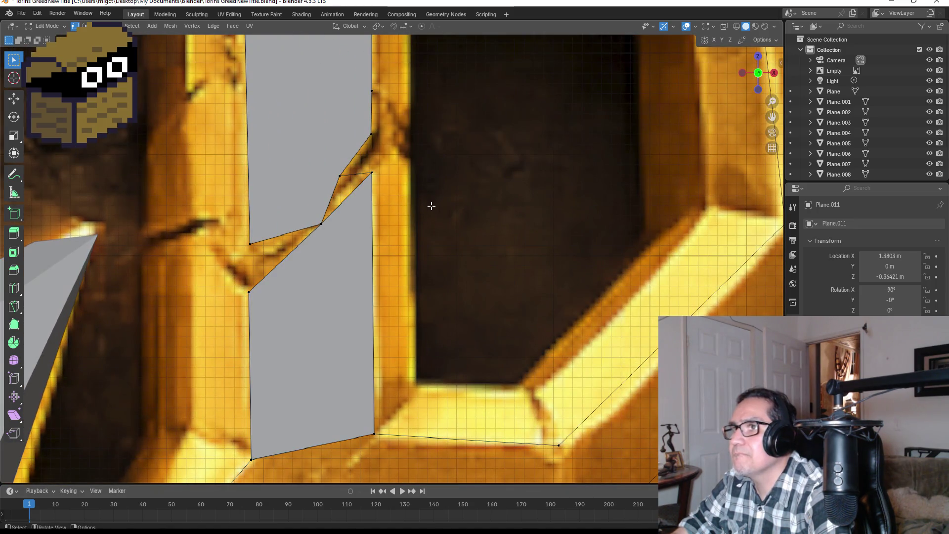
{"action": "left_click", "coordinate": [370, 183]}
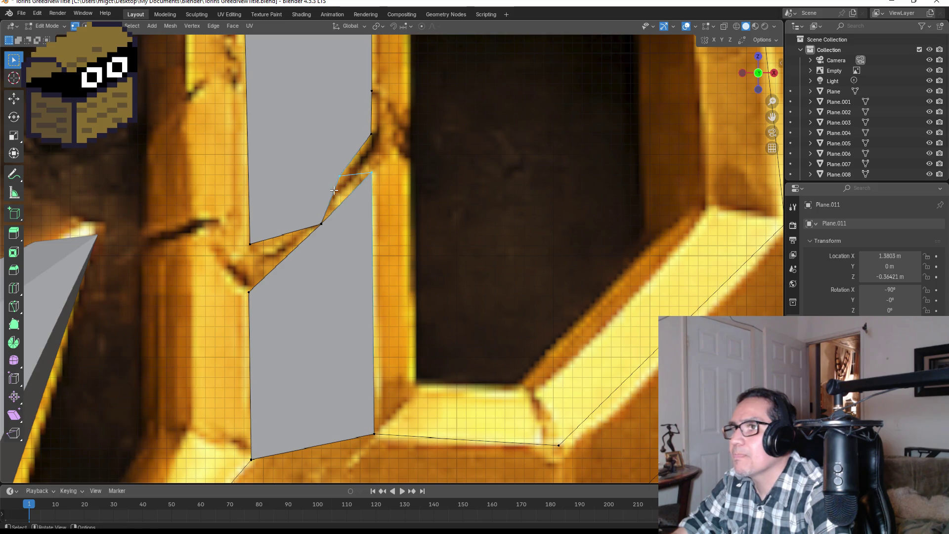
{"action": "left_click", "coordinate": [321, 223], "text": "shift"}
{"action": "key", "text": "f"}
{"action": "left_click", "coordinate": [411, 234]}
{"action": "scroll", "coordinate": [412, 233], "scroll_direction": "down", "scroll_amount": 3}
{"action": "scroll", "coordinate": [417, 237], "scroll_direction": "down", "scroll_amount": 3}
{"action": "scroll", "coordinate": [417, 245], "scroll_direction": "down", "scroll_amount": 1}
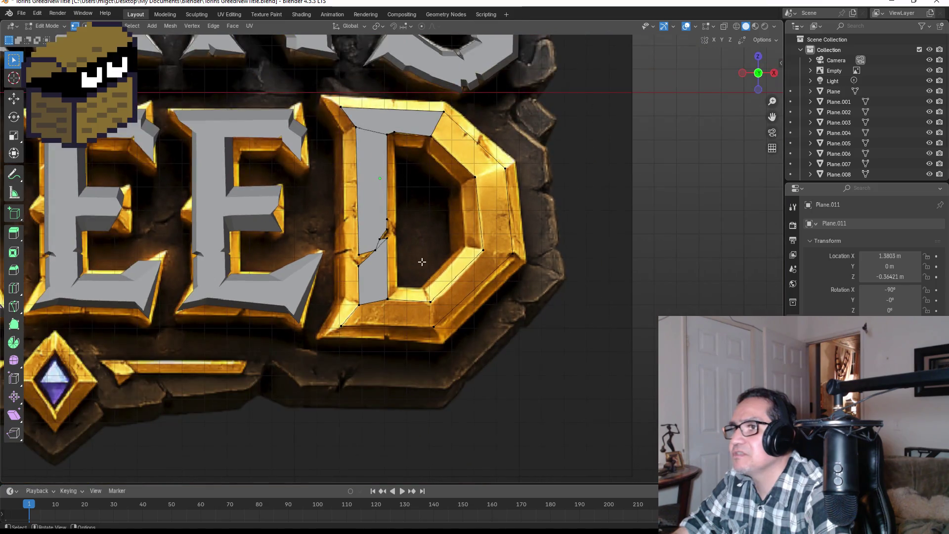
{"action": "scroll", "coordinate": [424, 296], "scroll_direction": "up", "scroll_amount": 2}
Select the vertex groups along the D's bottom band and lower-right corner.
{"action": "mouse_move", "coordinate": [427, 346]}
{"action": "middle_mouse_down", "text": "shift"}
{"action": "mouse_move", "coordinate": [292, 353]}
{"action": "mouse_move", "coordinate": [330, 301]}
{"action": "mouse_move", "coordinate": [278, 384]}
{"action": "middle_mouse_up", "text": "shift"}
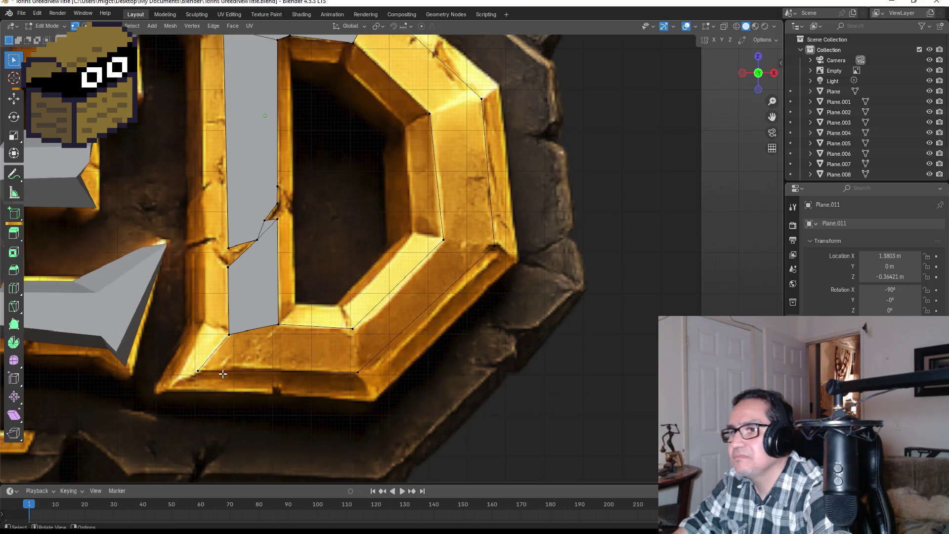
{"action": "left_click_drag", "start_coordinate": [186, 319], "coordinate": [265, 392]}
{"action": "left_click_drag", "start_coordinate": [267, 319], "coordinate": [359, 340]}
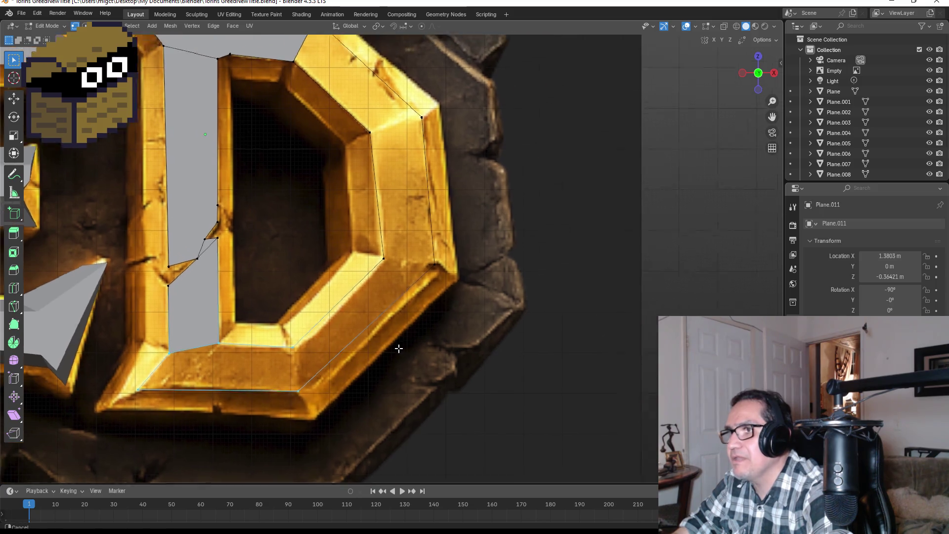
{"action": "middle_click_drag", "start_coordinate": [450, 354], "coordinate": [308, 281], "text": "shift"}
{"action": "left_click", "coordinate": [307, 274], "text": "shift"}
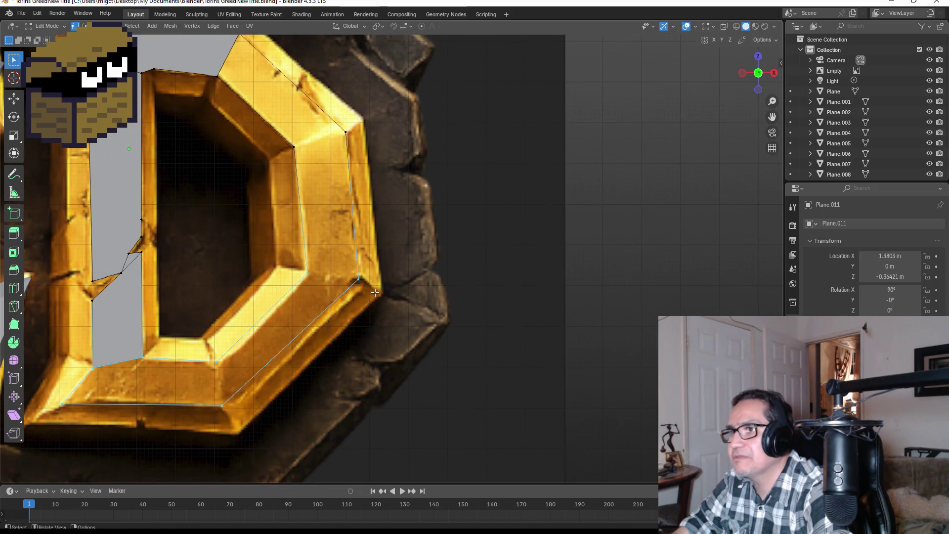
{"action": "left_click", "coordinate": [359, 280], "text": "shift"}
Fill the D's curved right bands with faces and leave Edit Mode.
{"action": "middle_click_drag", "start_coordinate": [406, 250], "coordinate": [188, 248], "text": "shift"}
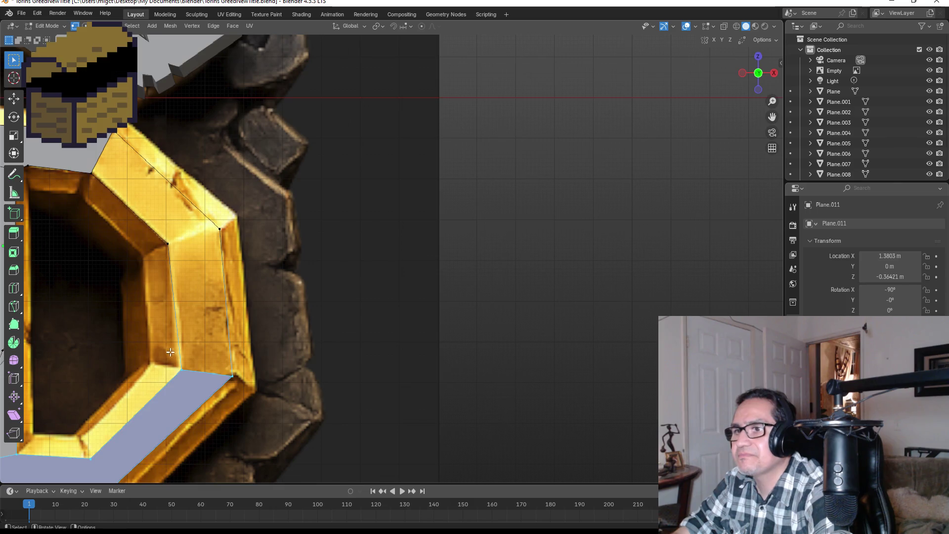
{"action": "left_click", "coordinate": [257, 250], "text": "shift"}
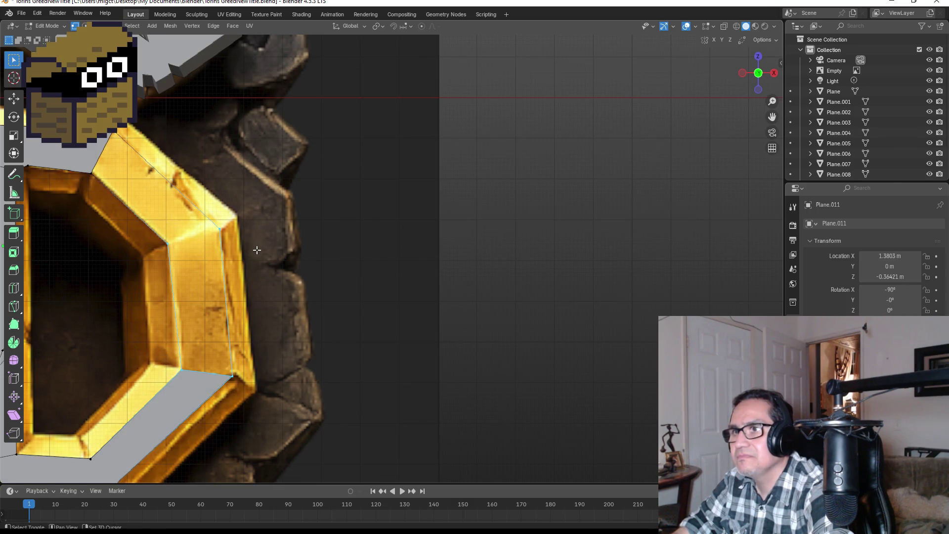
{"action": "key", "text": "KP_Divide"}
{"action": "key", "text": "KP_Divide"}
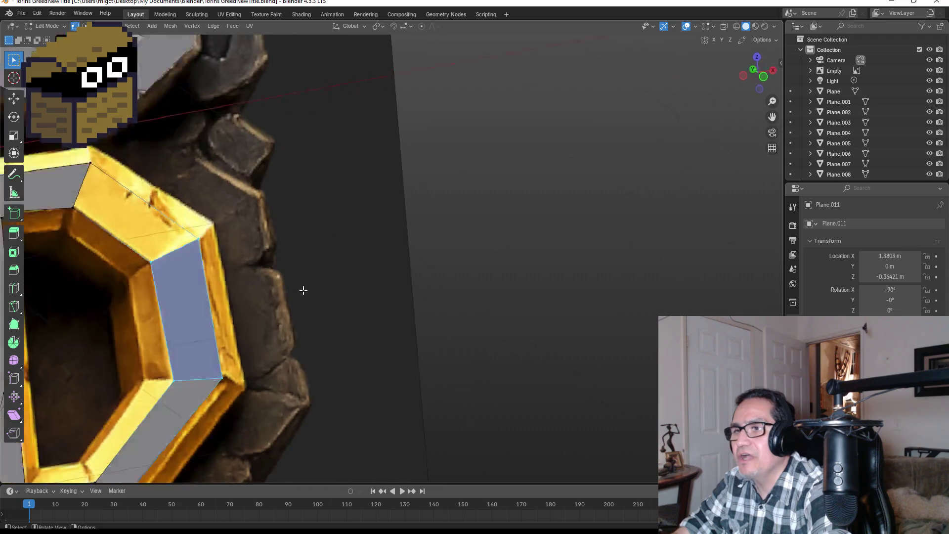
{"action": "left_click", "coordinate": [261, 262]}
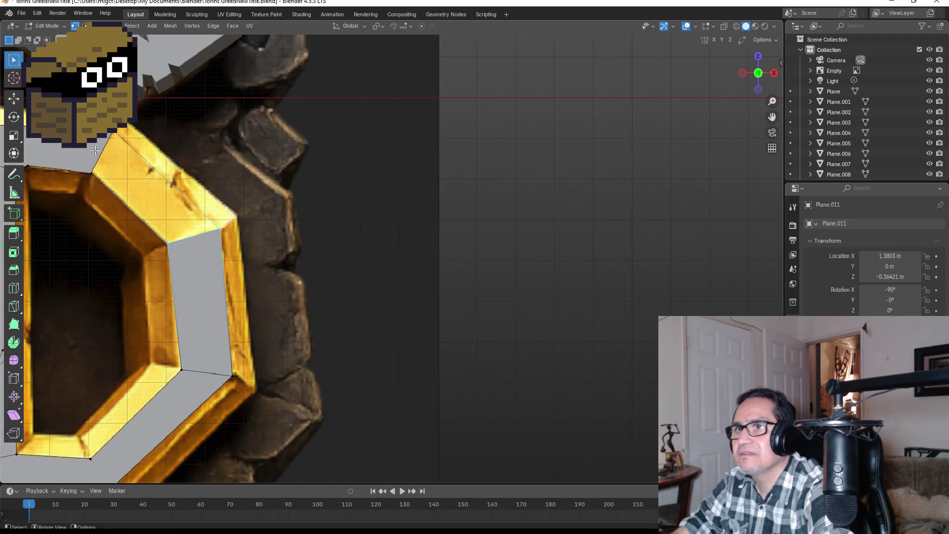
{"action": "left_click", "coordinate": [245, 240]}
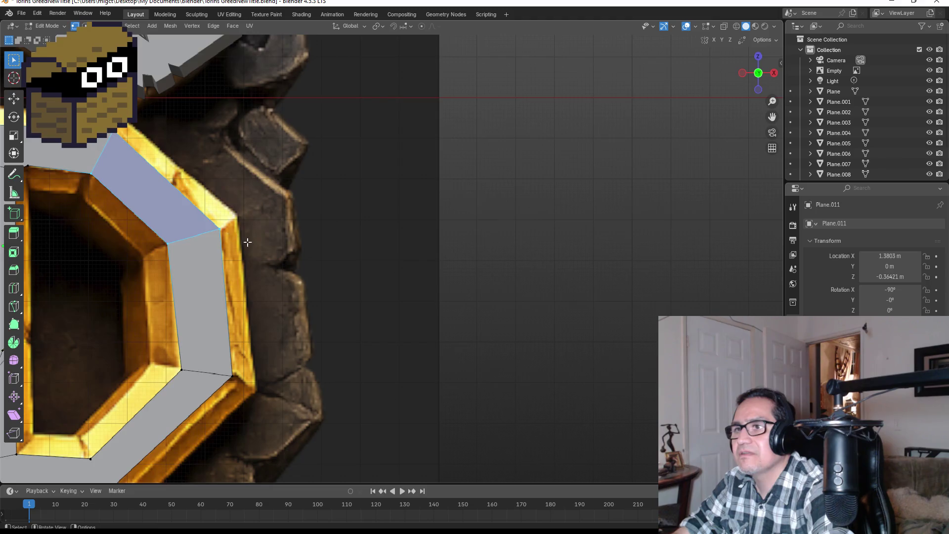
{"action": "scroll", "coordinate": [294, 274], "scroll_direction": "down", "scroll_amount": 3}
{"action": "scroll", "coordinate": [327, 278], "scroll_direction": "down", "scroll_amount": 4}
{"action": "key", "text": "Tab"}
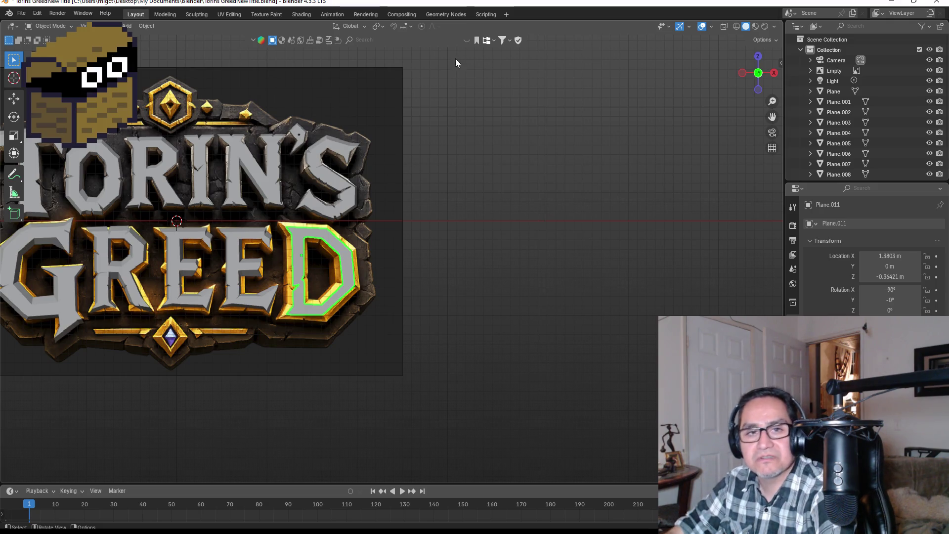
Extrude all of the D's faces along their normals to give the letter depth.
{"action": "middle_click_drag", "start_coordinate": [401, 247], "coordinate": [410, 263]}
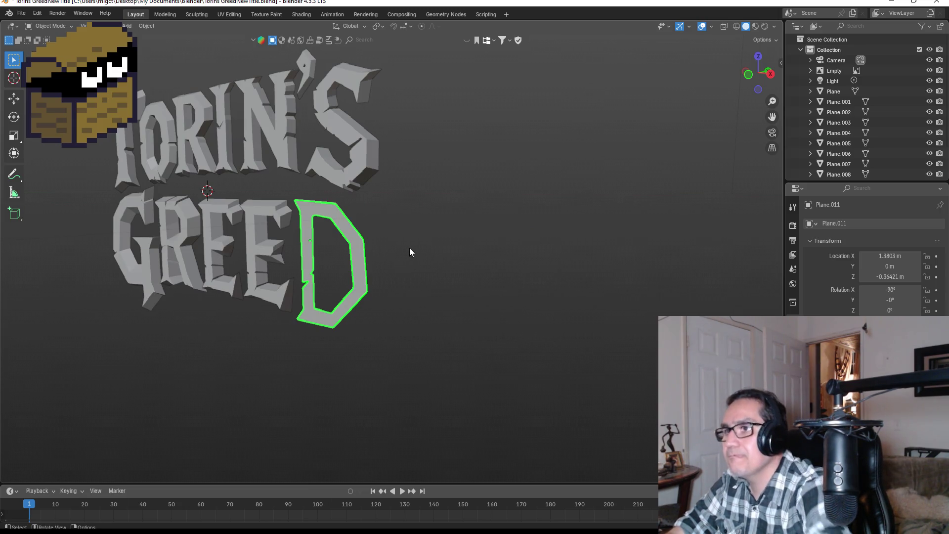
{"action": "key", "text": "Tab"}
{"action": "key", "text": "a"}
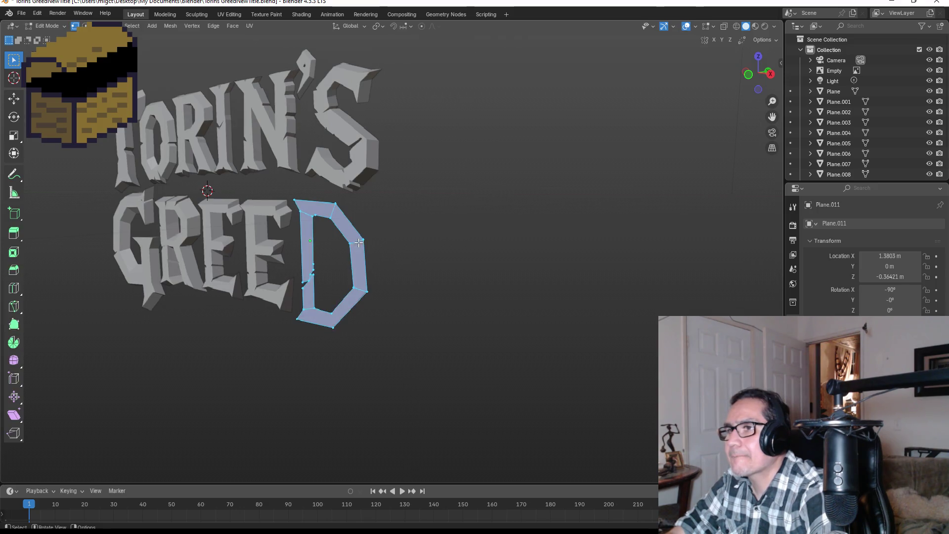
{"action": "key", "text": "alt+e"}
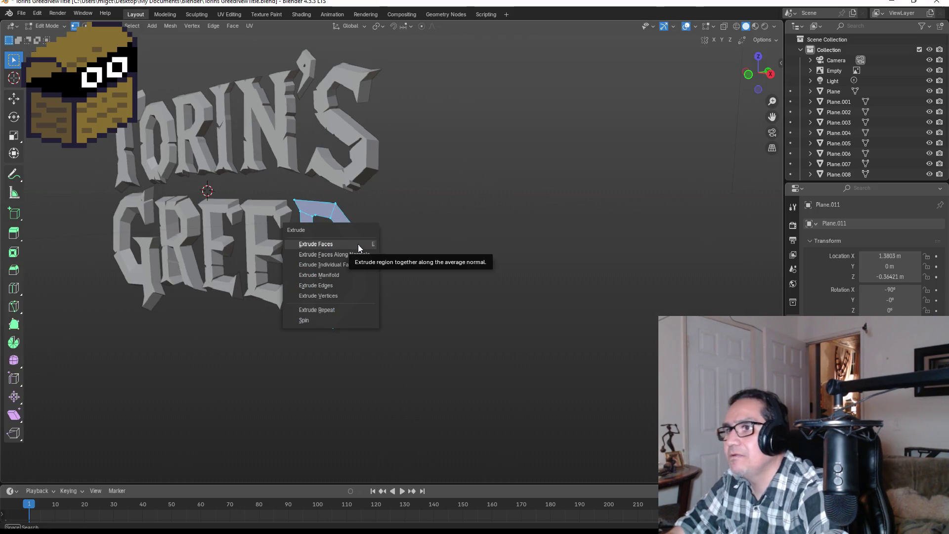
{"action": "left_click", "coordinate": [357, 244]}
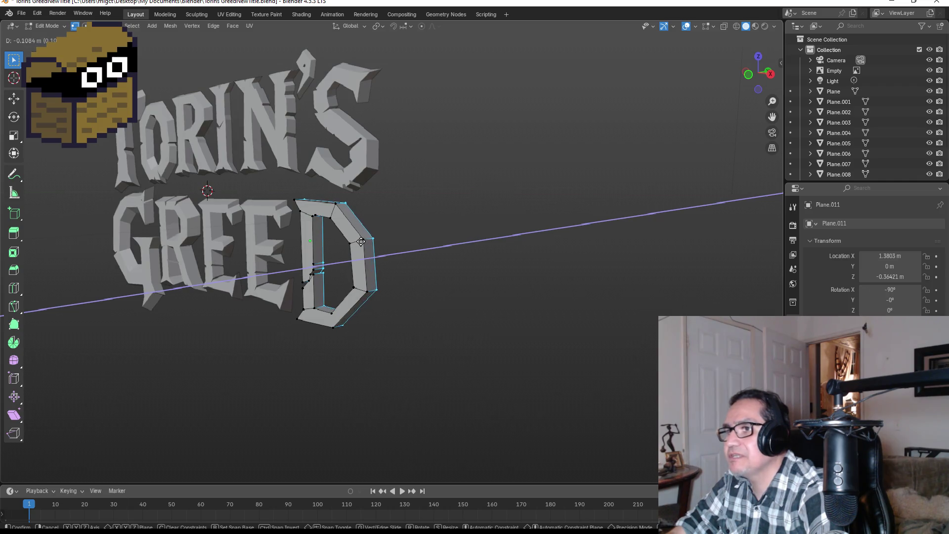
{"action": "left_click", "coordinate": [361, 242]}
{"action": "middle_click_drag", "start_coordinate": [360, 242], "coordinate": [410, 255]}
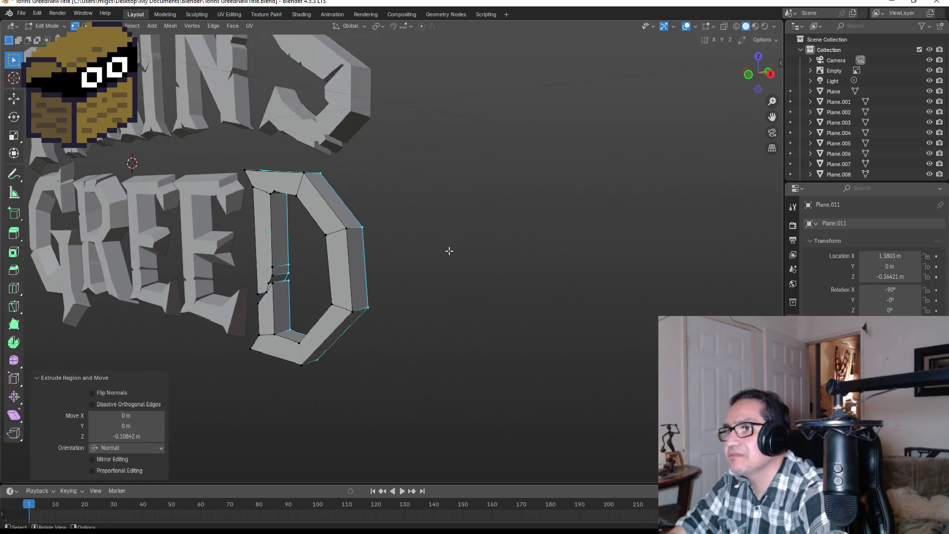
In front view scale the extruded faces up to 1.15 and start moving the D left.
{"action": "key", "text": "KP_1"}
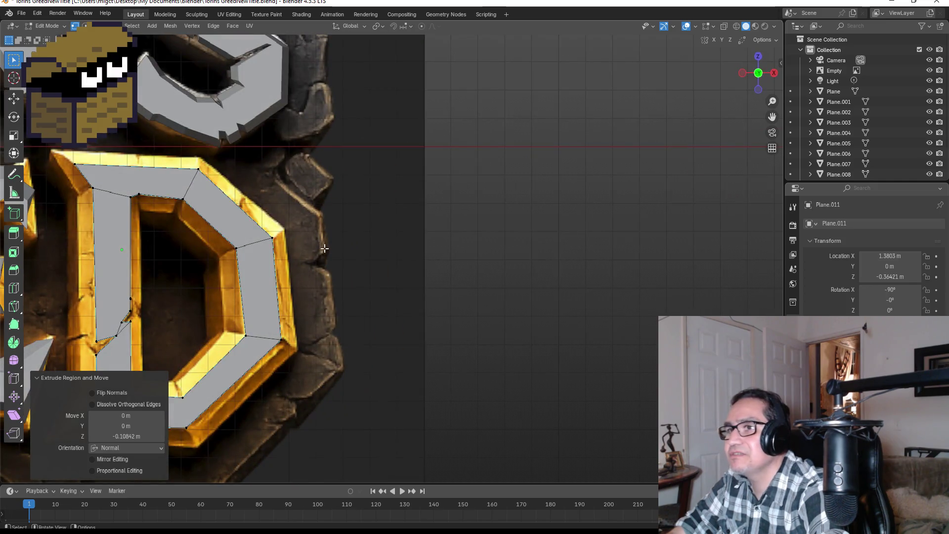
{"action": "middle_click_drag", "start_coordinate": [324, 251], "coordinate": [484, 260], "text": "shift"}
{"action": "key", "text": "s"}
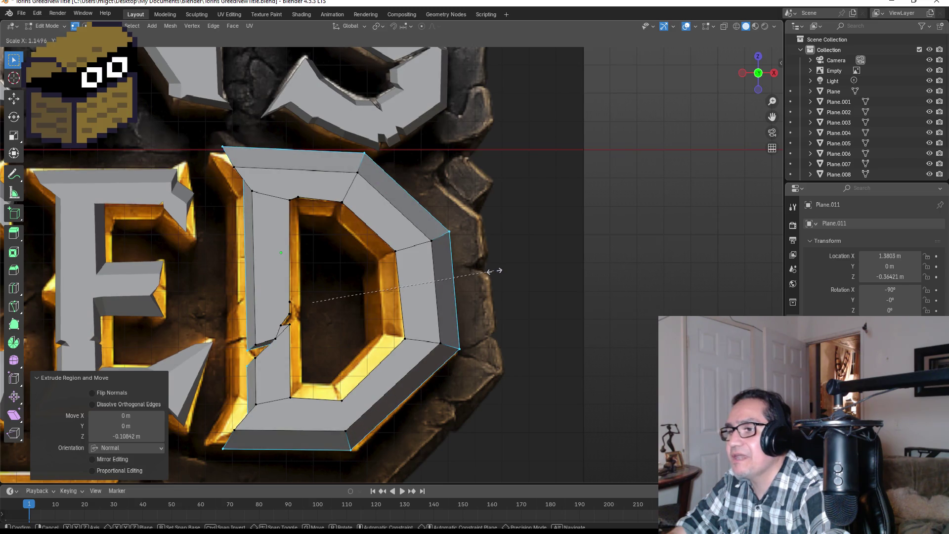
{"action": "left_click", "coordinate": [495, 271]}
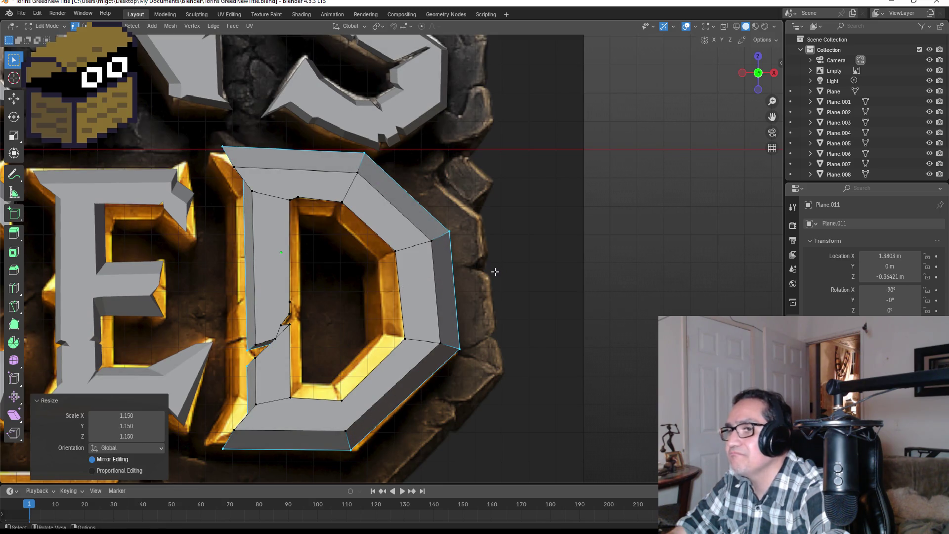
{"action": "key", "text": "Tab"}
{"action": "key", "text": "g"}
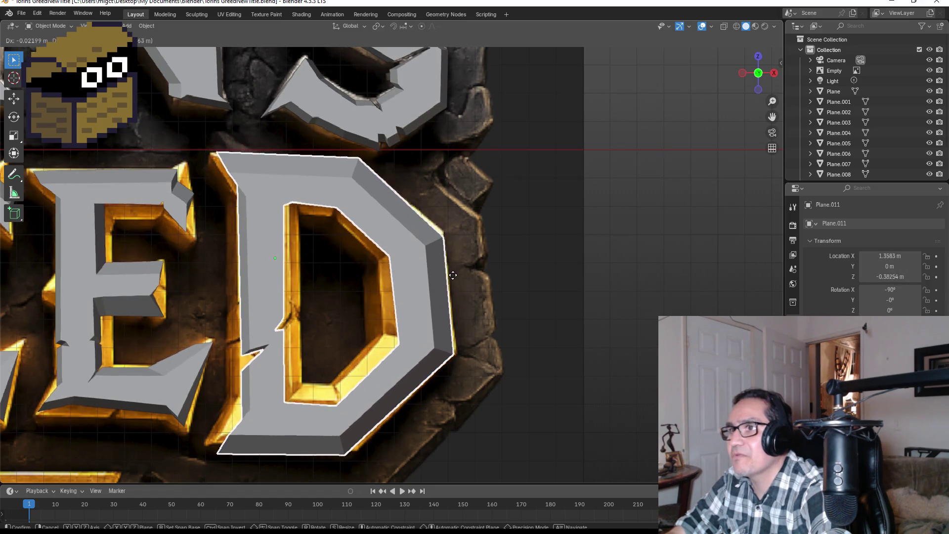
Confirm the D's position, then select its three inner counter edges in Edit Mode.
{"action": "left_click", "coordinate": [454, 282]}
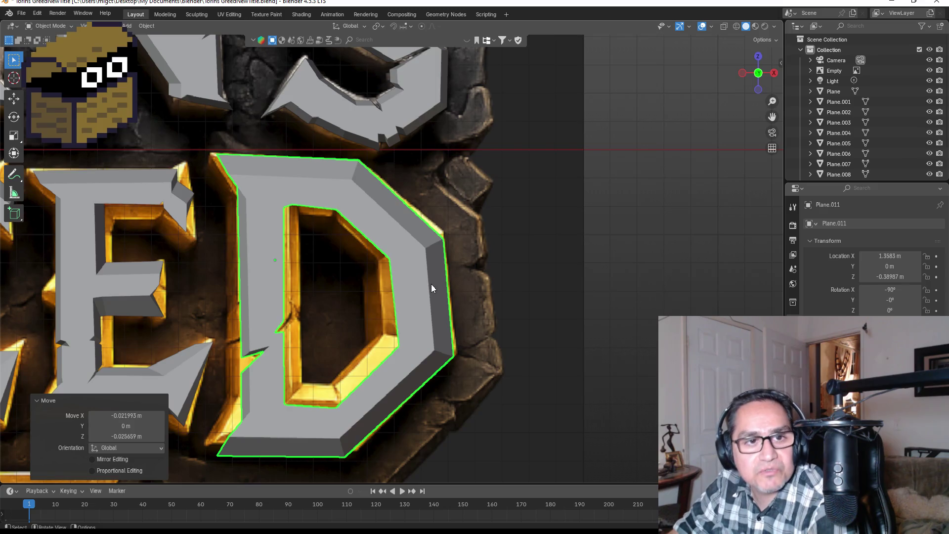
{"action": "mouse_move", "coordinate": [369, 297]}
{"action": "middle_mouse_down", "text": "shift"}
{"action": "mouse_move", "coordinate": [371, 283]}
{"action": "mouse_move", "coordinate": [338, 286]}
{"action": "mouse_move", "coordinate": [347, 287]}
{"action": "middle_mouse_up", "text": "shift"}
{"action": "key", "text": "Tab"}
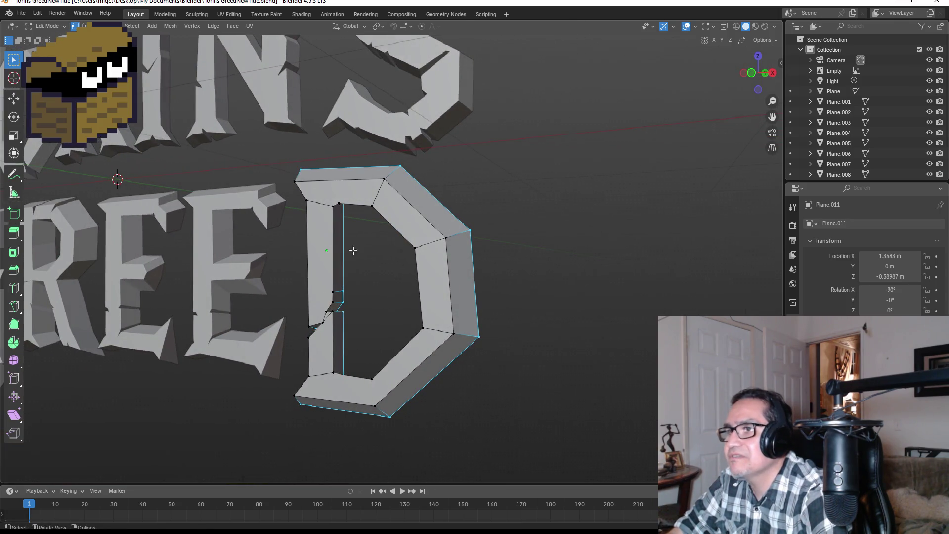
{"action": "mouse_move", "coordinate": [479, 227]}
{"action": "middle_mouse_down"}
{"action": "mouse_move", "coordinate": [311, 237]}
{"action": "mouse_move", "coordinate": [481, 230]}
{"action": "middle_mouse_up"}
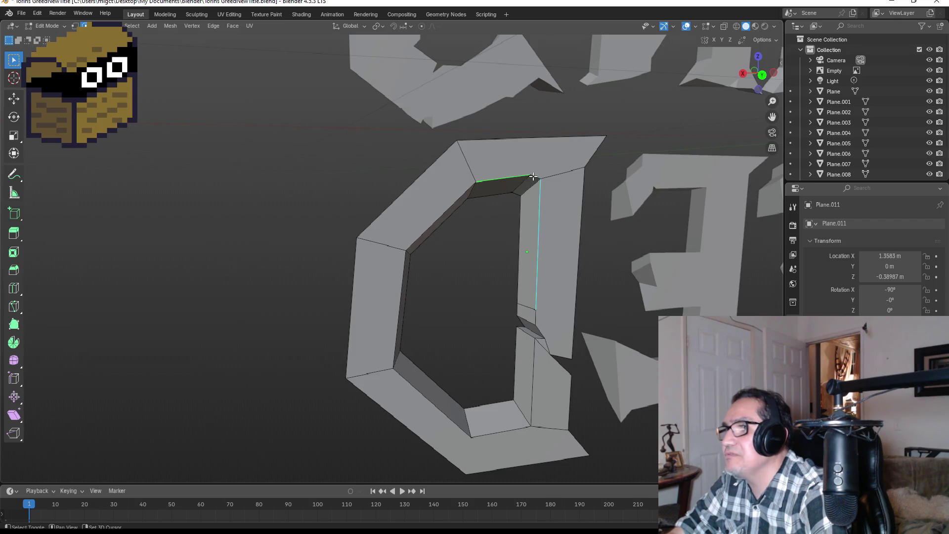
{"action": "left_click", "coordinate": [417, 248], "text": "shift"}
{"action": "left_click", "coordinate": [401, 294], "text": "shift"}
{"action": "left_click", "coordinate": [427, 403], "text": "shift"}
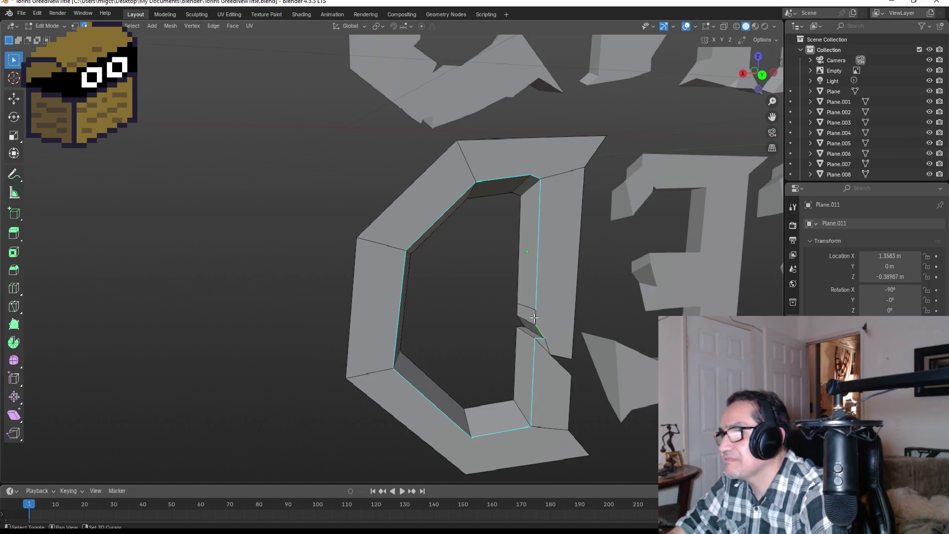
Scale the inner edges along X in front view to reshape the D's opening.
{"action": "middle_click_drag", "start_coordinate": [534, 318], "coordinate": [475, 304]}
{"action": "key", "text": "KP_1"}
{"action": "key", "text": "s"}
{"action": "key", "text": "x"}
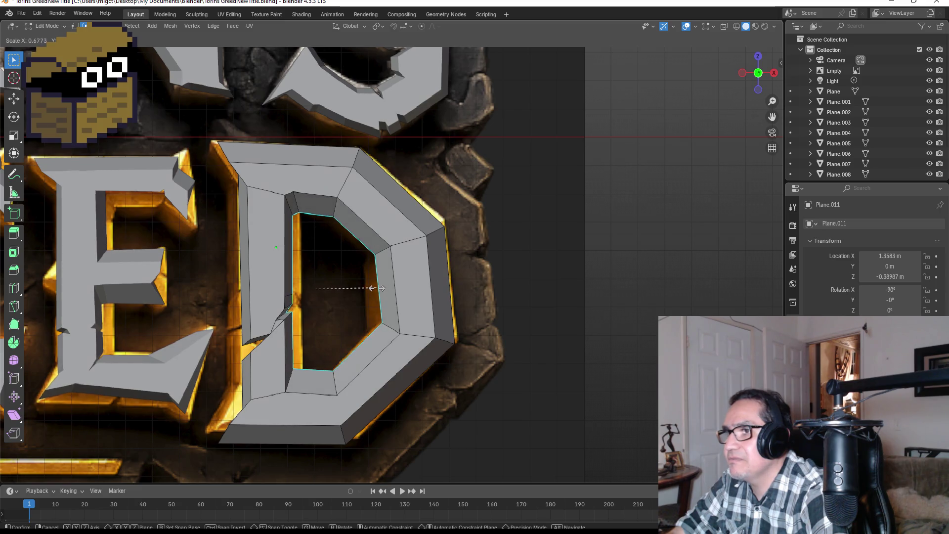
{"action": "left_click", "coordinate": [371, 288]}
Scale the whole D object down to about 0.875 to fit beside the other letters.
{"action": "key", "text": "Tab"}
{"action": "scroll", "coordinate": [486, 306], "scroll_direction": "down", "scroll_amount": 3}
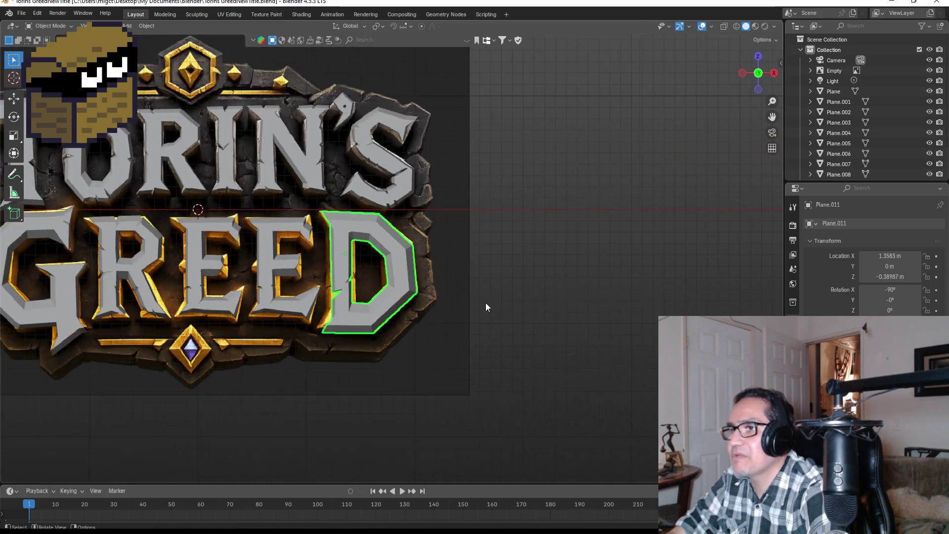
{"action": "key", "text": "s"}
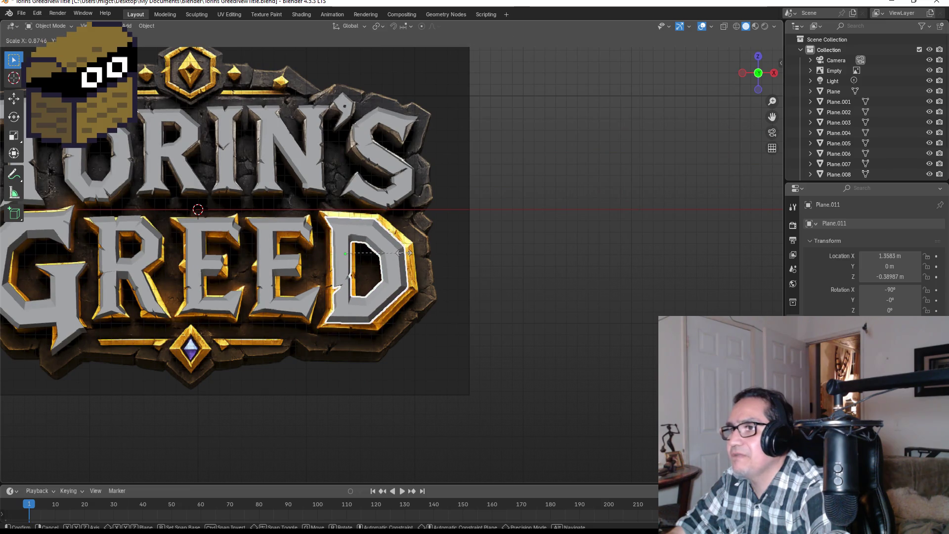
{"action": "left_click", "coordinate": [405, 254]}
{"action": "scroll", "coordinate": [455, 267], "scroll_direction": "down", "scroll_amount": 1}
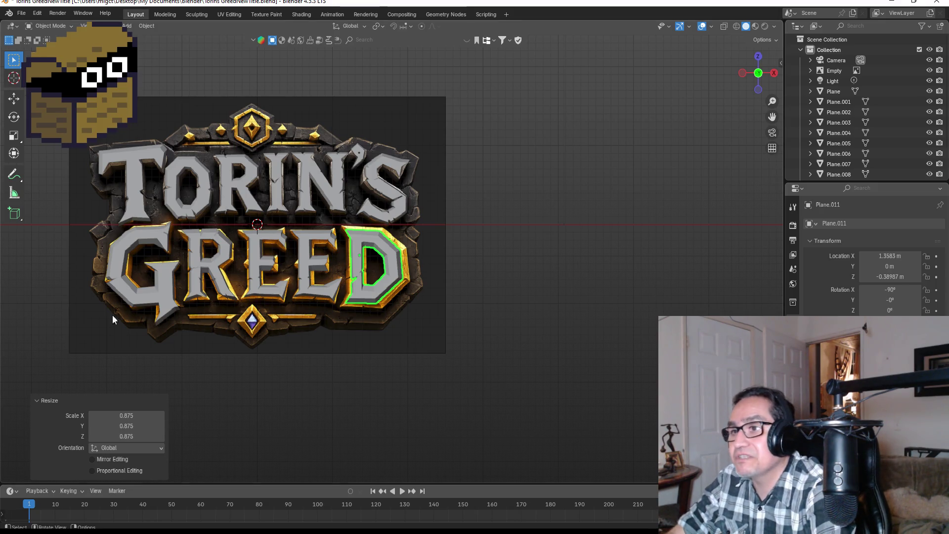
{"action": "scroll", "coordinate": [333, 344], "scroll_direction": "up", "scroll_amount": 2}
{"action": "left_click", "coordinate": [381, 372]}
{"action": "scroll", "coordinate": [383, 373], "scroll_direction": "down", "scroll_amount": 3}
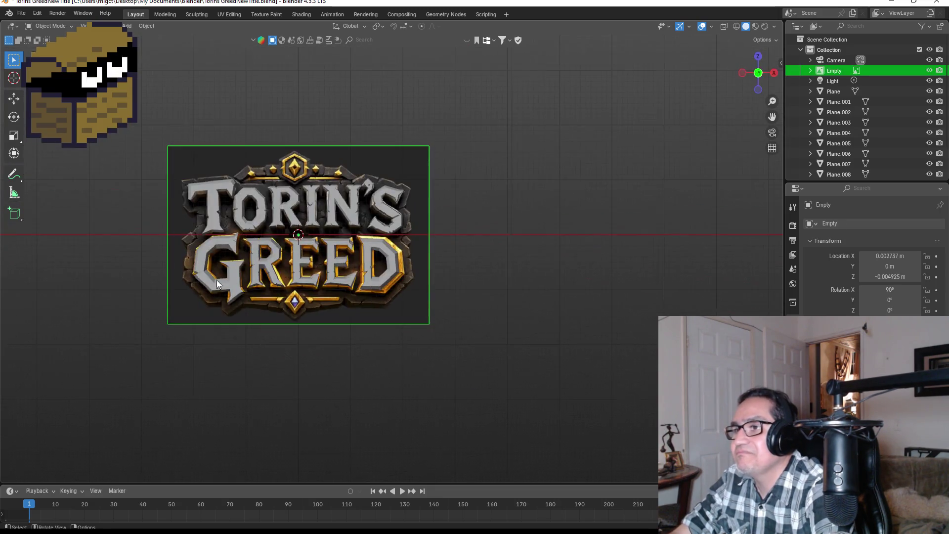
{"action": "scroll", "coordinate": [312, 308], "scroll_direction": "up", "scroll_amount": 1}
{"action": "mouse_move", "coordinate": [337, 331]}
{"action": "middle_mouse_down", "text": "shift"}
{"action": "mouse_move", "coordinate": [436, 338]}
{"action": "mouse_move", "coordinate": [541, 309]}
{"action": "mouse_move", "coordinate": [646, 314]}
{"action": "middle_mouse_up", "text": "shift"}
{"action": "key", "text": "KP_1"}
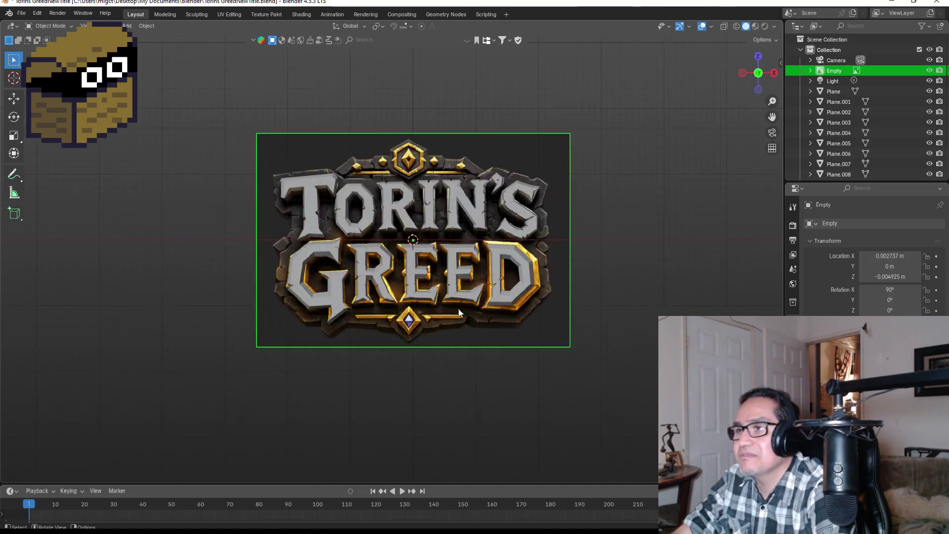
{"action": "scroll", "coordinate": [305, 266], "scroll_direction": "up", "scroll_amount": 1}
{"action": "scroll", "coordinate": [309, 309], "scroll_direction": "up", "scroll_amount": 1}
{"action": "scroll", "coordinate": [309, 309], "scroll_direction": "up", "scroll_amount": 2}
{"action": "scroll", "coordinate": [407, 409], "scroll_direction": "down", "scroll_amount": 3}
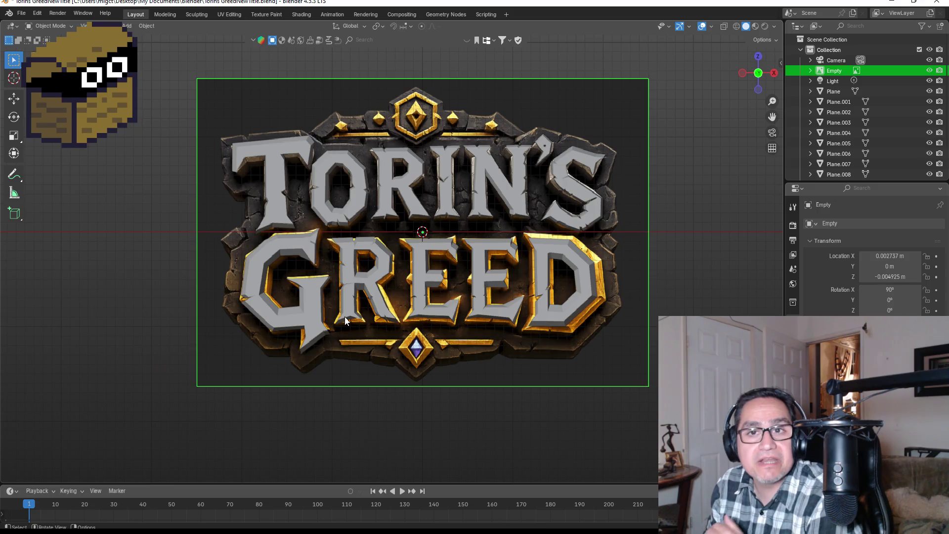
{"action": "scroll", "coordinate": [266, 380], "scroll_direction": "down", "scroll_amount": 1}
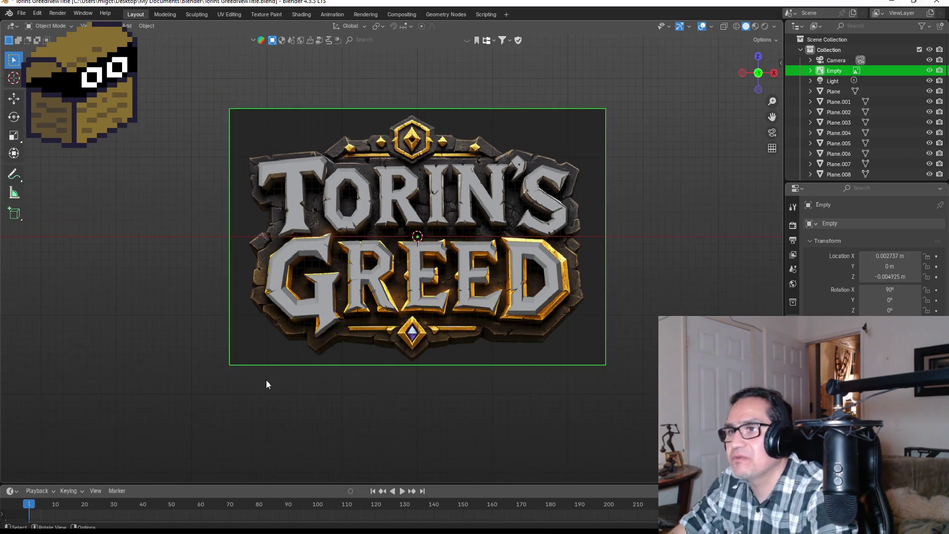
{"action": "scroll", "coordinate": [408, 370], "scroll_direction": "up", "scroll_amount": 2}
{"action": "middle_click_drag", "start_coordinate": [345, 381], "coordinate": [369, 370], "text": "shift"}
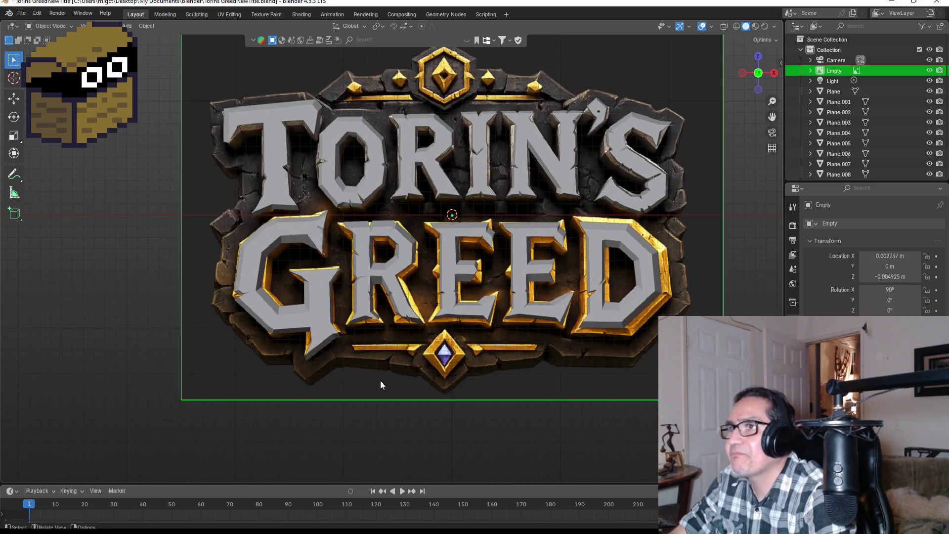
{"action": "left_click", "coordinate": [358, 397]}
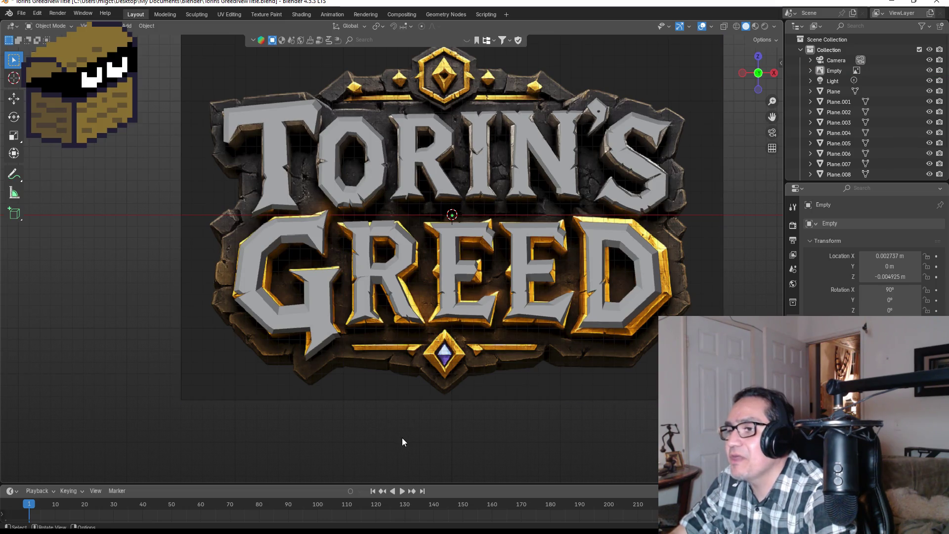
{"action": "key", "text": "shift+a"}
{"action": "mouse_move", "coordinate": [369, 317]}
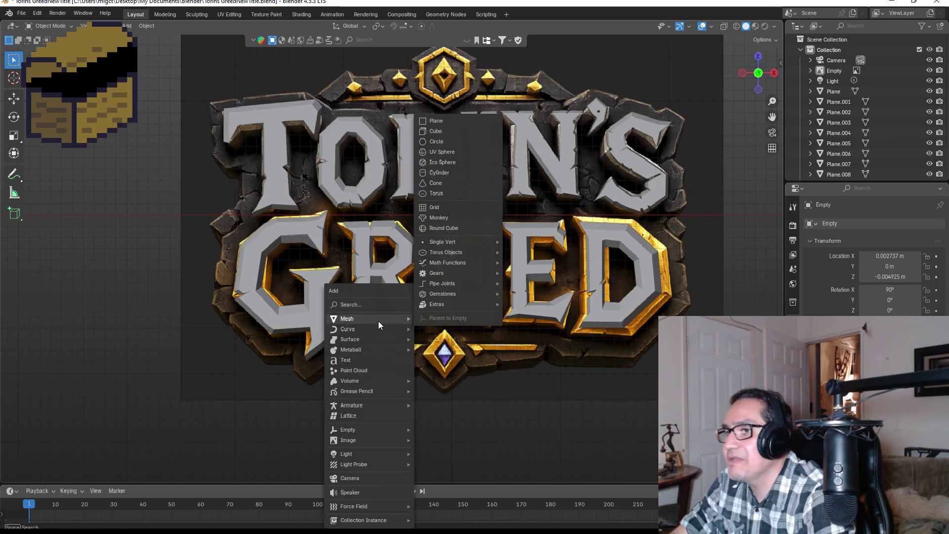
Add a new plane mesh and rotate it 90° in side view so it stands upright.
{"action": "left_click", "coordinate": [439, 121]}
{"action": "key", "text": "KP_3"}
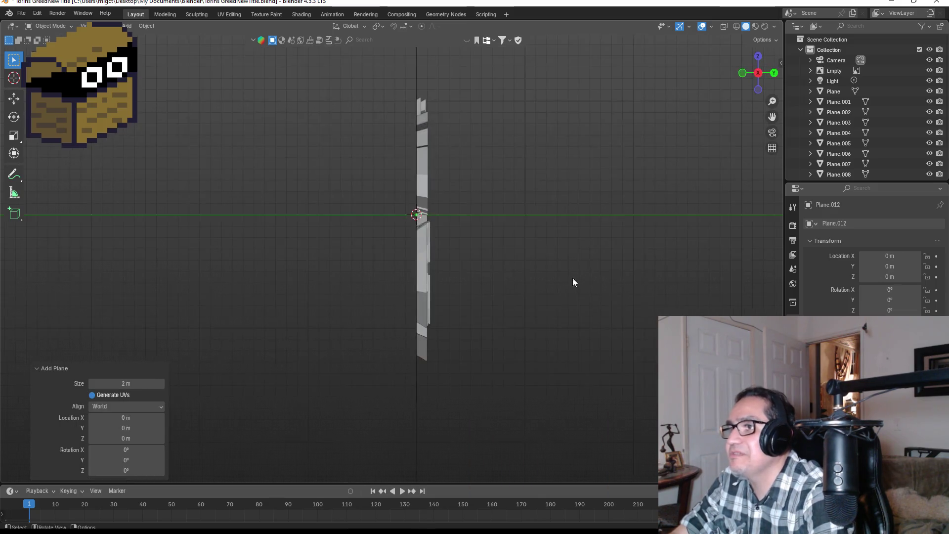
{"action": "key", "text": "r"}
{"action": "left_click", "coordinate": [470, 170]}
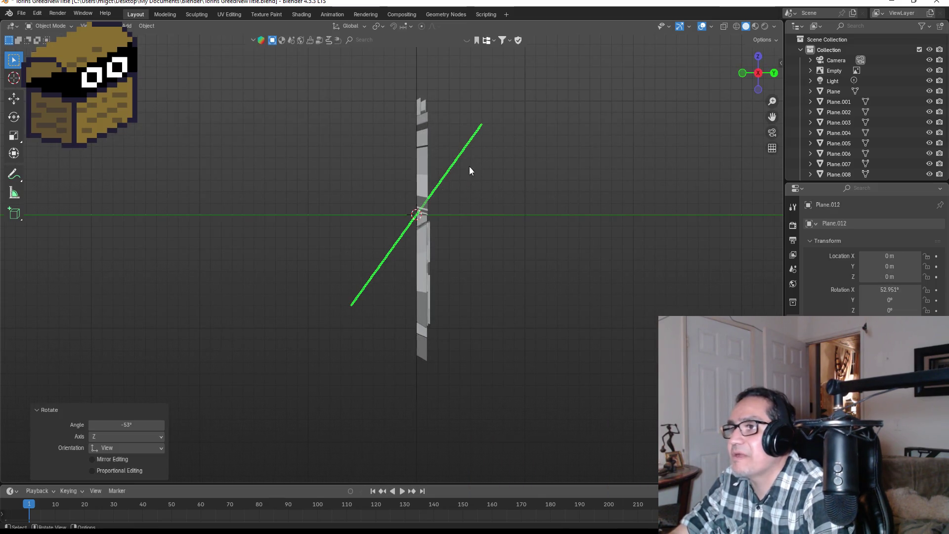
{"action": "left_click", "coordinate": [122, 424]}
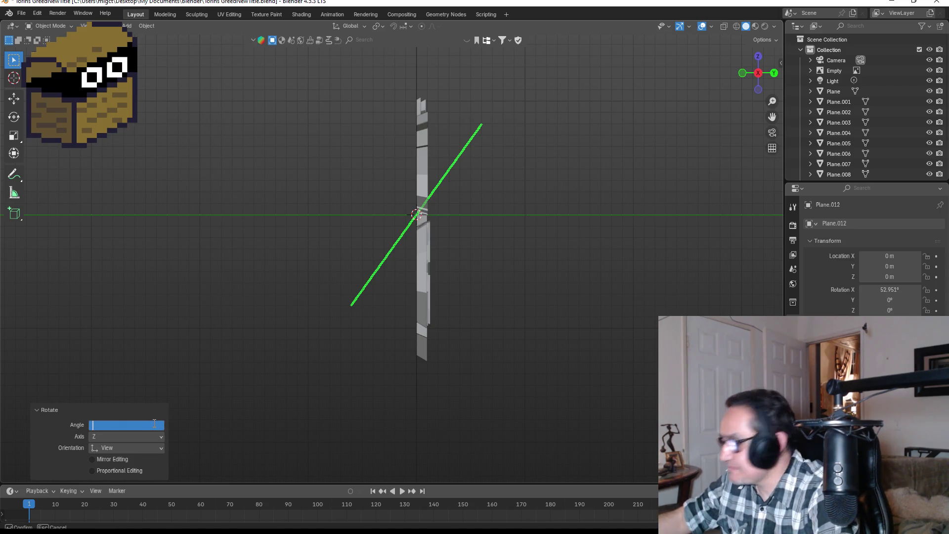
{"action": "type", "text": "90"}
{"action": "key", "text": "Return"}
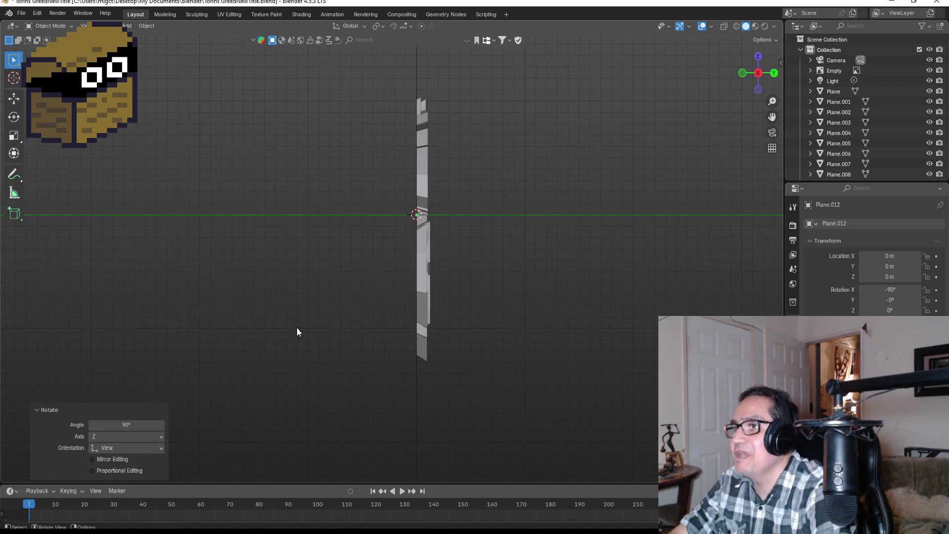
Scale the plane to 0.173 in front view and move it below the G at the lower left.
{"action": "key", "text": "KP_1"}
{"action": "key", "text": "s"}
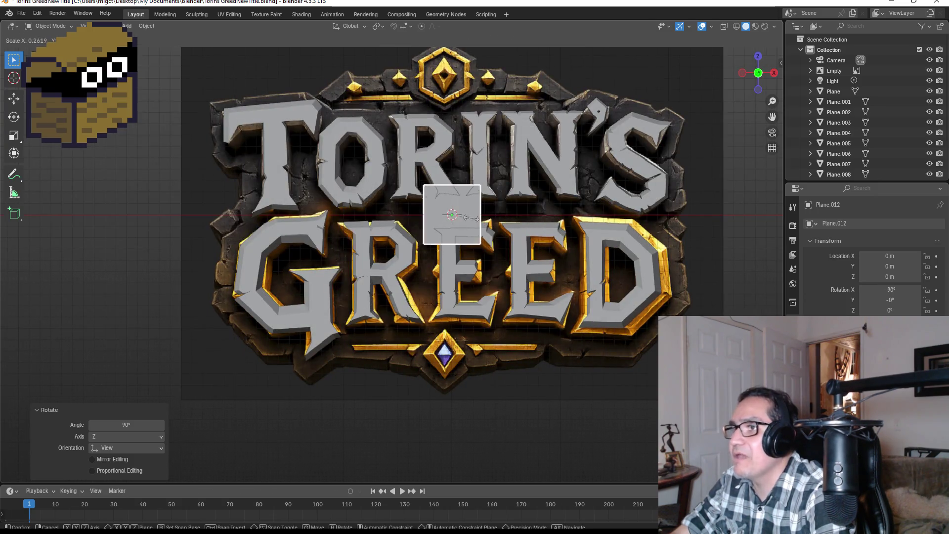
{"action": "left_click", "coordinate": [463, 215]}
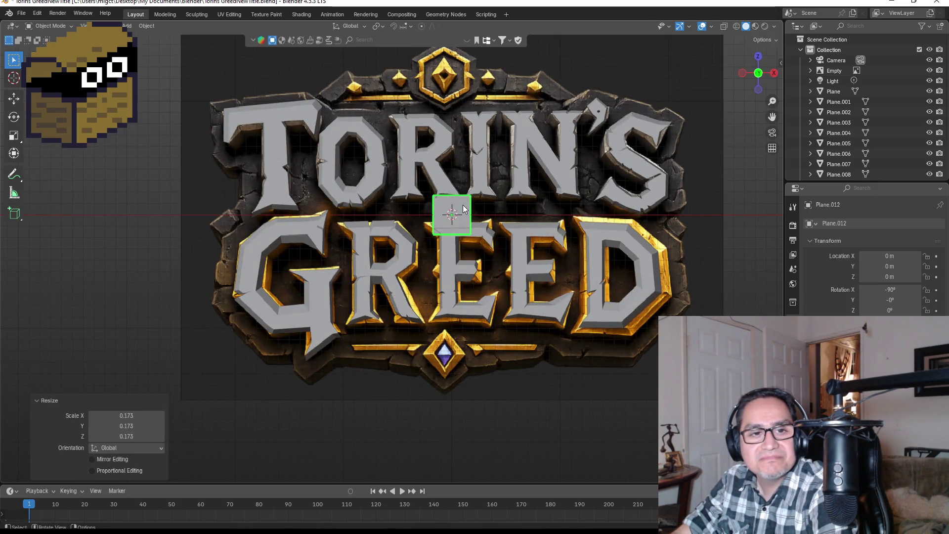
{"action": "key", "text": "g"}
{"action": "left_click", "coordinate": [299, 356]}
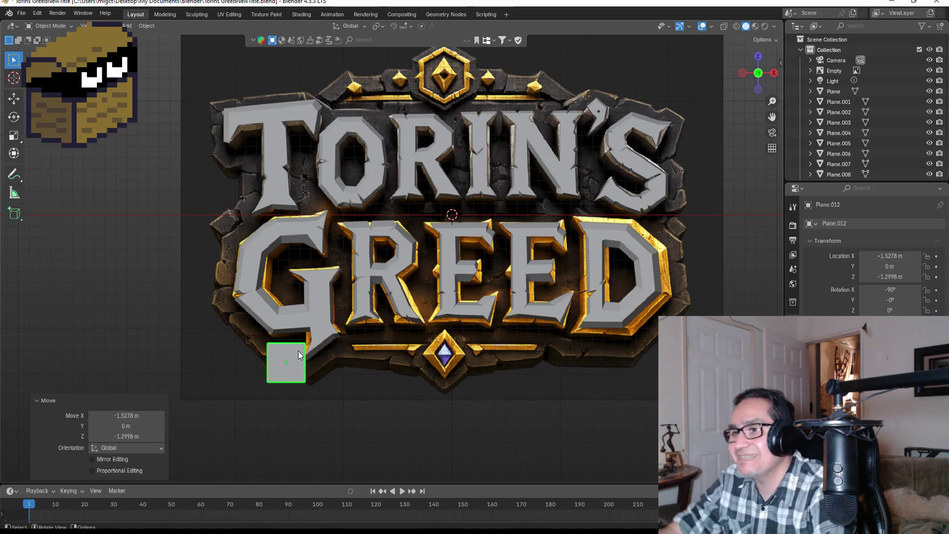
Shrink the square further, then merge its four corner vertices into a single point.
{"action": "key", "text": "s"}
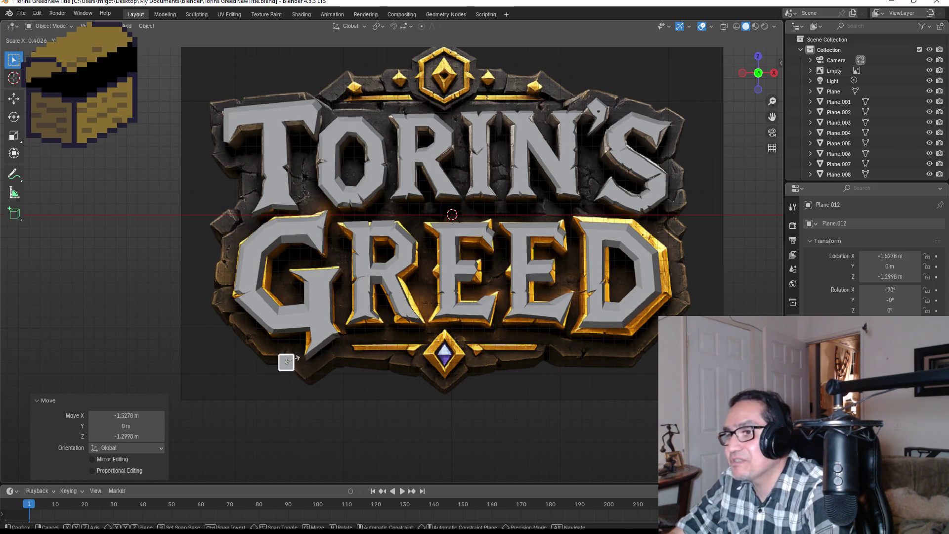
{"action": "left_click", "coordinate": [296, 358]}
{"action": "key", "text": "Tab"}
{"action": "scroll", "coordinate": [302, 386], "scroll_direction": "up", "scroll_amount": 2}
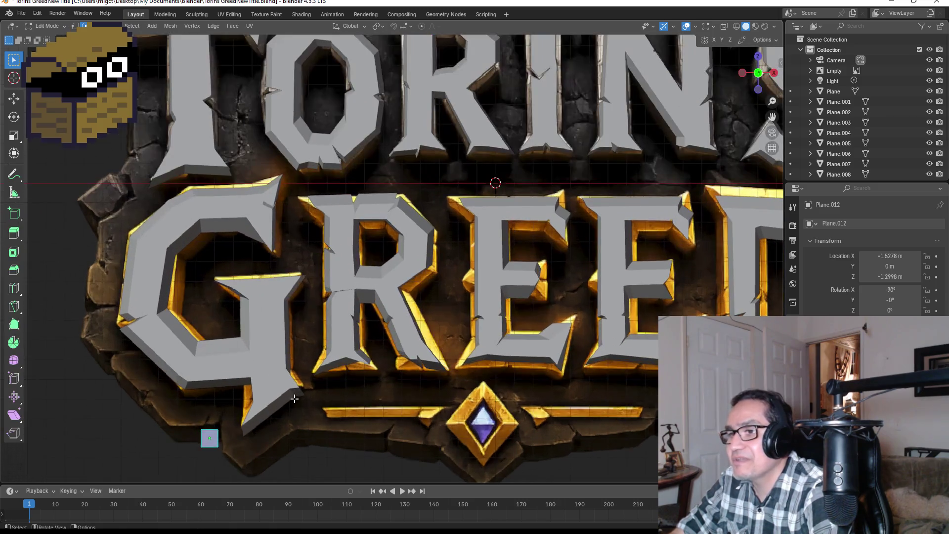
{"action": "scroll", "coordinate": [319, 375], "scroll_direction": "up", "scroll_amount": 1}
{"action": "scroll", "coordinate": [342, 364], "scroll_direction": "up", "scroll_amount": 2}
{"action": "scroll", "coordinate": [363, 346], "scroll_direction": "up", "scroll_amount": 2}
{"action": "middle_click_drag", "start_coordinate": [364, 345], "coordinate": [379, 324], "text": "shift"}
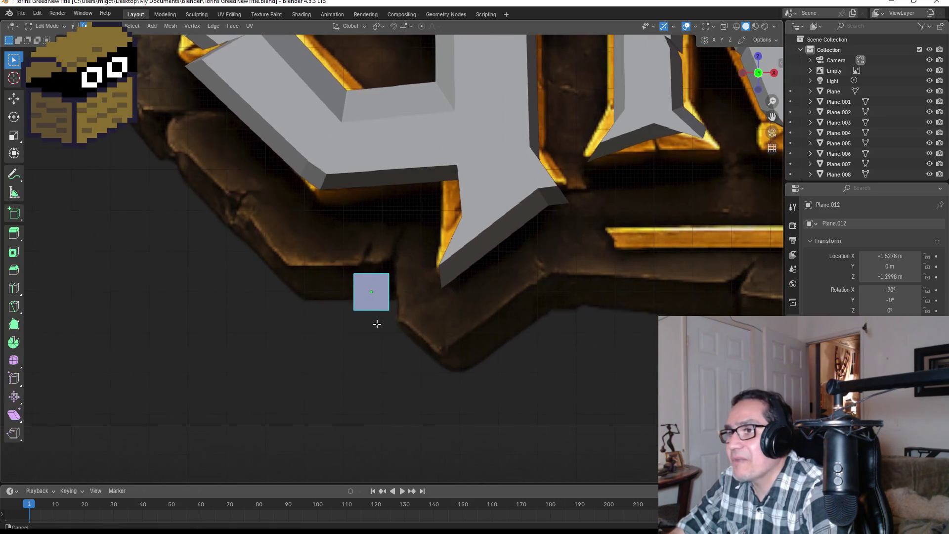
{"action": "left_click", "coordinate": [73, 26]}
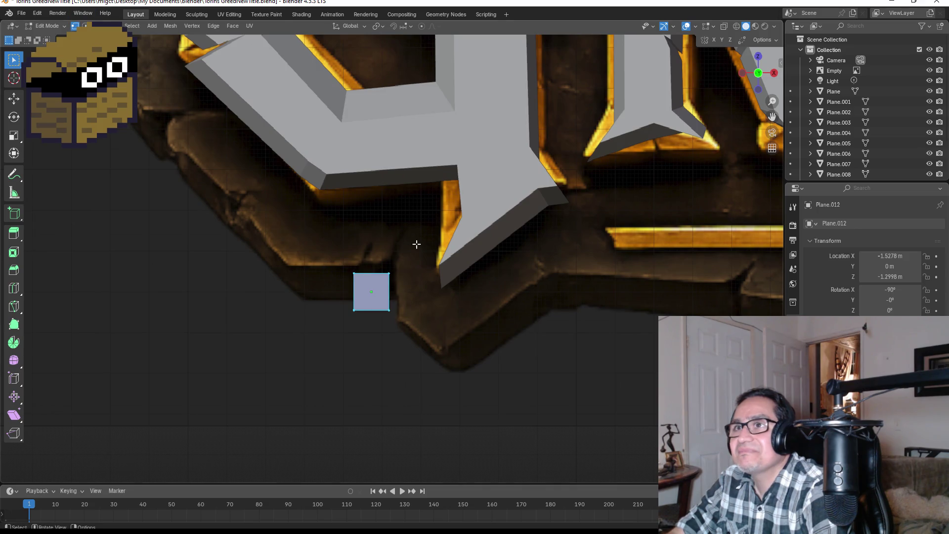
{"action": "left_click_drag", "start_coordinate": [336, 262], "coordinate": [423, 338]}
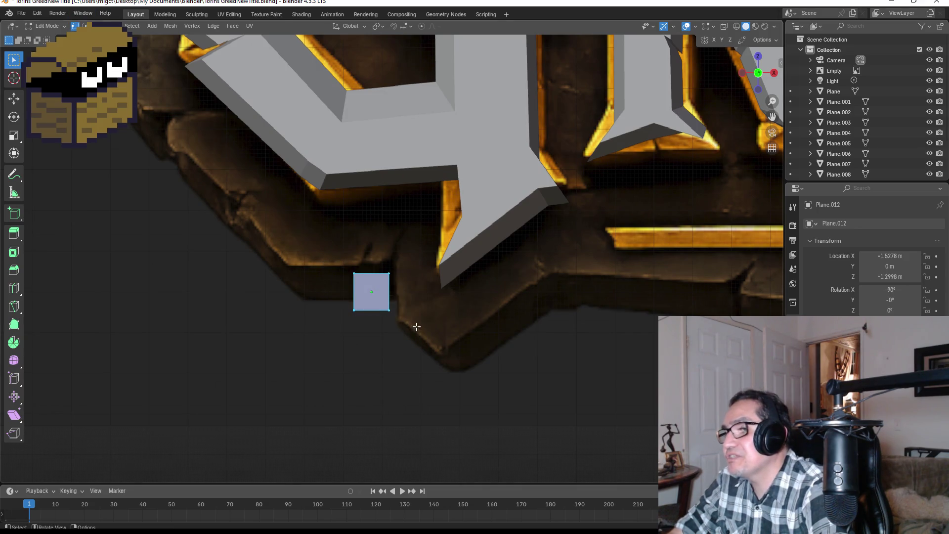
{"action": "key", "text": "m"}
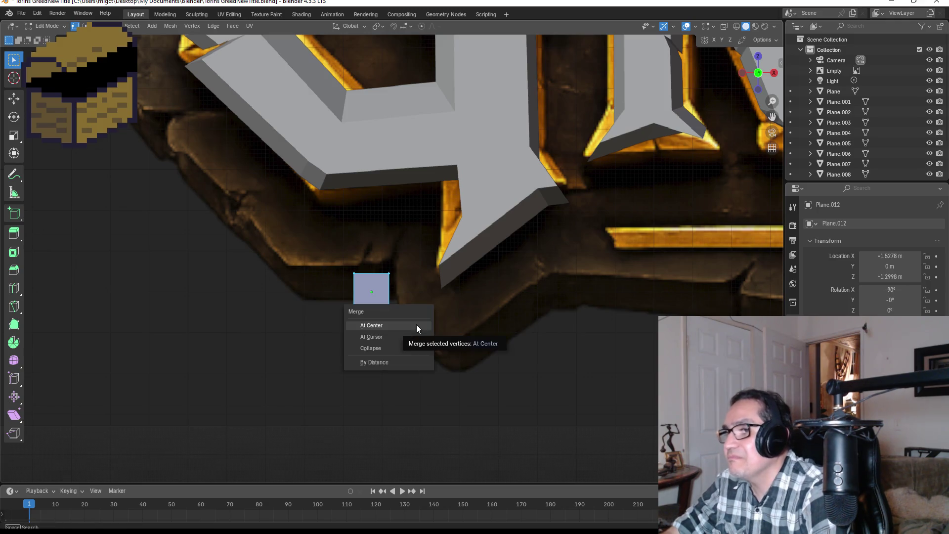
{"action": "left_click", "coordinate": [416, 325]}
Move the merged vertex onto the stone plate's edge and extrude a first edge from it.
{"action": "left_click_drag", "start_coordinate": [342, 274], "coordinate": [401, 314]}
{"action": "key", "text": "g"}
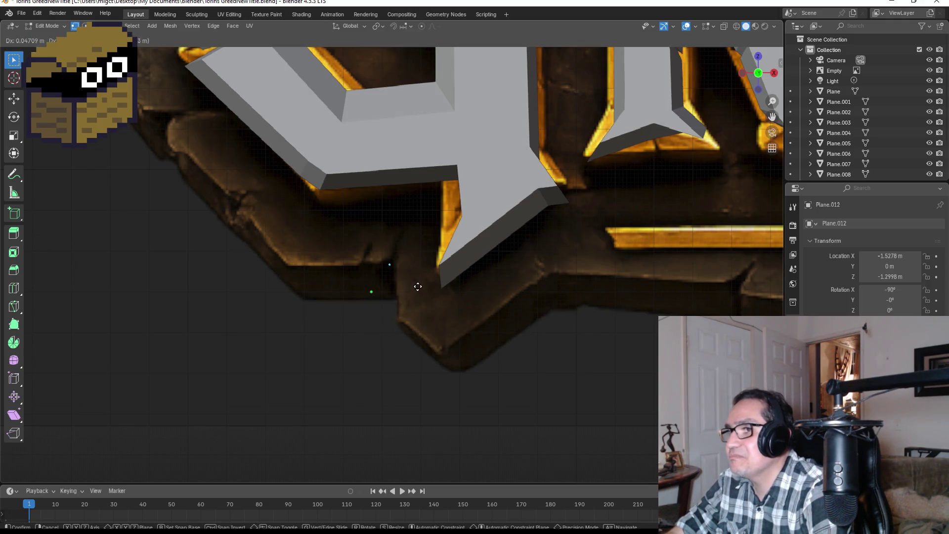
{"action": "left_click", "coordinate": [424, 281]}
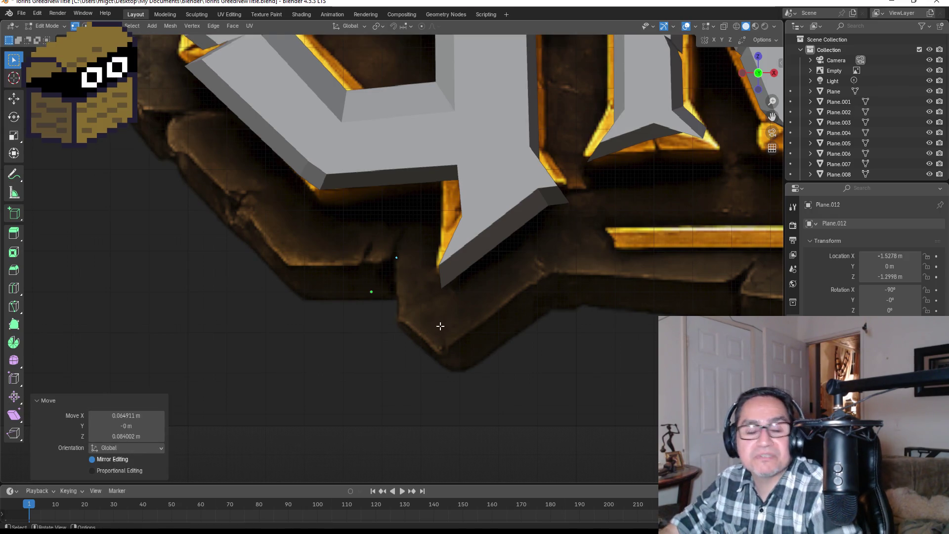
{"action": "key", "text": "g"}
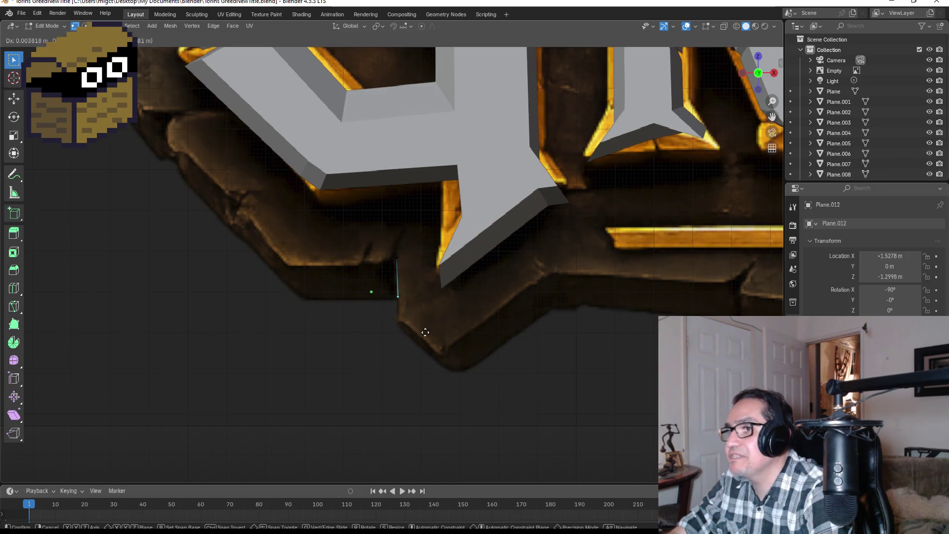
{"action": "left_click", "coordinate": [428, 354]}
{"action": "key", "text": "e"}
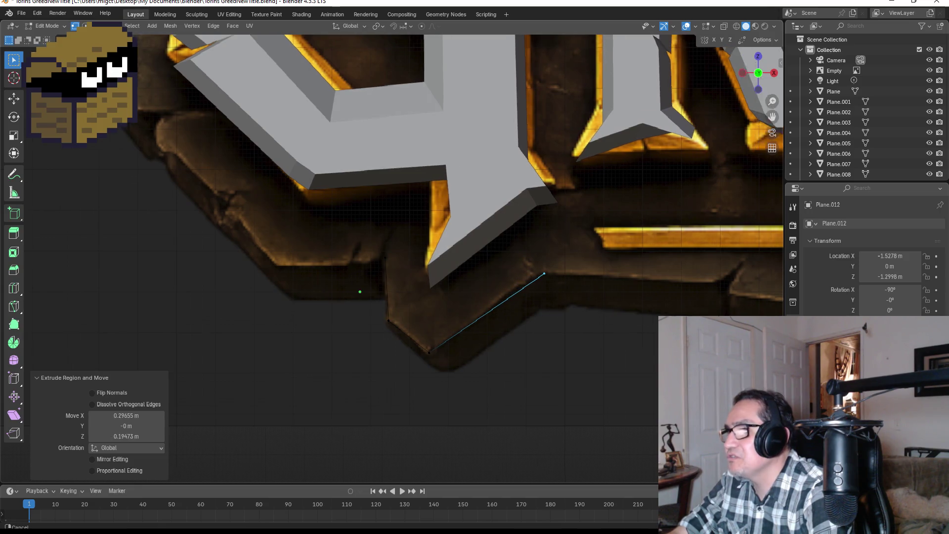
Extrude vertices along the stone's stepped bottom edge toward the diamond gem.
{"action": "middle_click_drag", "start_coordinate": [592, 297], "coordinate": [414, 313], "text": "shift"}
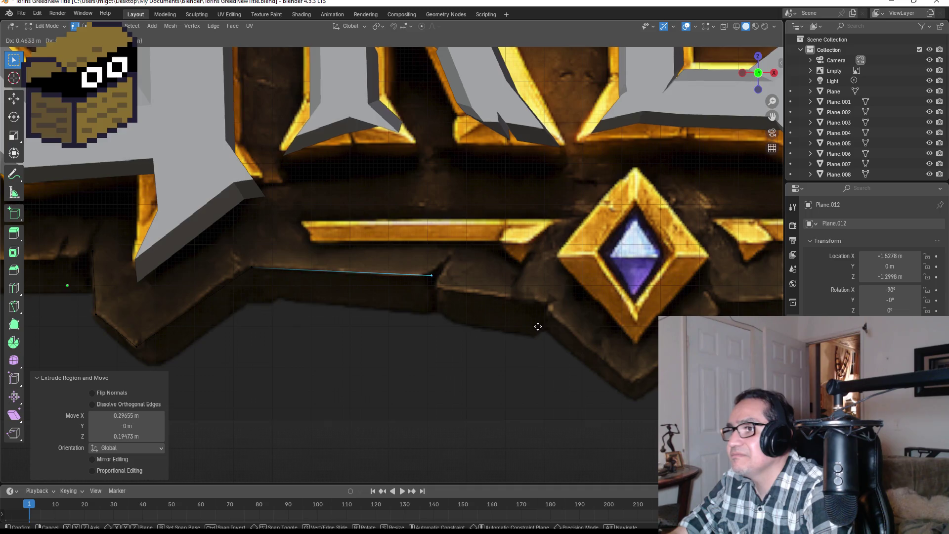
{"action": "left_click", "coordinate": [526, 327]}
{"action": "key", "text": "e"}
{"action": "left_click", "coordinate": [556, 307]}
{"action": "key", "text": "g"}
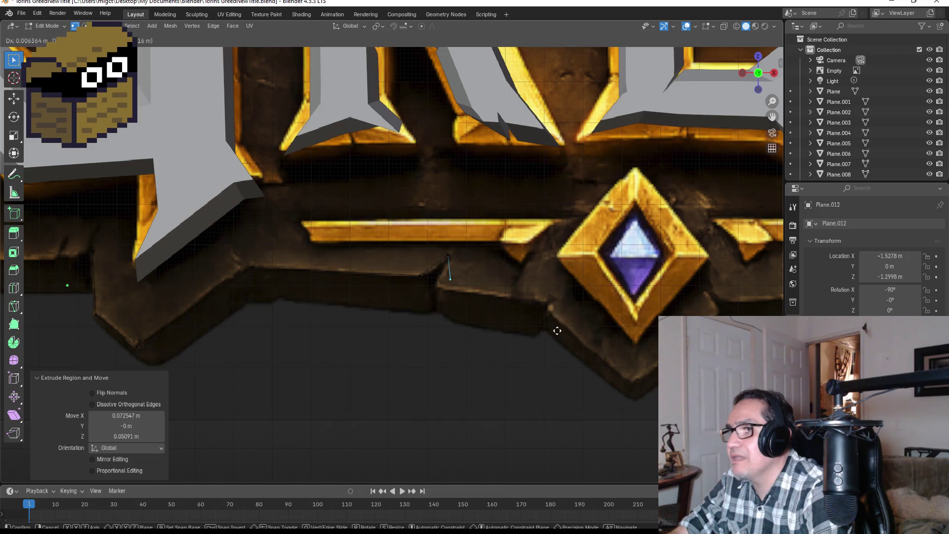
{"action": "left_click", "coordinate": [546, 338]}
{"action": "key", "text": "e"}
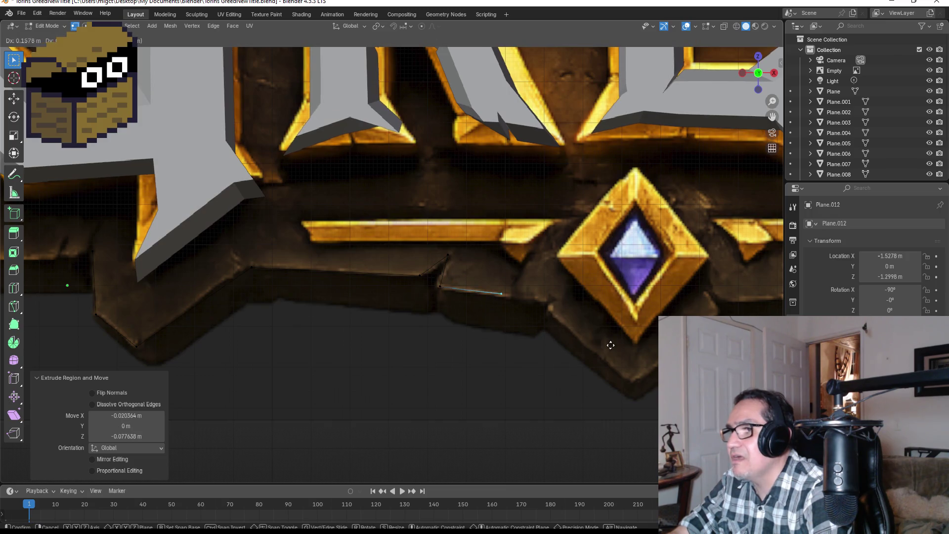
{"action": "left_click", "coordinate": [651, 352]}
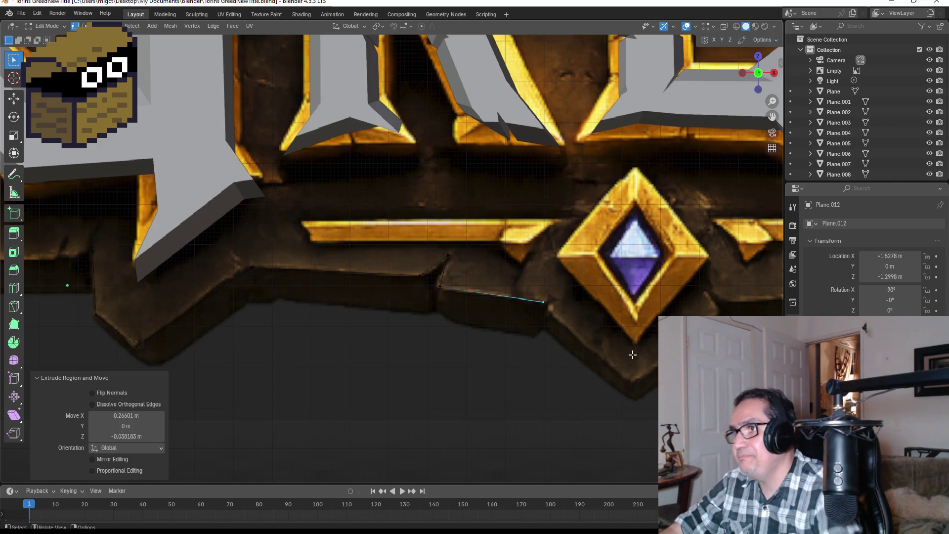
Adjust the last vertex's position and centre the view on the gem.
{"action": "key", "text": "g"}
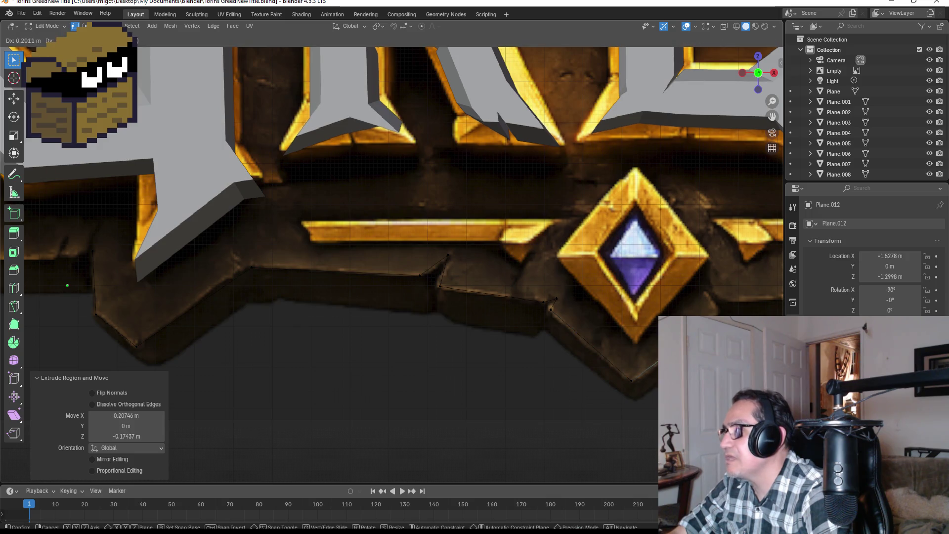
{"action": "key", "text": "Return"}
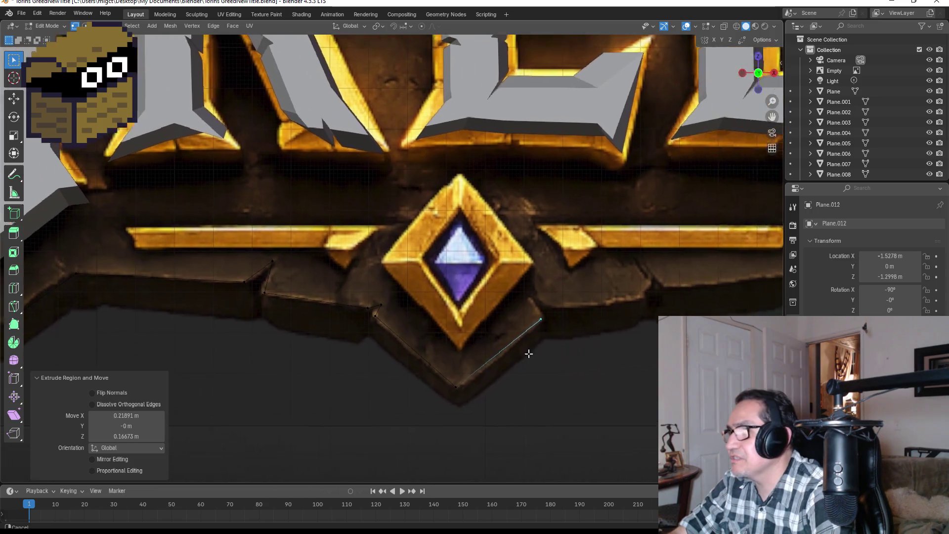
{"action": "middle_click_drag", "start_coordinate": [549, 304], "coordinate": [476, 350], "text": "shift"}
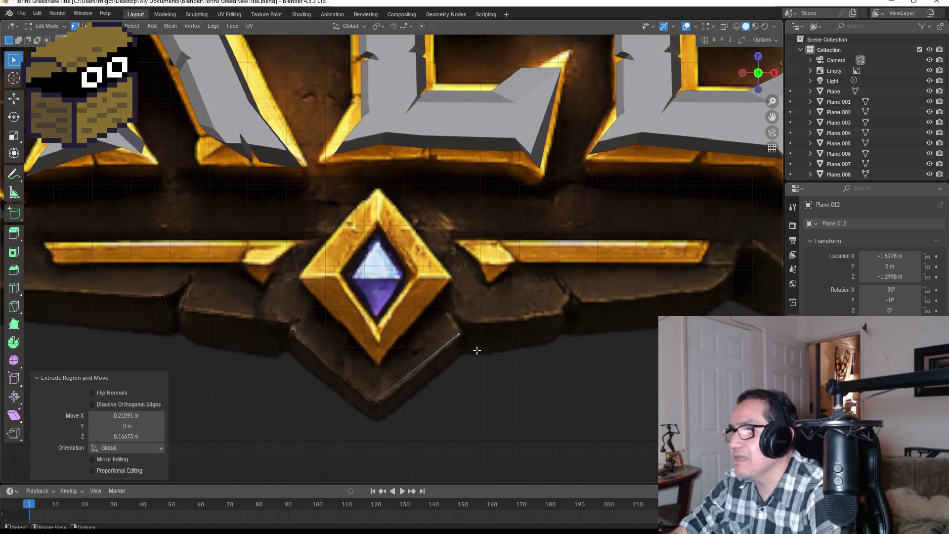
Extend the outline past the diamond gem along the plate's lower edge to the right.
{"action": "key", "text": "g"}
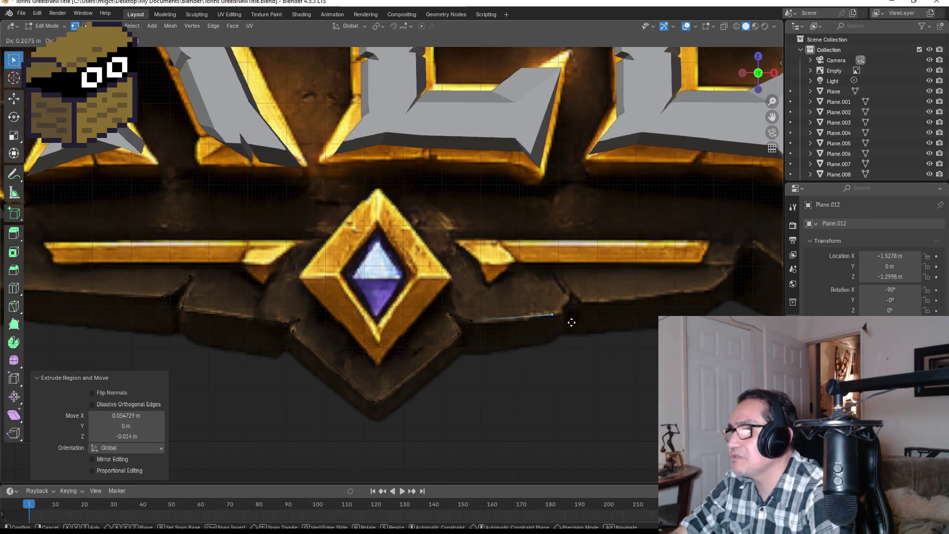
{"action": "middle_click_drag", "start_coordinate": [579, 320], "coordinate": [475, 336], "text": "shift"}
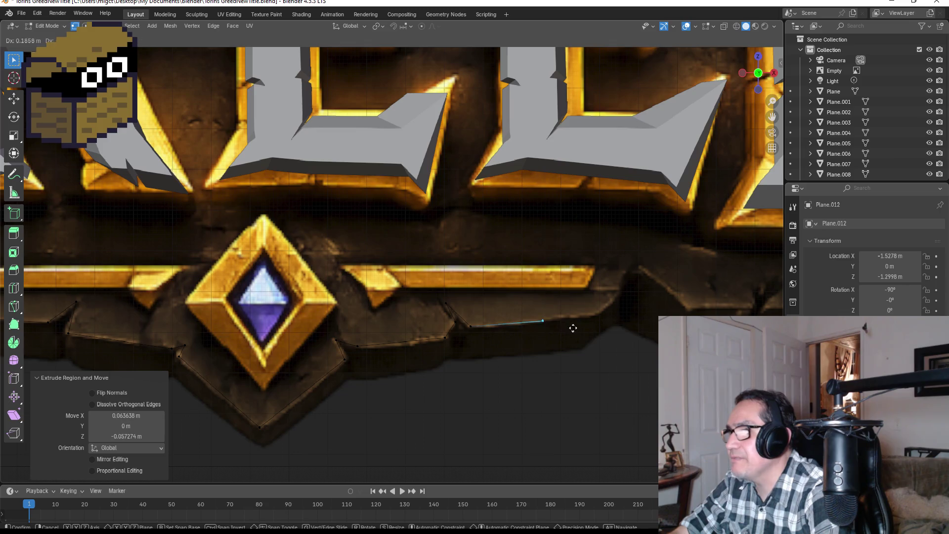
{"action": "left_click", "coordinate": [620, 322]}
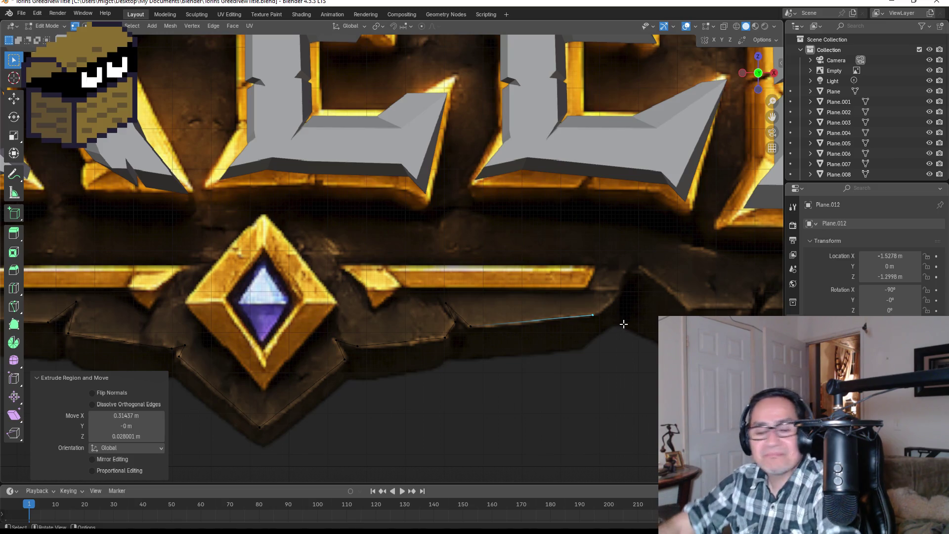
{"action": "middle_click_drag", "start_coordinate": [621, 330], "coordinate": [507, 355], "text": "shift"}
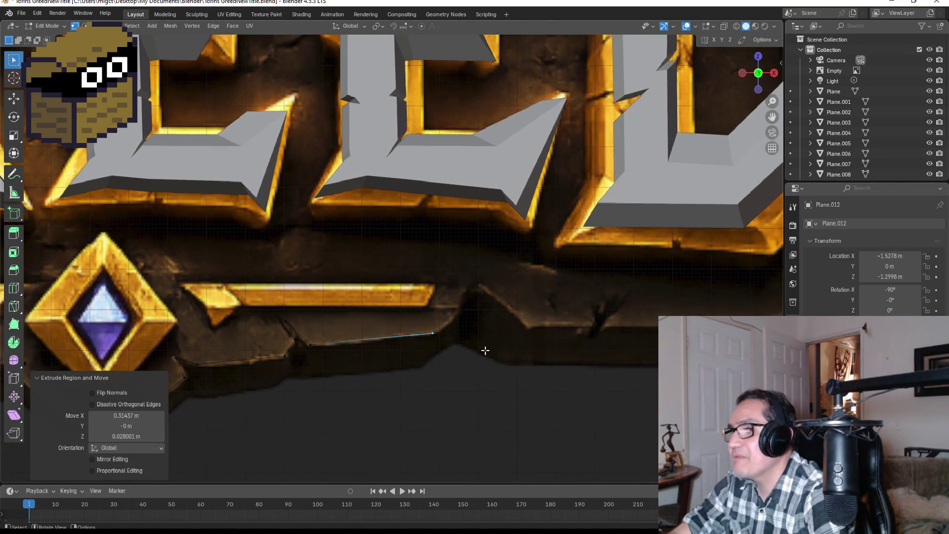
Extrude outline vertices rightward along the plate's lower edge, over the bump, to beneath the D.
{"action": "key", "text": "e"}
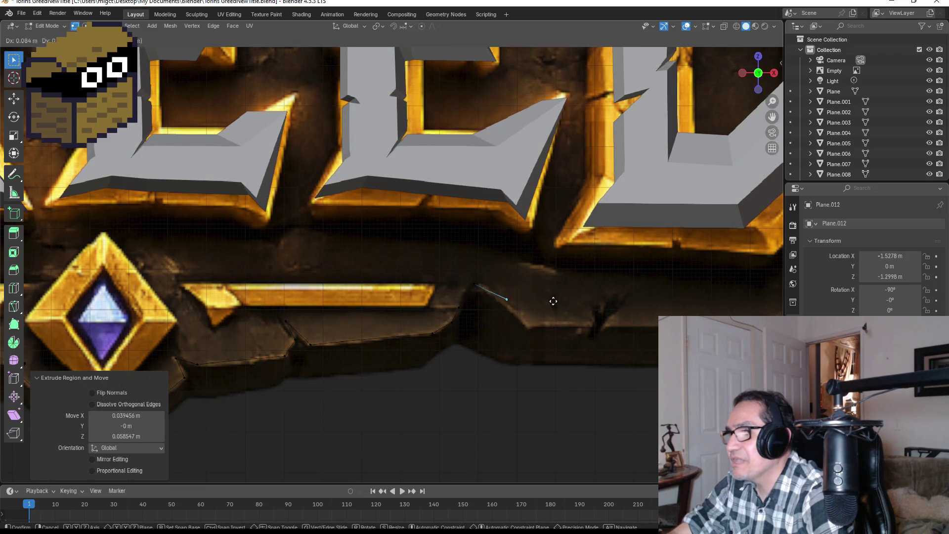
{"action": "left_click", "coordinate": [575, 331]}
{"action": "key", "text": "e"}
{"action": "left_click", "coordinate": [597, 325]}
{"action": "key", "text": "e"}
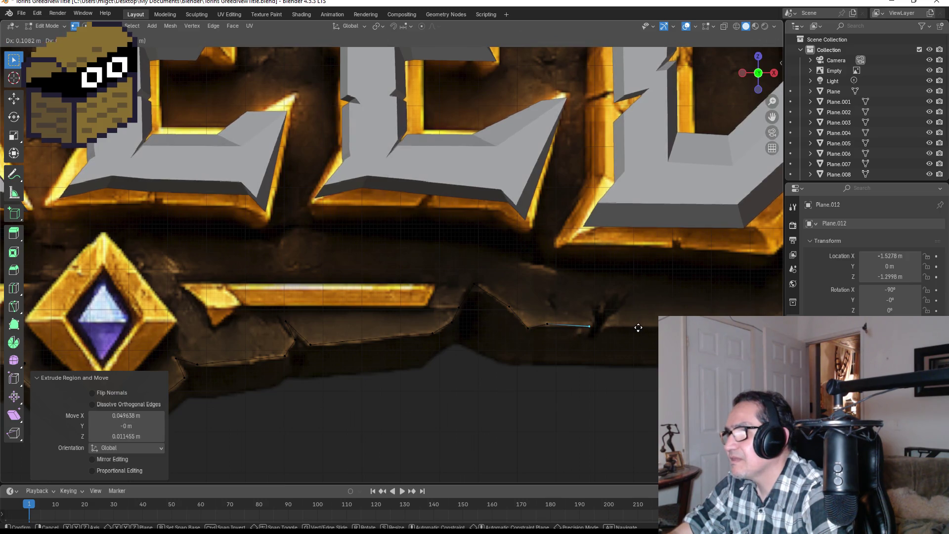
{"action": "left_click", "coordinate": [637, 327]}
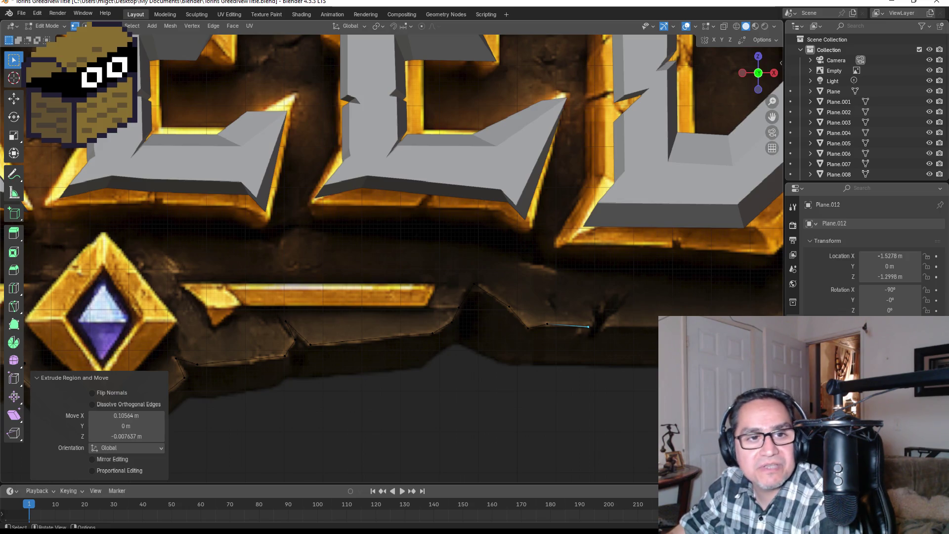
{"action": "scroll", "coordinate": [596, 331], "scroll_direction": "up", "scroll_amount": 2}
{"action": "scroll", "coordinate": [517, 325], "scroll_direction": "up", "scroll_amount": 1}
{"action": "scroll", "coordinate": [561, 373], "scroll_direction": "up", "scroll_amount": 2}
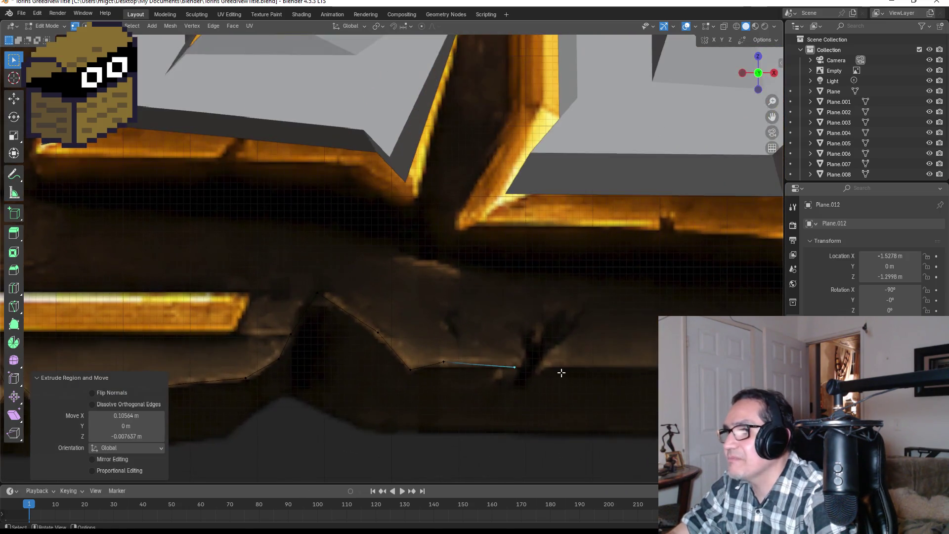
{"action": "key", "text": "e"}
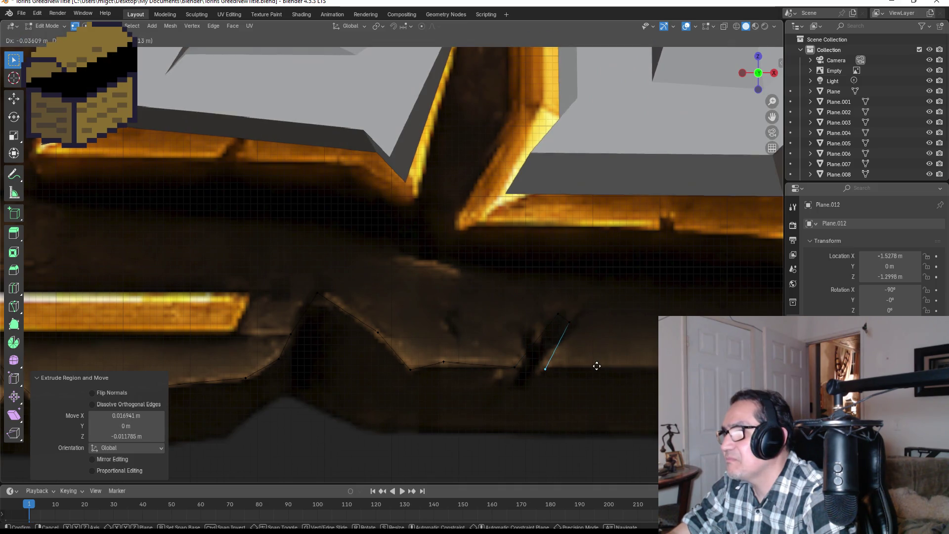
{"action": "middle_click_drag", "start_coordinate": [597, 362], "coordinate": [367, 367], "text": "shift"}
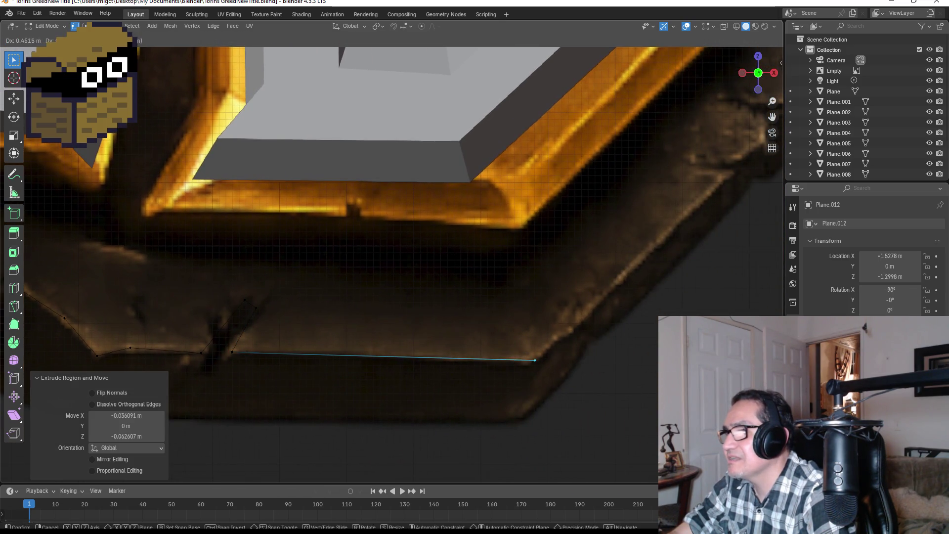
{"action": "left_click", "coordinate": [528, 361]}
{"action": "scroll", "coordinate": [527, 361], "scroll_direction": "down", "scroll_amount": 4}
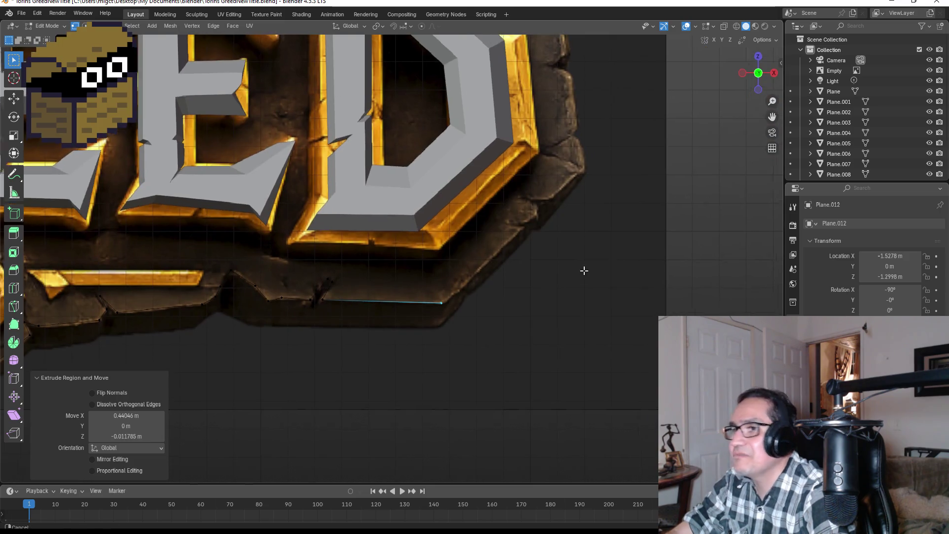
Turn the outline up from the corner by the D, following the rock notch onto the plate's right side.
{"action": "middle_click_drag", "start_coordinate": [583, 269], "coordinate": [464, 329], "text": "shift"}
{"action": "scroll", "coordinate": [464, 329], "scroll_direction": "up", "scroll_amount": 2}
{"action": "key", "text": "e"}
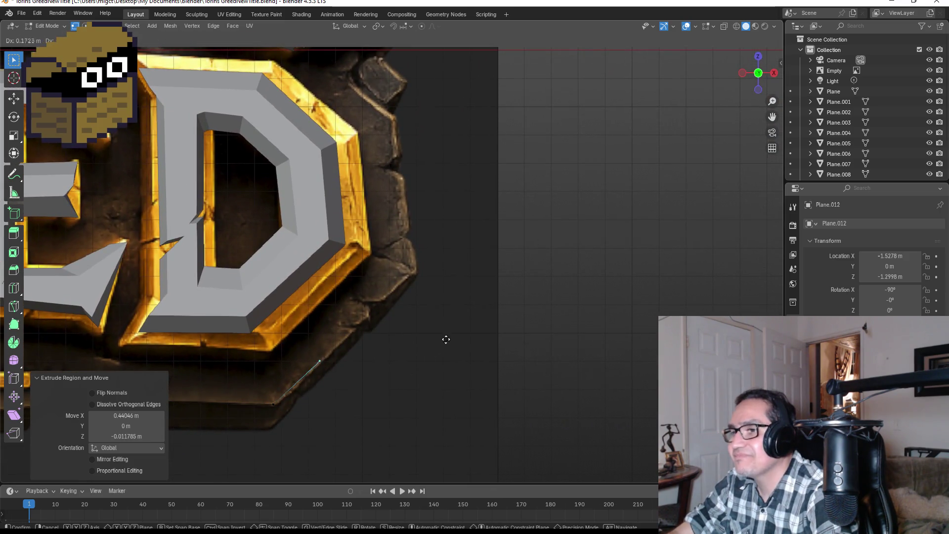
{"action": "left_click", "coordinate": [474, 312]}
{"action": "key", "text": "e"}
{"action": "left_click", "coordinate": [464, 308]}
{"action": "key", "text": "e"}
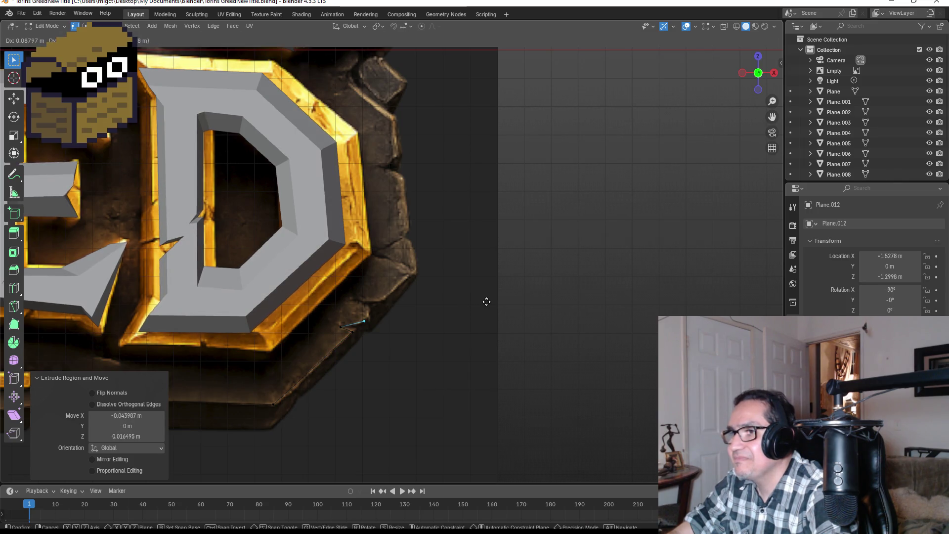
{"action": "left_click", "coordinate": [488, 299]}
{"action": "key", "text": "e"}
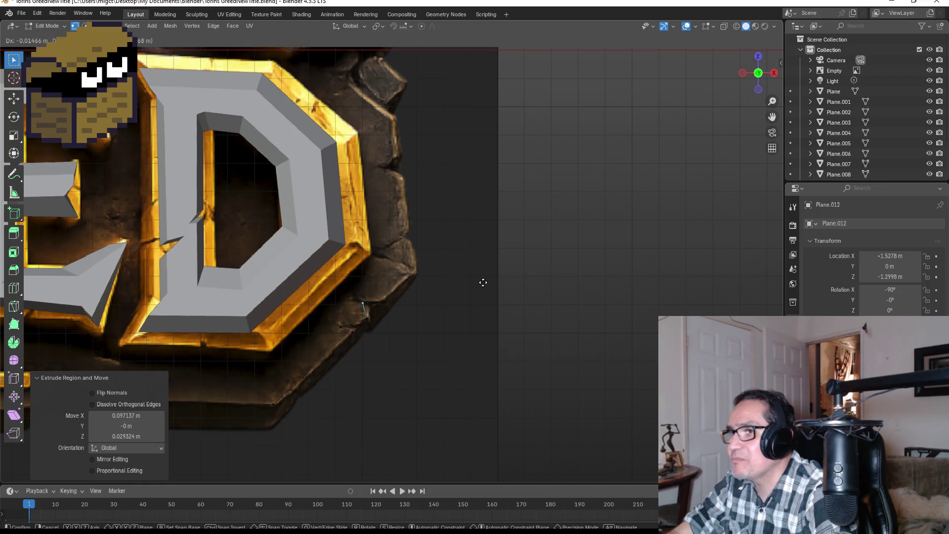
{"action": "left_click", "coordinate": [487, 287]}
{"action": "key", "text": "e"}
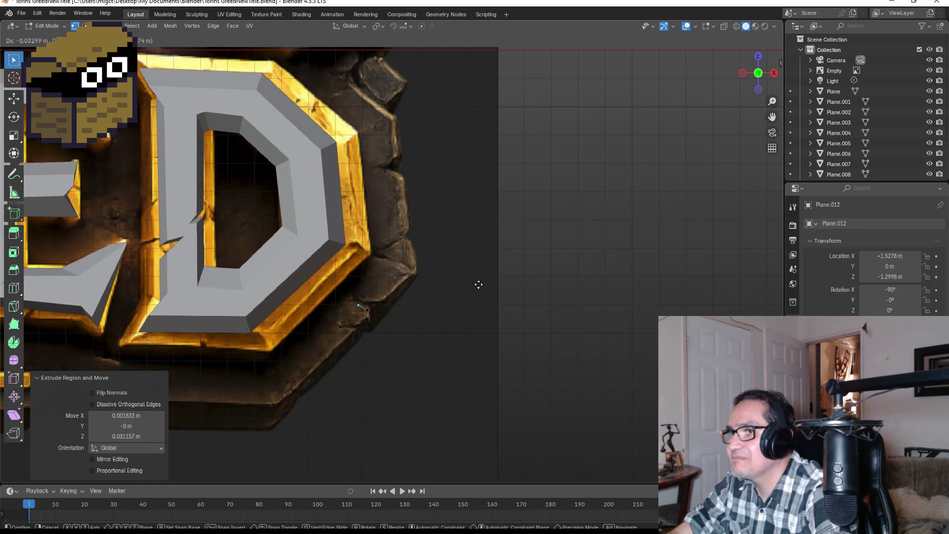
{"action": "left_click", "coordinate": [480, 279]}
{"action": "key", "text": "e"}
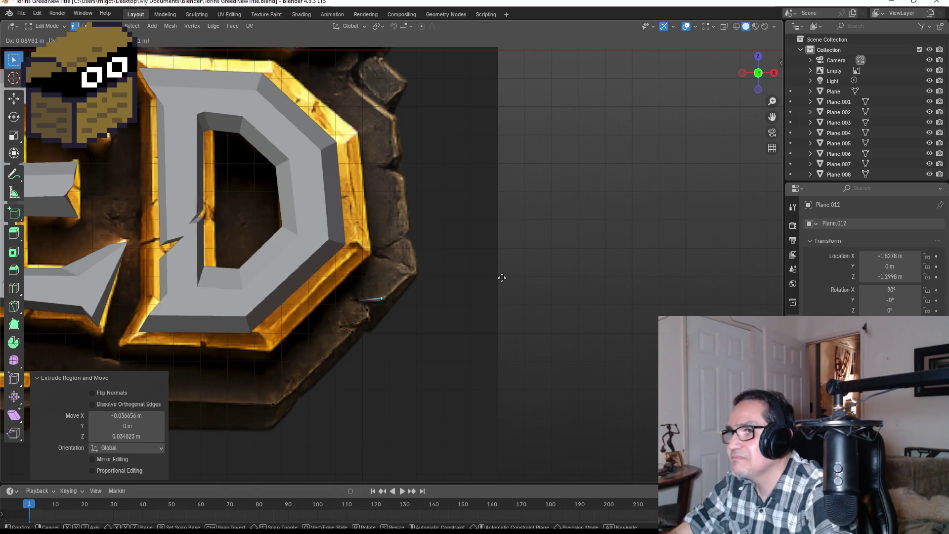
{"action": "left_click", "coordinate": [502, 279]}
{"action": "scroll", "coordinate": [491, 287], "scroll_direction": "up", "scroll_amount": 2}
{"action": "scroll", "coordinate": [414, 346], "scroll_direction": "up", "scroll_amount": 2}
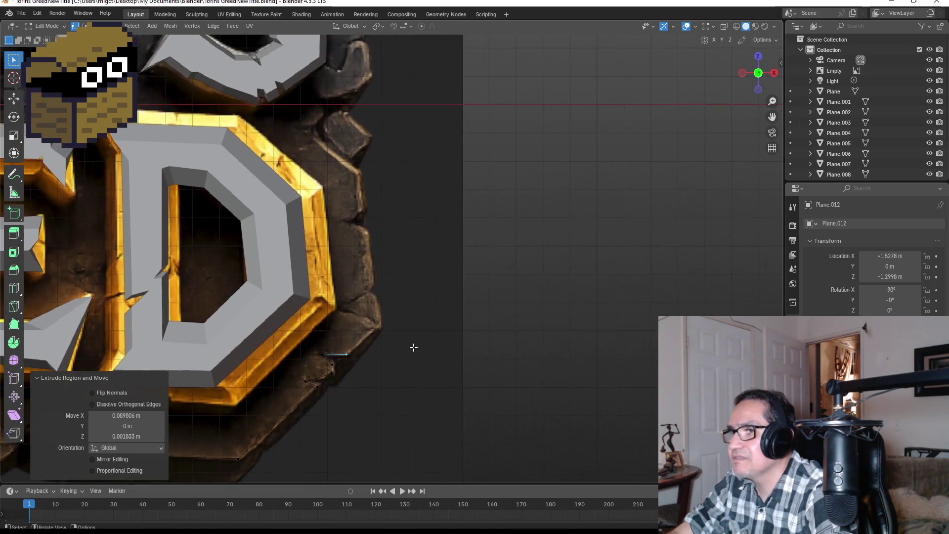
{"action": "scroll", "coordinate": [396, 406], "scroll_direction": "up", "scroll_amount": 2}
Extrude the outline up the right edge to the rock corner and its small notch.
{"action": "key", "text": "e"}
{"action": "left_click", "coordinate": [442, 361]}
{"action": "key", "text": "e"}
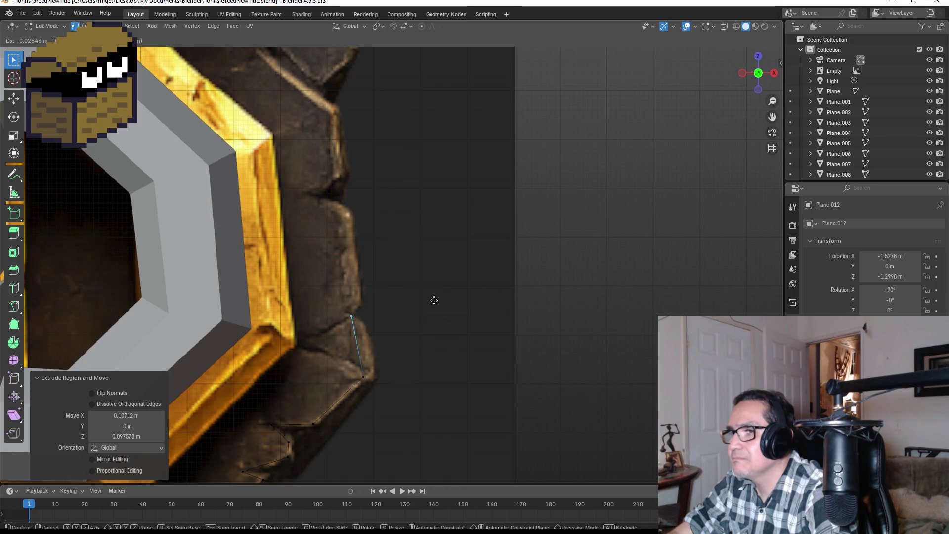
{"action": "left_click", "coordinate": [434, 286]}
{"action": "key", "text": "e"}
{"action": "left_click", "coordinate": [413, 187]}
{"action": "key", "text": "e"}
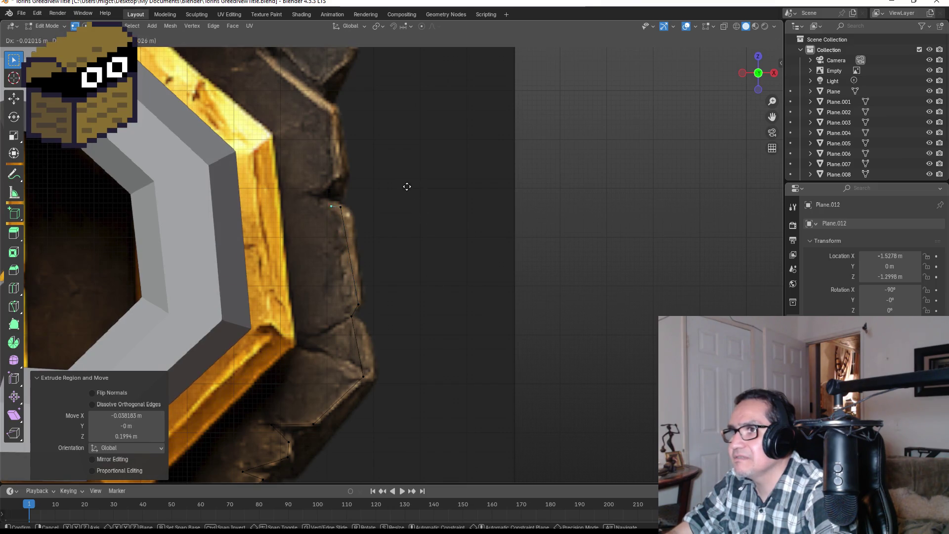
{"action": "left_click", "coordinate": [399, 178]}
{"action": "key", "text": "e"}
{"action": "left_click", "coordinate": [413, 162]}
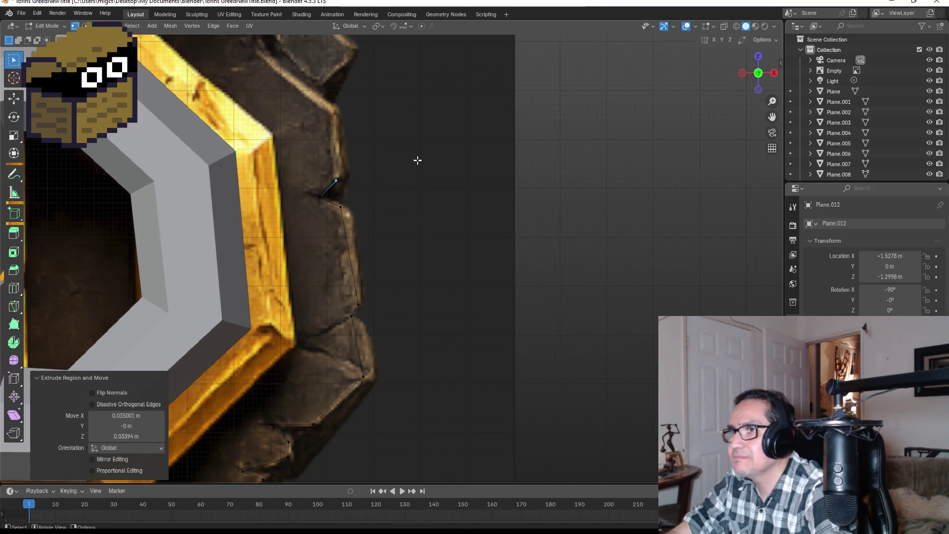
Continue the outline over the upper right stone block to the next rock corner.
{"action": "middle_click_drag", "start_coordinate": [417, 159], "coordinate": [455, 318], "text": "shift"}
{"action": "key", "text": "e"}
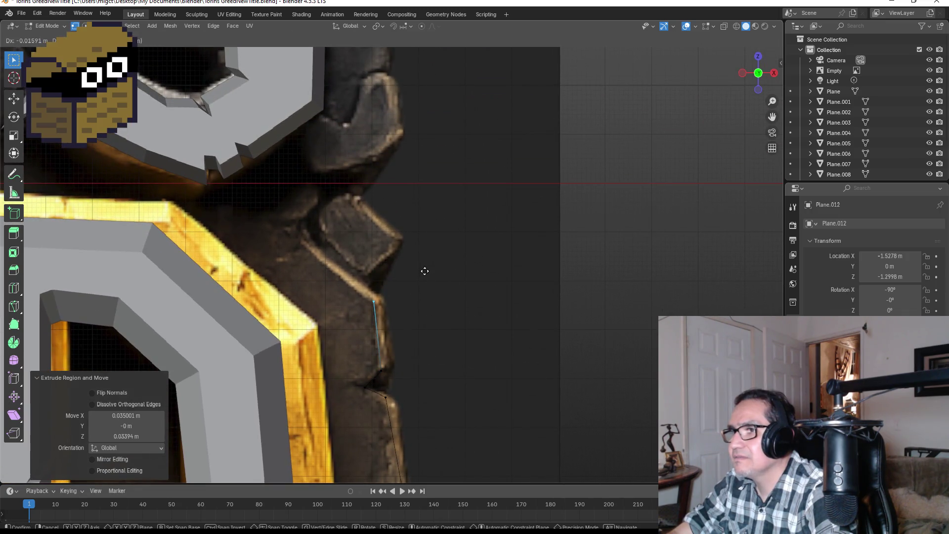
{"action": "left_click", "coordinate": [426, 275]}
{"action": "key", "text": "e"}
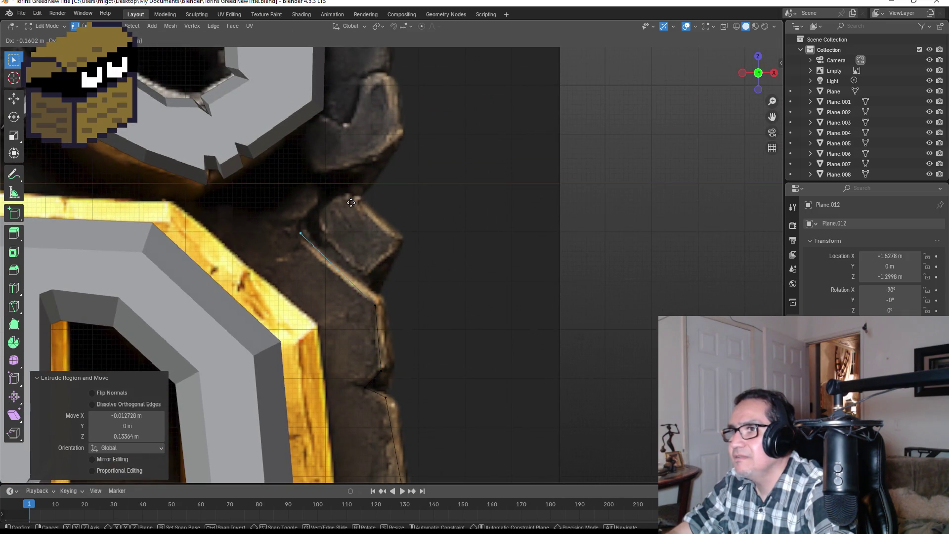
{"action": "left_click", "coordinate": [348, 199]}
{"action": "middle_click_drag", "start_coordinate": [349, 199], "coordinate": [398, 272], "text": "shift"}
{"action": "key", "text": "e"}
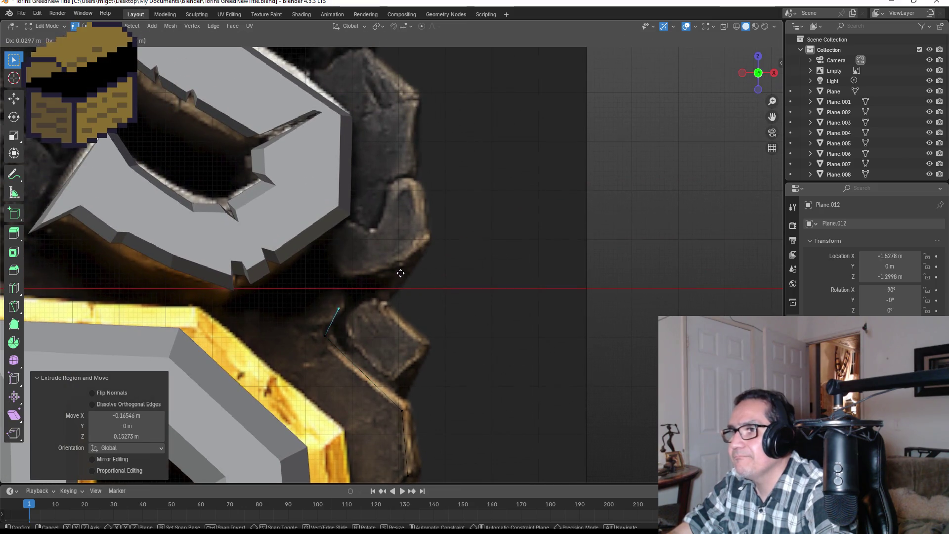
{"action": "left_click", "coordinate": [407, 267]}
{"action": "key", "text": "e"}
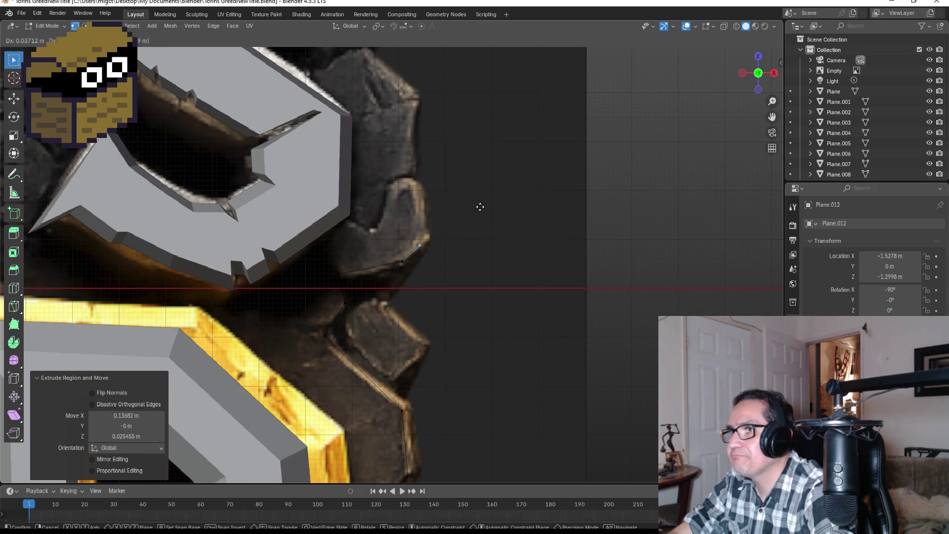
{"action": "left_click", "coordinate": [489, 200]}
Trace the rock contour down through its notch and back up along the right edge.
{"action": "middle_click_drag", "start_coordinate": [489, 201], "coordinate": [471, 263], "text": "shift"}
{"action": "key", "text": "e"}
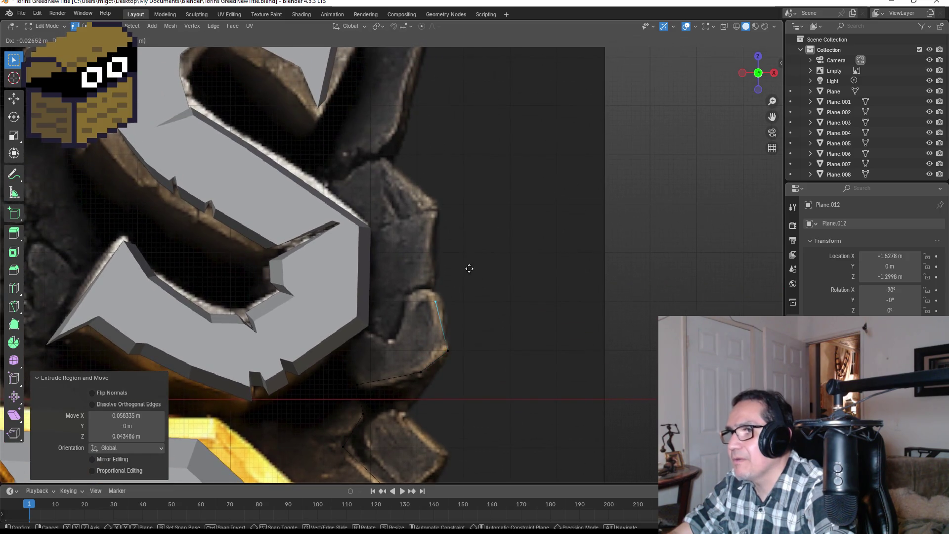
{"action": "left_click", "coordinate": [468, 261]}
{"action": "key", "text": "e"}
{"action": "left_click", "coordinate": [439, 270]}
{"action": "key", "text": "e"}
{"action": "left_click", "coordinate": [400, 319]}
{"action": "key", "text": "e"}
{"action": "left_click", "coordinate": [379, 308]}
{"action": "key", "text": "e"}
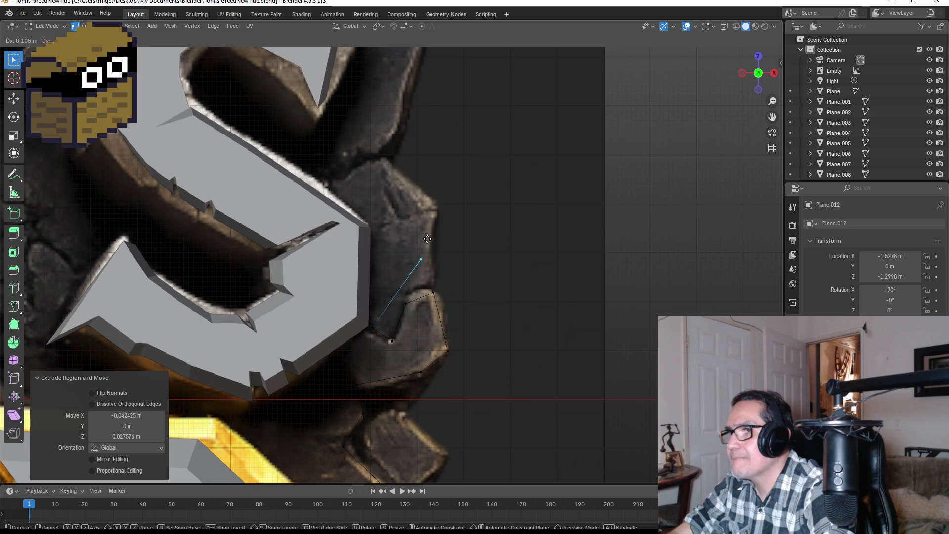
{"action": "left_click", "coordinate": [406, 272]}
{"action": "key", "text": "e"}
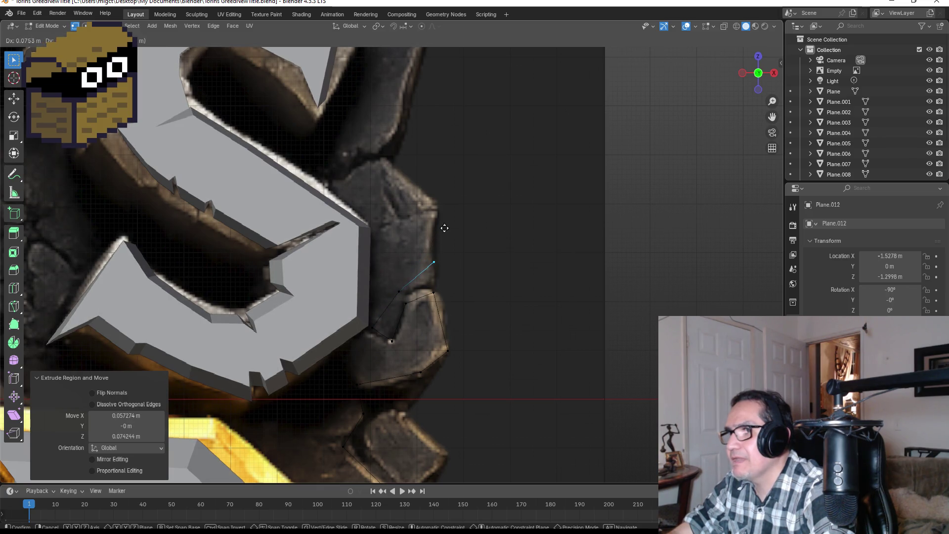
{"action": "left_click", "coordinate": [444, 228]}
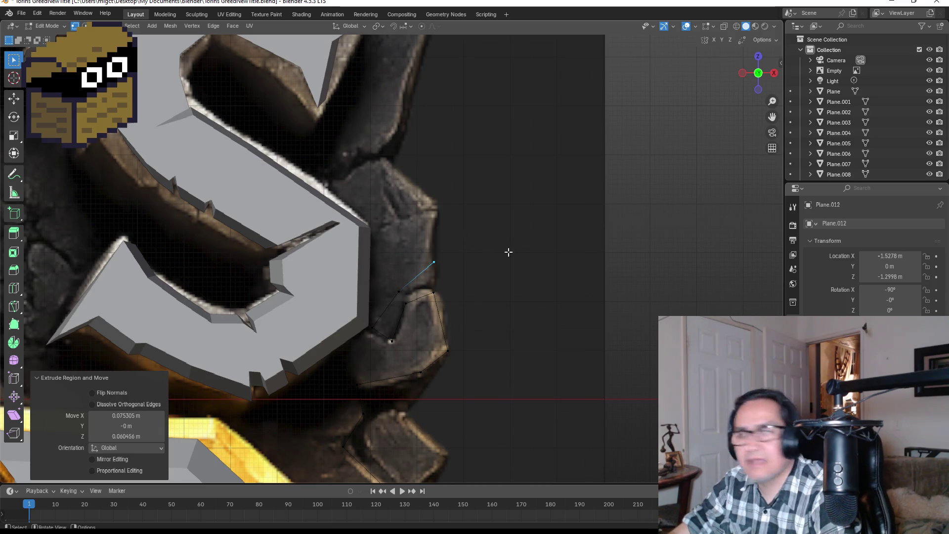
{"action": "scroll", "coordinate": [510, 312], "scroll_direction": "down", "scroll_amount": 3}
{"action": "scroll", "coordinate": [492, 362], "scroll_direction": "up", "scroll_amount": 2}
Extend the outline beside the S, into the rock's inner corner and up toward the upper edge.
{"action": "key", "text": "e"}
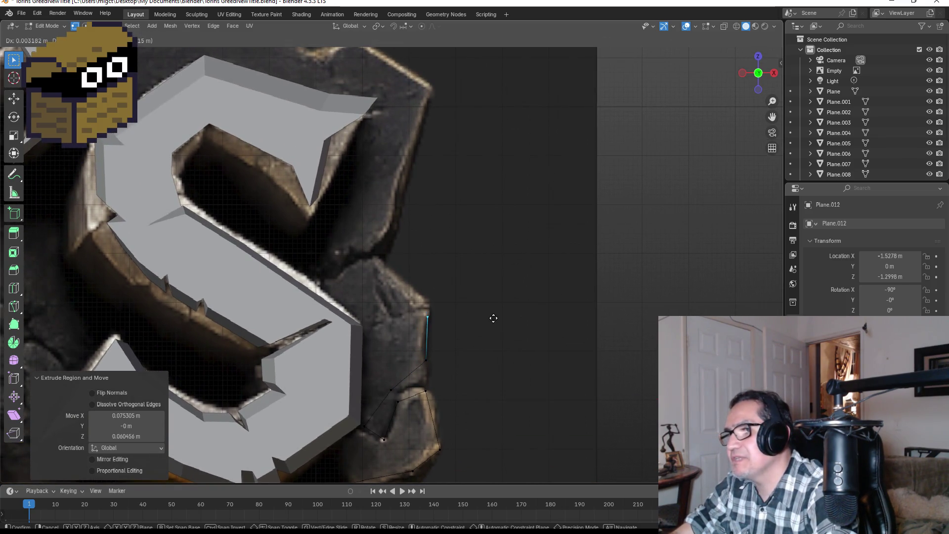
{"action": "left_click", "coordinate": [493, 318]}
{"action": "key", "text": "e"}
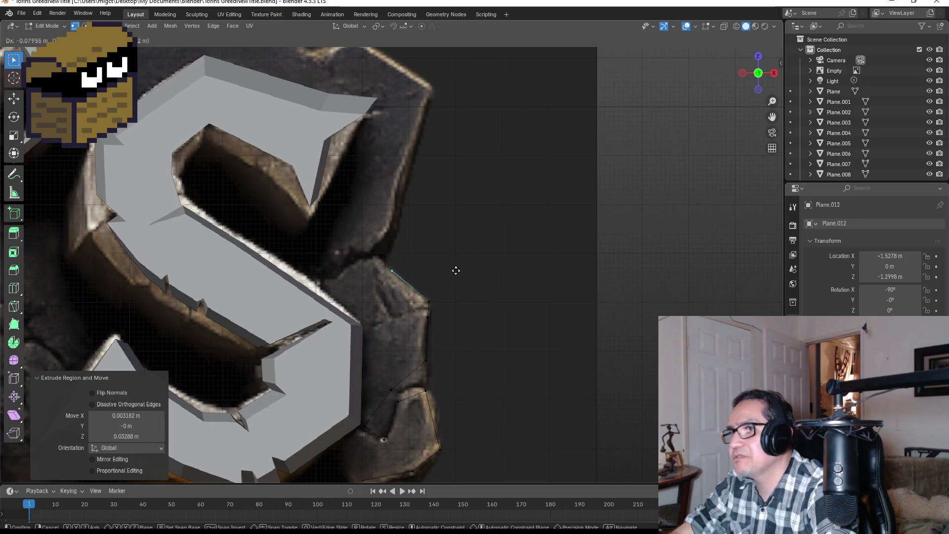
{"action": "left_click", "coordinate": [445, 261]}
{"action": "scroll", "coordinate": [462, 312], "scroll_direction": "up", "scroll_amount": 1}
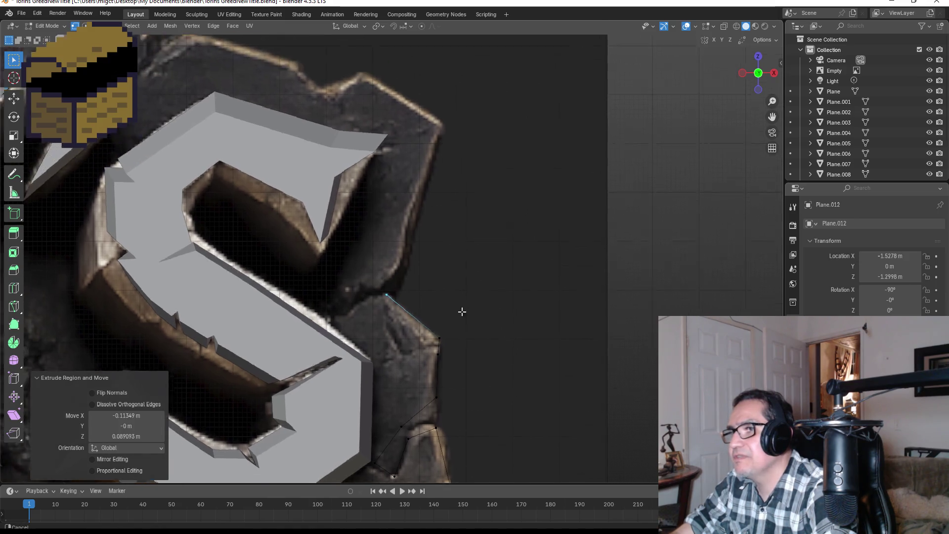
{"action": "scroll", "coordinate": [472, 346], "scroll_direction": "up", "scroll_amount": 2}
{"action": "key", "text": "e"}
{"action": "left_click", "coordinate": [397, 372]}
{"action": "key", "text": "e"}
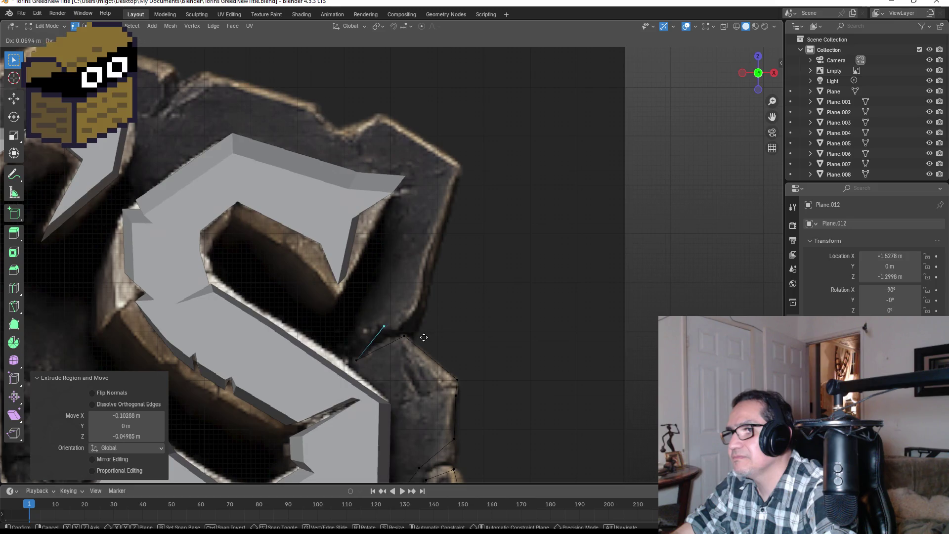
{"action": "left_click", "coordinate": [445, 333]}
{"action": "key", "text": "e"}
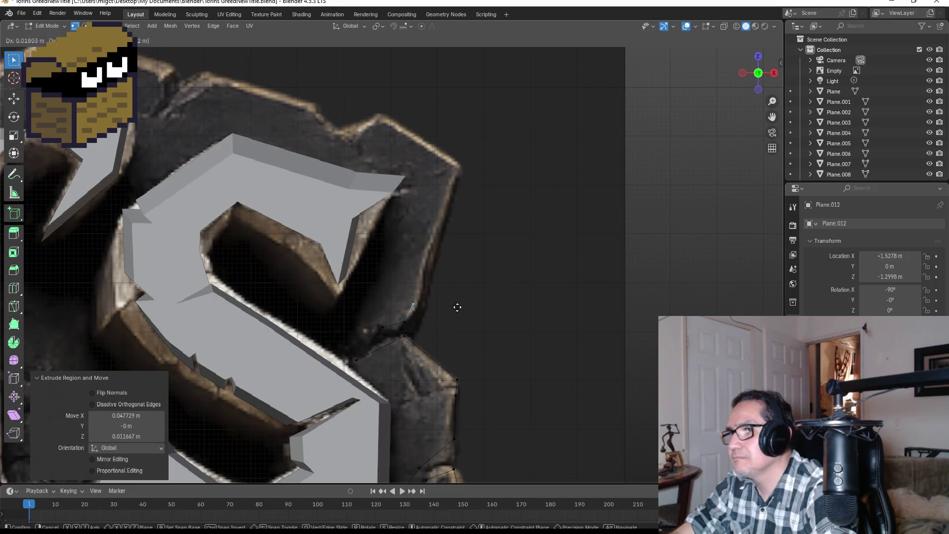
{"action": "left_click", "coordinate": [463, 299]}
{"action": "key", "text": "e"}
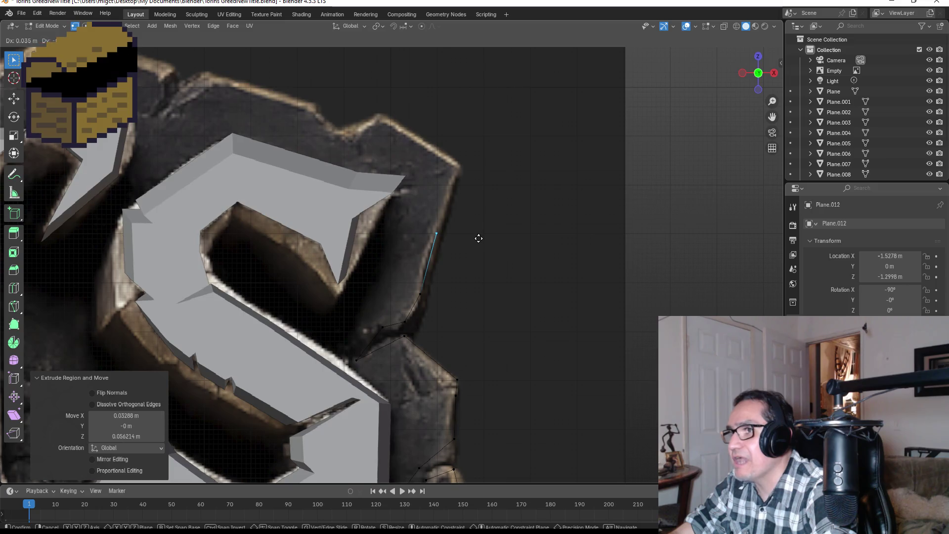
{"action": "middle_click_drag", "start_coordinate": [477, 248], "coordinate": [456, 336], "text": "shift"}
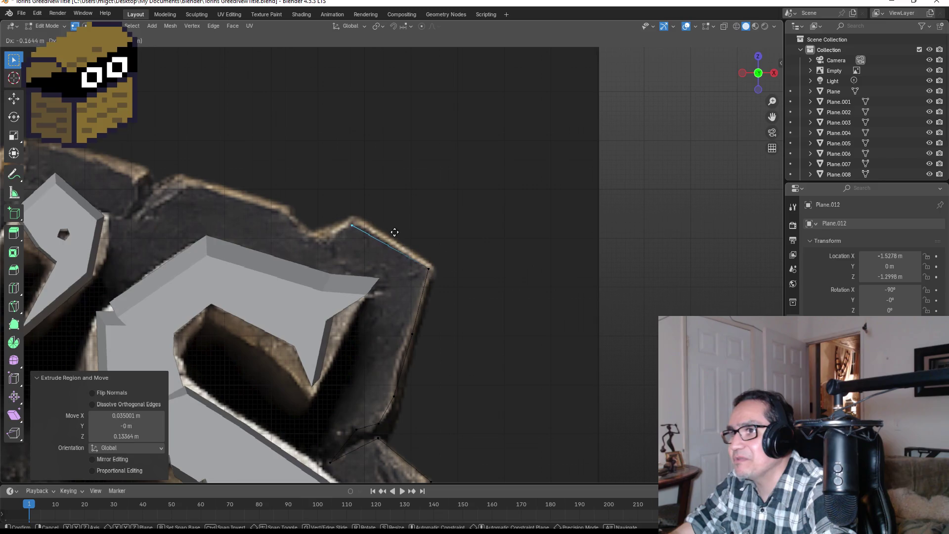
Trace the outline along the stone's top edge up to its peak.
{"action": "middle_click_drag", "start_coordinate": [361, 246], "coordinate": [534, 342], "text": "shift"}
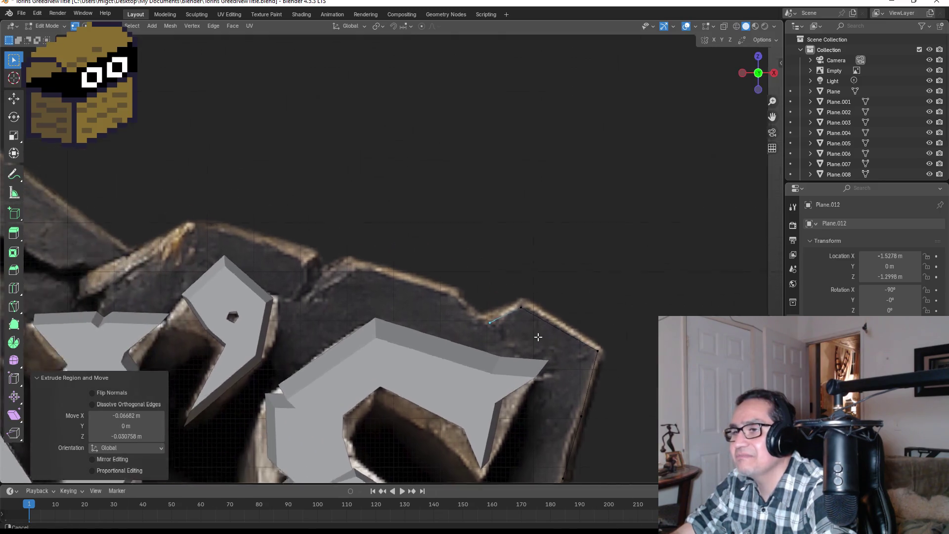
{"action": "left_click", "coordinate": [527, 328]}
{"action": "key", "text": "e"}
{"action": "left_click", "coordinate": [429, 305]}
{"action": "key", "text": "e"}
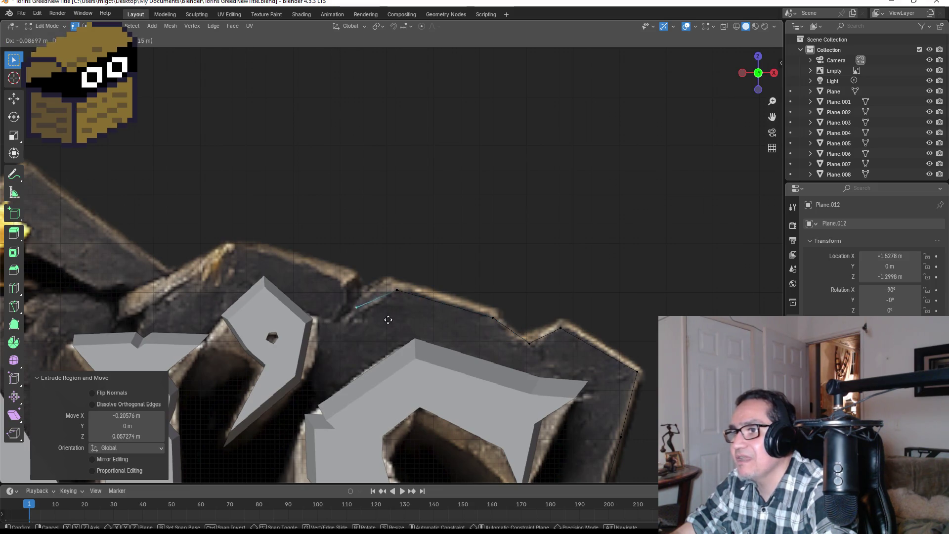
{"action": "left_click", "coordinate": [380, 329]}
{"action": "key", "text": "e"}
{"action": "left_click", "coordinate": [358, 329]}
{"action": "key", "text": "e"}
{"action": "left_click", "coordinate": [380, 291]}
Continue leftward through the top-edge dip and step to the first gold stud.
{"action": "middle_click_drag", "start_coordinate": [380, 291], "coordinate": [528, 323], "text": "shift"}
{"action": "key", "text": "e"}
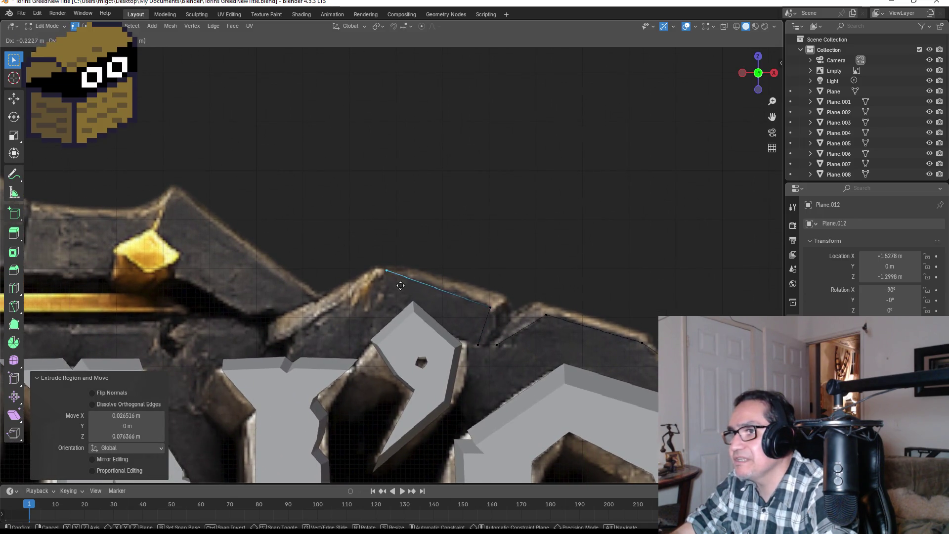
{"action": "left_click", "coordinate": [393, 288]}
{"action": "key", "text": "e"}
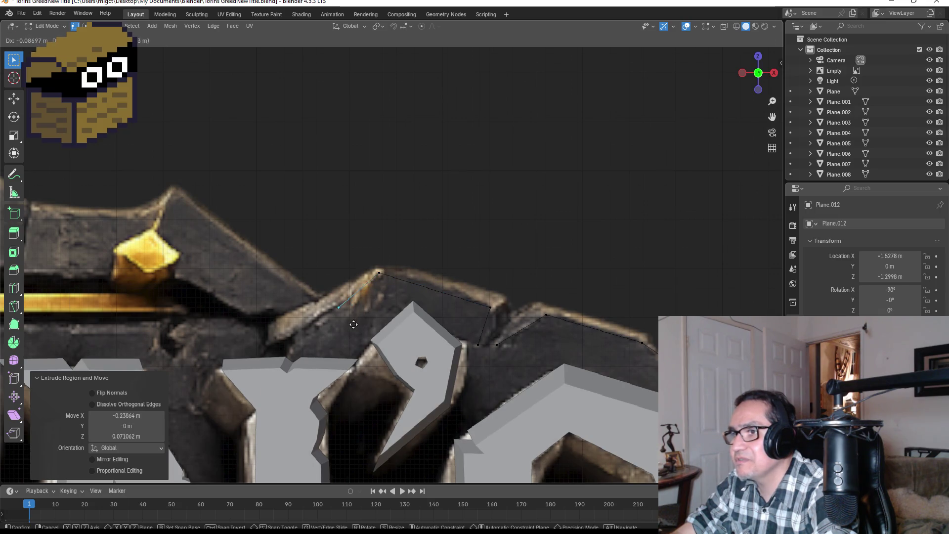
{"action": "left_click", "coordinate": [351, 325]}
{"action": "key", "text": "e"}
{"action": "middle_click_drag", "start_coordinate": [351, 325], "coordinate": [465, 320], "text": "shift"}
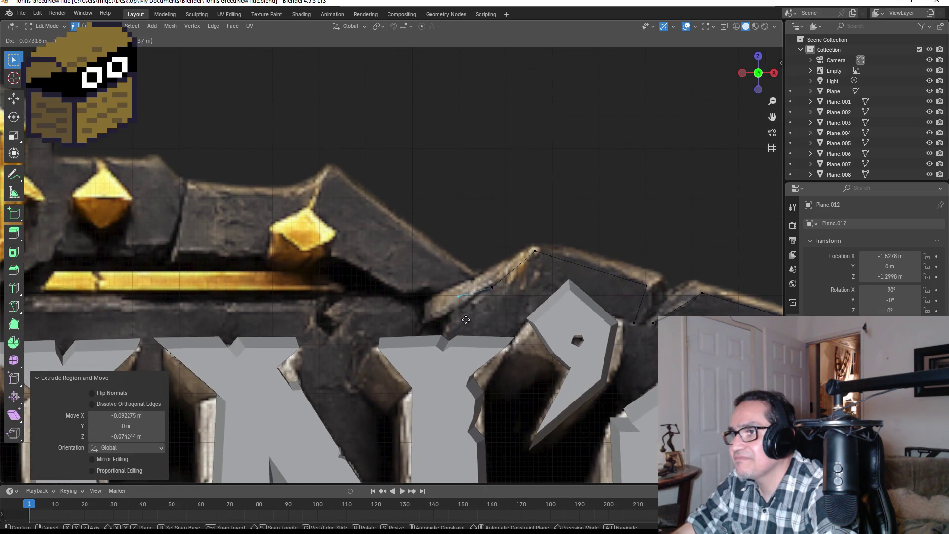
{"action": "left_click", "coordinate": [425, 315]}
{"action": "key", "text": "e"}
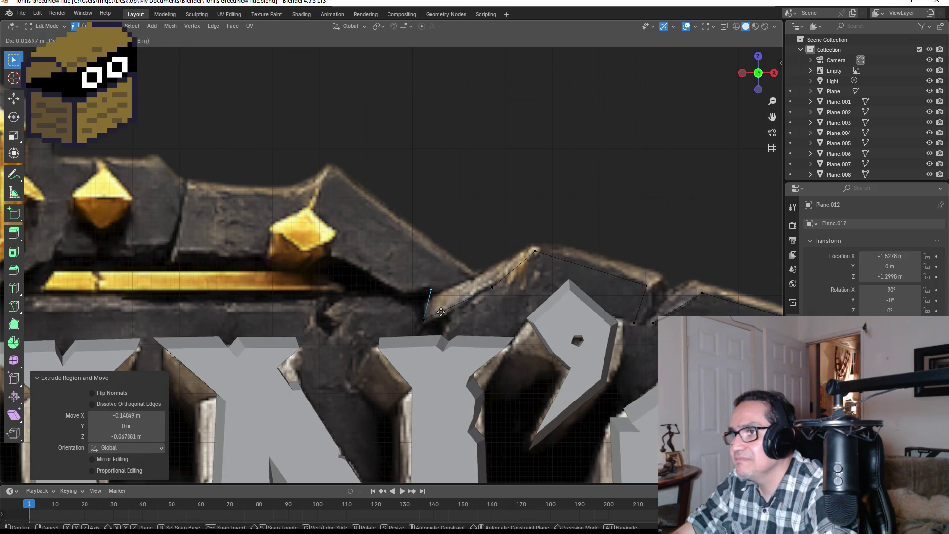
{"action": "left_click", "coordinate": [395, 311]}
{"action": "key", "text": "e"}
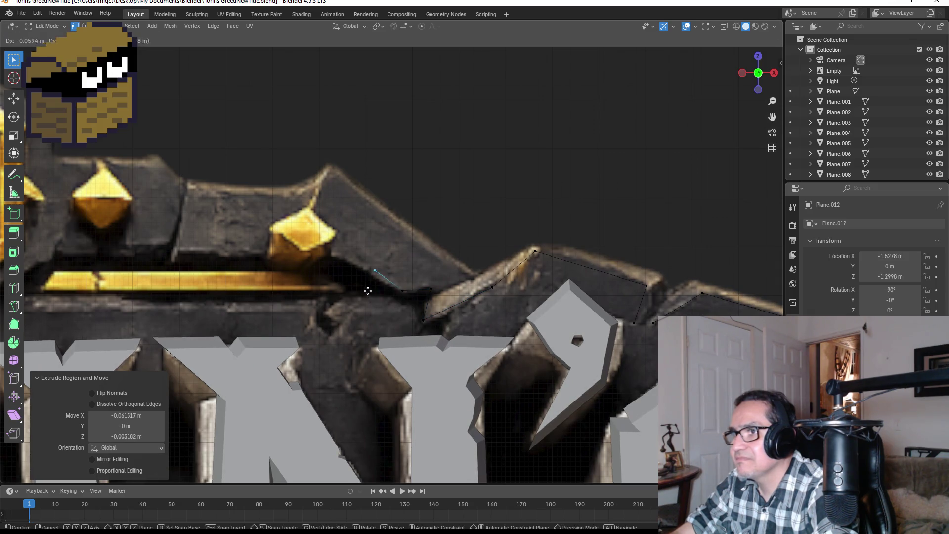
{"action": "left_click", "coordinate": [343, 282]}
{"action": "key", "text": "e"}
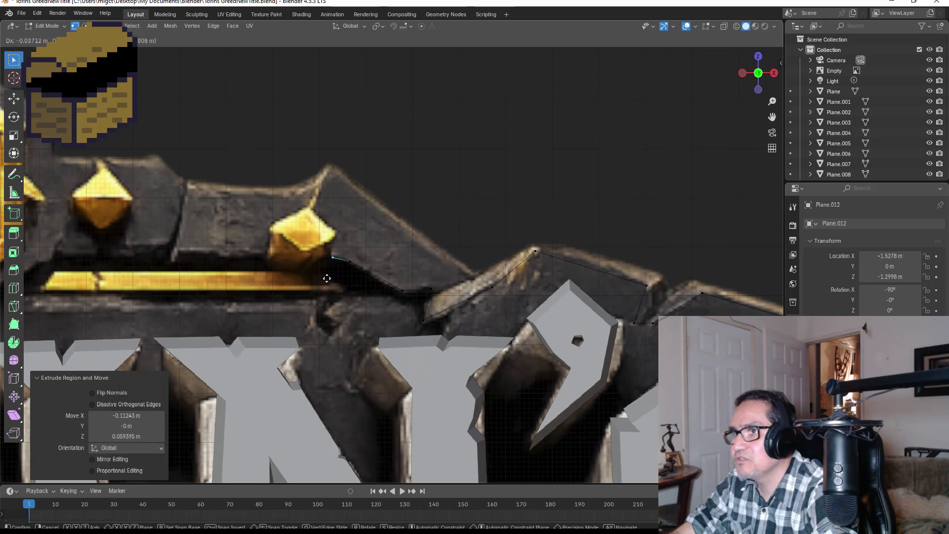
{"action": "left_click", "coordinate": [326, 277]}
Wrap the outline around the stone's step below the stud and down beside the hexagon emblem.
{"action": "middle_click_drag", "start_coordinate": [325, 278], "coordinate": [459, 283], "text": "shift"}
{"action": "key", "text": "e"}
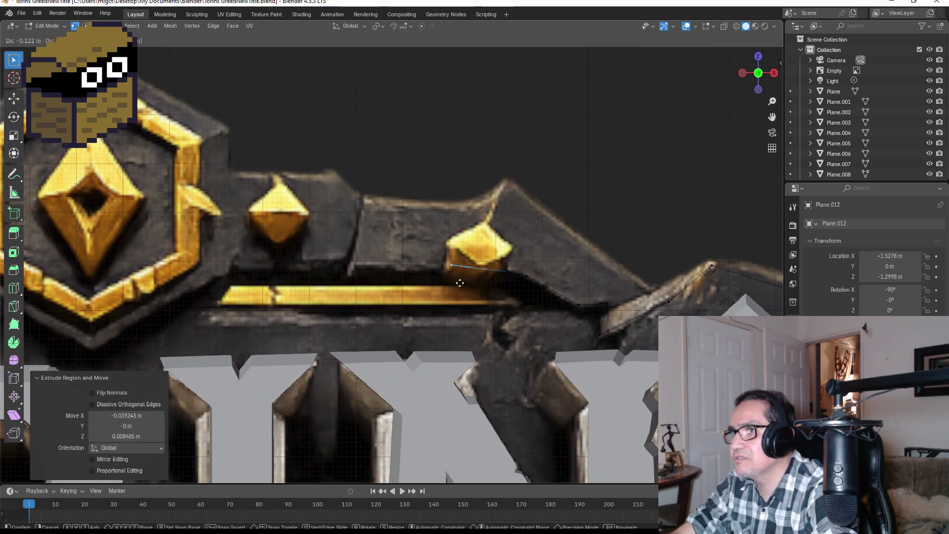
{"action": "left_click", "coordinate": [443, 284]}
{"action": "key", "text": "e"}
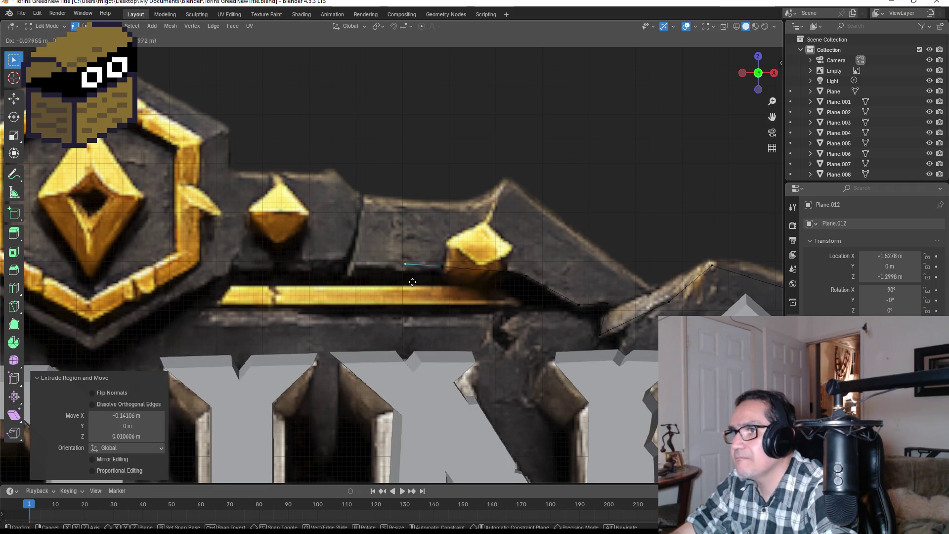
{"action": "left_click", "coordinate": [374, 282]}
{"action": "scroll", "coordinate": [462, 276], "scroll_direction": "up", "scroll_amount": 3}
{"action": "key", "text": "e"}
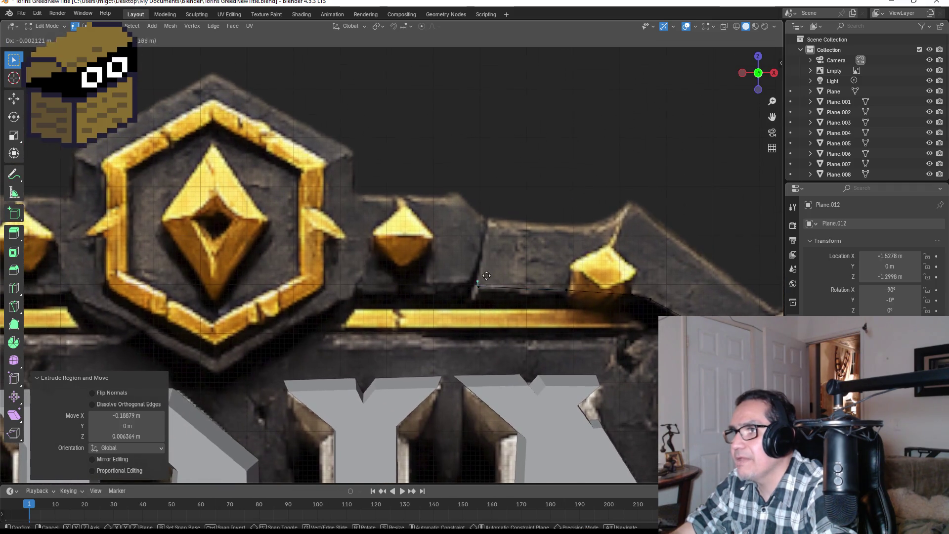
{"action": "left_click", "coordinate": [496, 226]}
{"action": "key", "text": "e"}
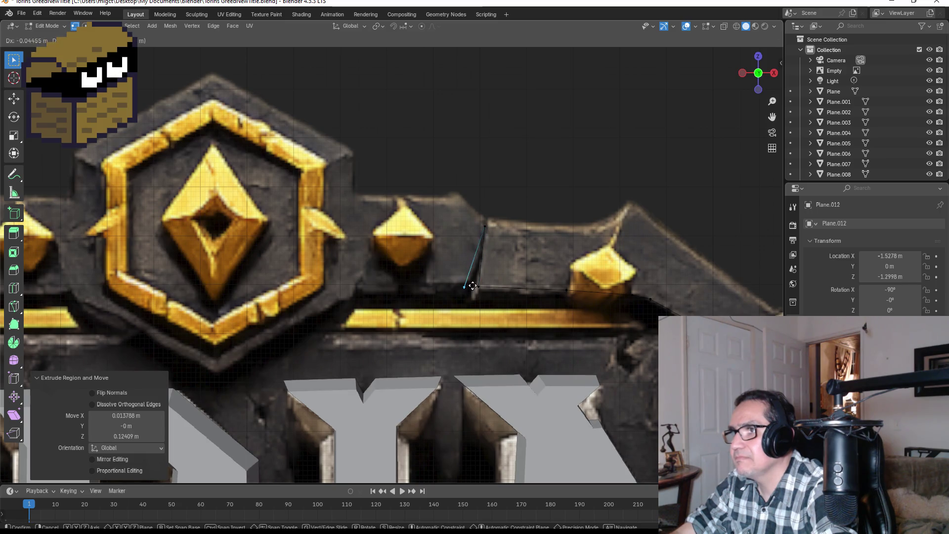
{"action": "left_click", "coordinate": [471, 280]}
{"action": "key", "text": "e"}
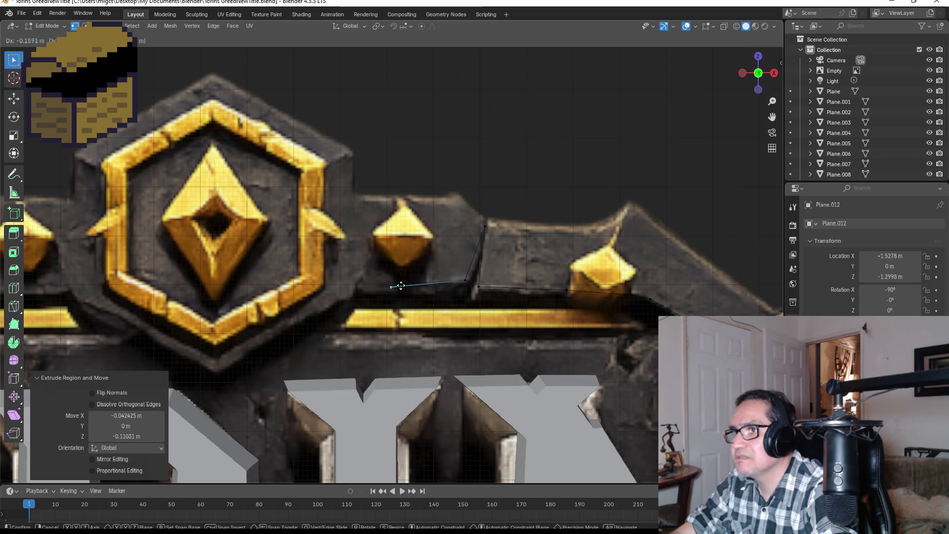
{"action": "left_click", "coordinate": [419, 282]}
{"action": "key", "text": "e"}
{"action": "left_click", "coordinate": [410, 277]}
{"action": "key", "text": "e"}
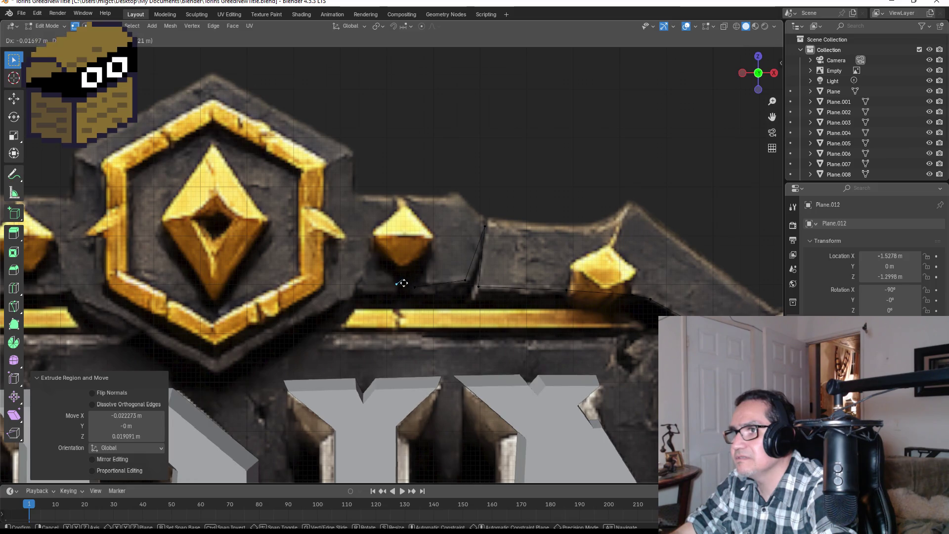
{"action": "left_click", "coordinate": [364, 289]}
{"action": "key", "text": "e"}
{"action": "left_click", "coordinate": [337, 302]}
{"action": "key", "text": "e"}
{"action": "left_click", "coordinate": [221, 372]}
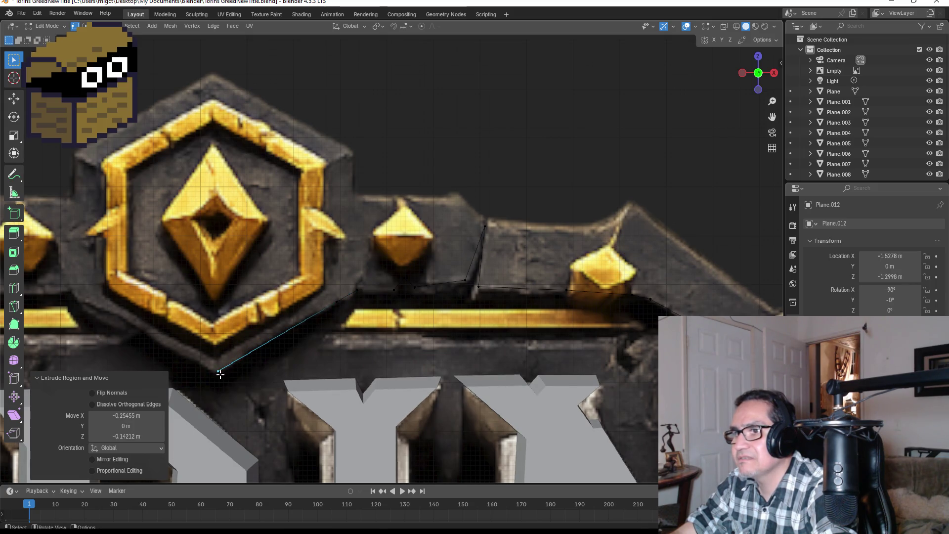
Carry the outline past the emblem along the left stone top beside the next gold stud.
{"action": "middle_click_drag", "start_coordinate": [222, 371], "coordinate": [528, 337], "text": "shift"}
{"action": "key", "text": "e"}
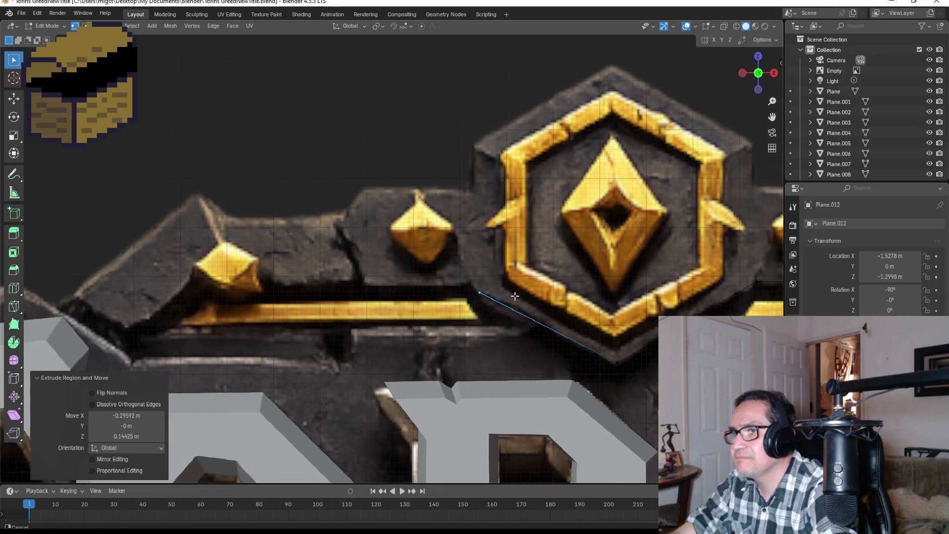
{"action": "middle_click_drag", "start_coordinate": [380, 270], "coordinate": [528, 297], "text": "shift"}
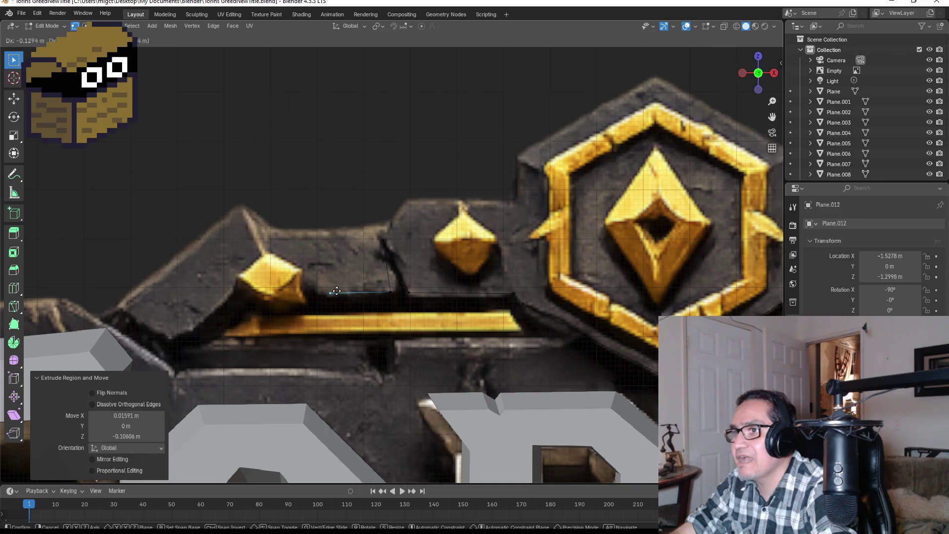
{"action": "middle_click_drag", "start_coordinate": [330, 292], "coordinate": [440, 262], "text": "shift"}
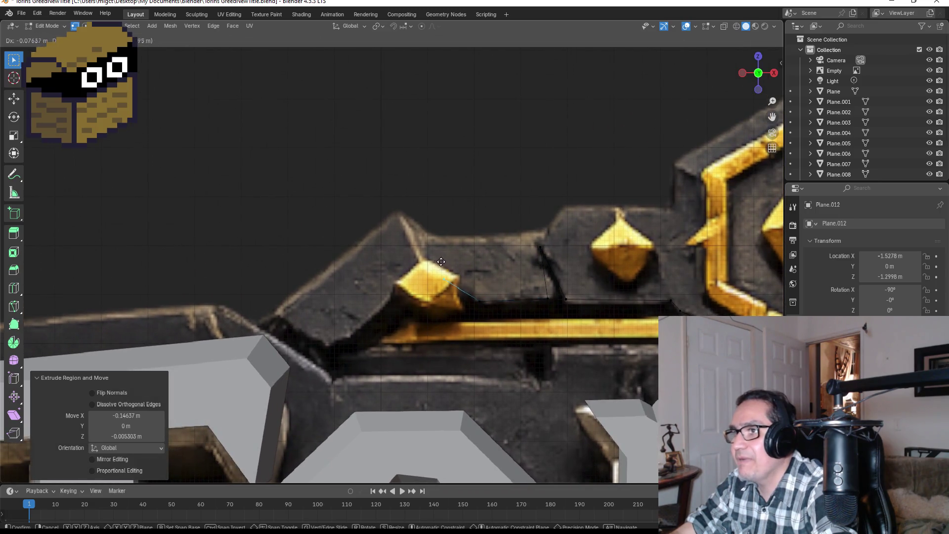
{"action": "left_click", "coordinate": [387, 291]}
{"action": "key", "text": "e"}
{"action": "left_click", "coordinate": [346, 324]}
{"action": "key", "text": "e"}
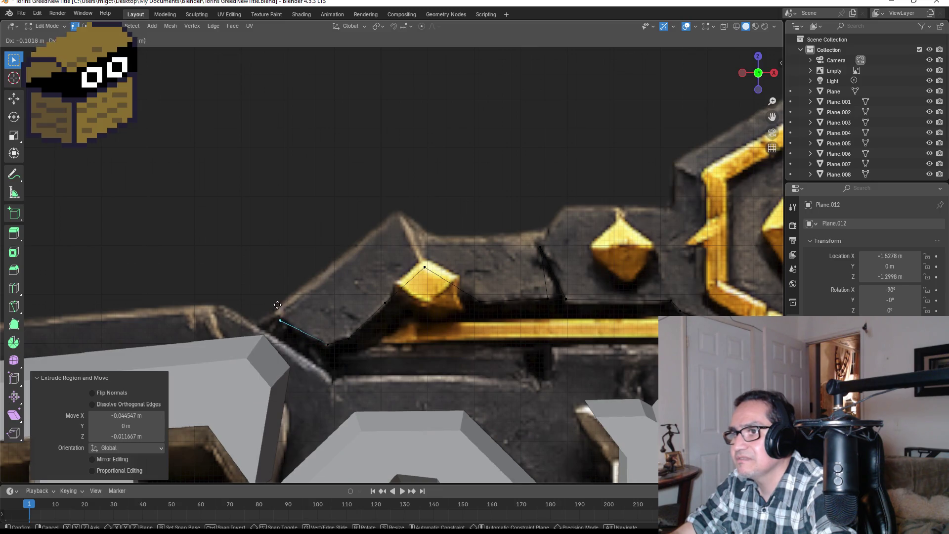
{"action": "left_click", "coordinate": [277, 304]}
{"action": "middle_click_drag", "start_coordinate": [345, 326], "coordinate": [551, 306], "text": "shift"}
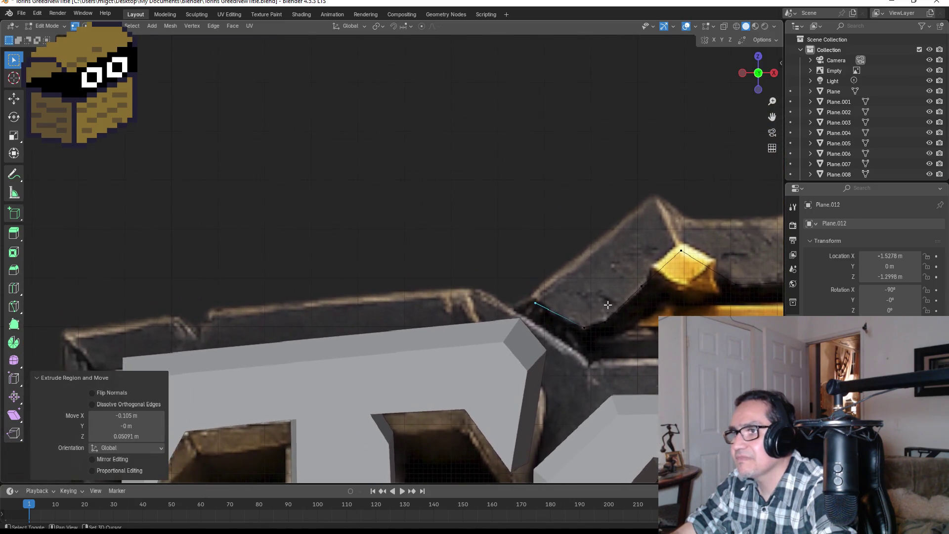
{"action": "key", "text": "e"}
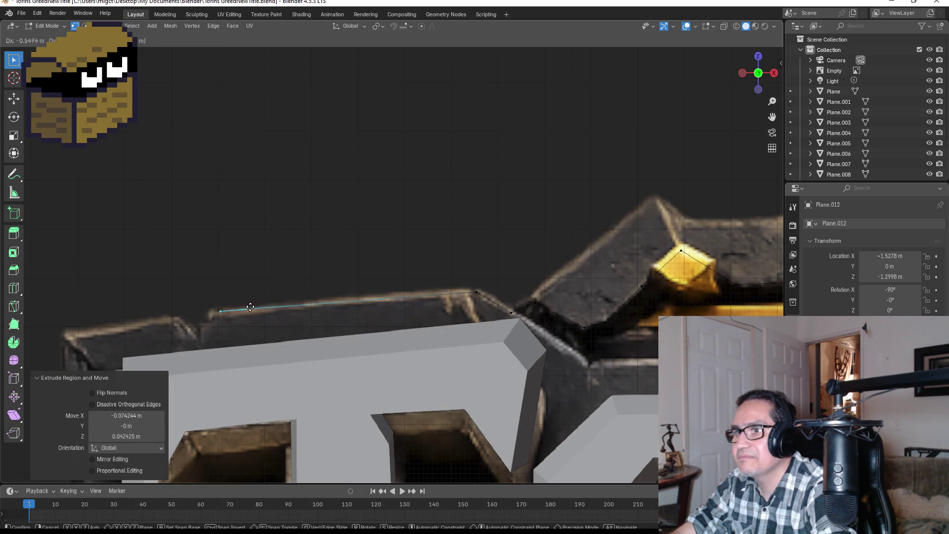
{"action": "left_click", "coordinate": [250, 307]}
{"action": "middle_click_drag", "start_coordinate": [275, 334], "coordinate": [508, 294], "text": "shift"}
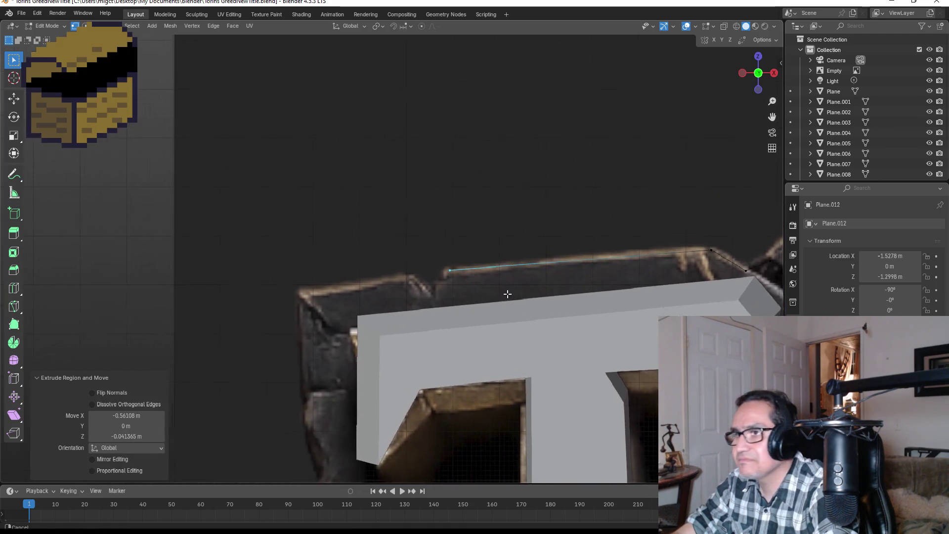
{"action": "key", "text": "e"}
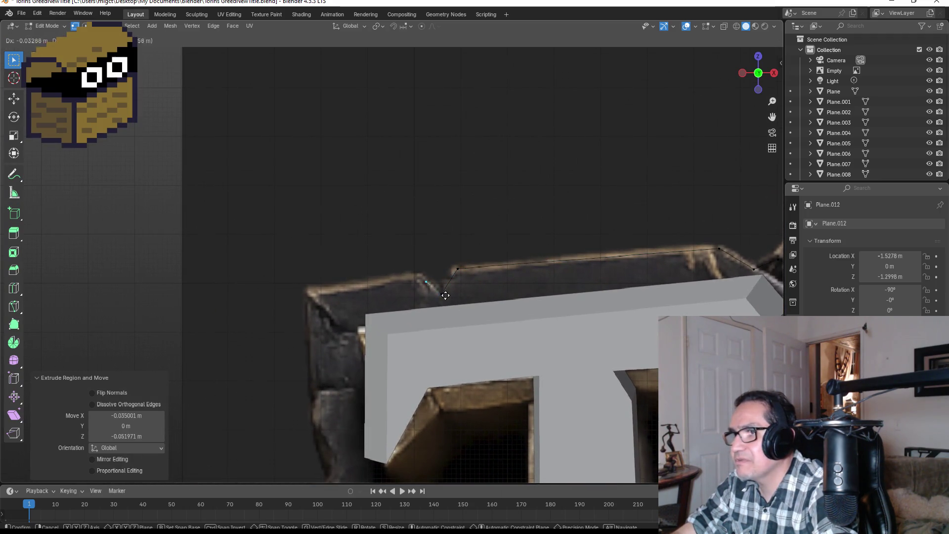
Extrude outline points from the backing's corner down its left edge beside the T.
{"action": "left_click", "coordinate": [330, 304]}
{"action": "scroll", "coordinate": [386, 319], "scroll_direction": "down", "scroll_amount": 3}
{"action": "scroll", "coordinate": [385, 321], "scroll_direction": "up", "scroll_amount": 1}
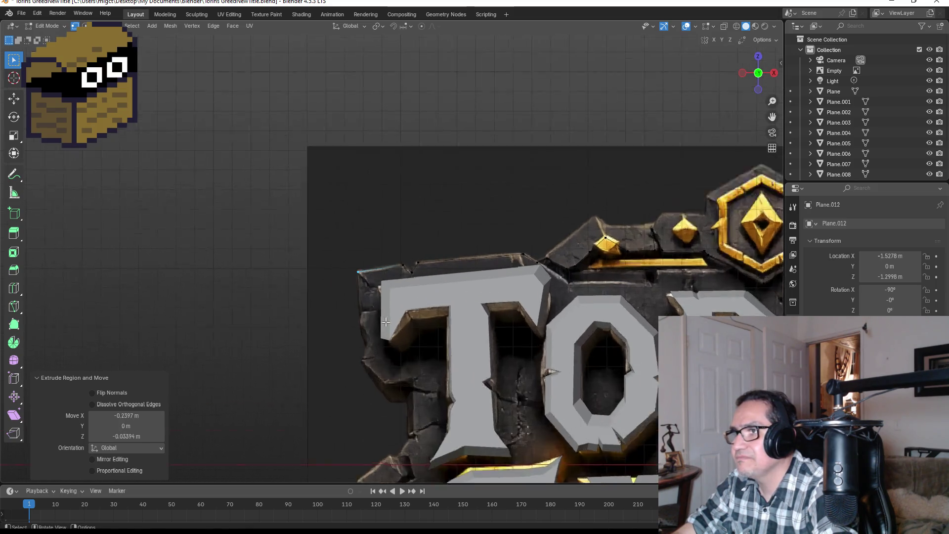
{"action": "scroll", "coordinate": [386, 321], "scroll_direction": "up", "scroll_amount": 2}
{"action": "scroll", "coordinate": [415, 308], "scroll_direction": "up", "scroll_amount": 2}
{"action": "key", "text": "e"}
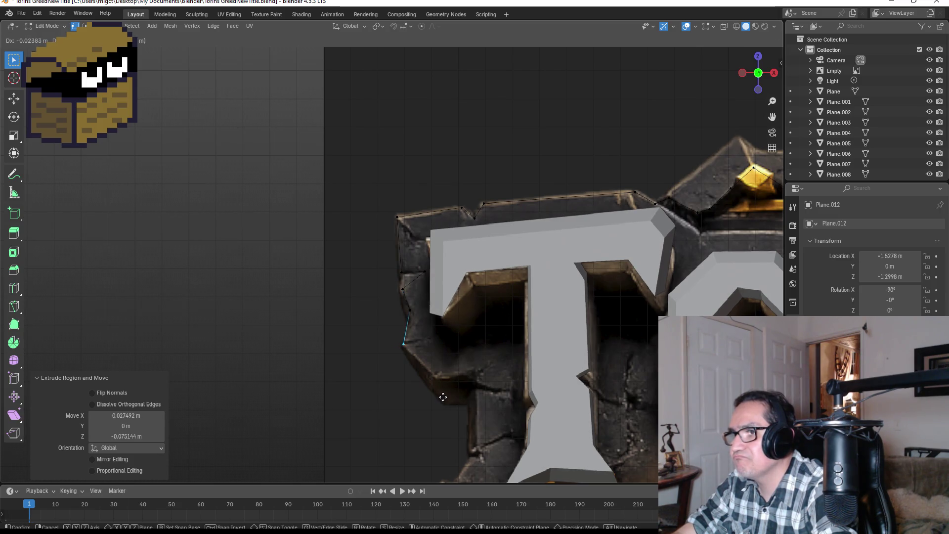
{"action": "left_click", "coordinate": [517, 427]}
{"action": "scroll", "coordinate": [519, 238], "scroll_direction": "up", "scroll_amount": 5}
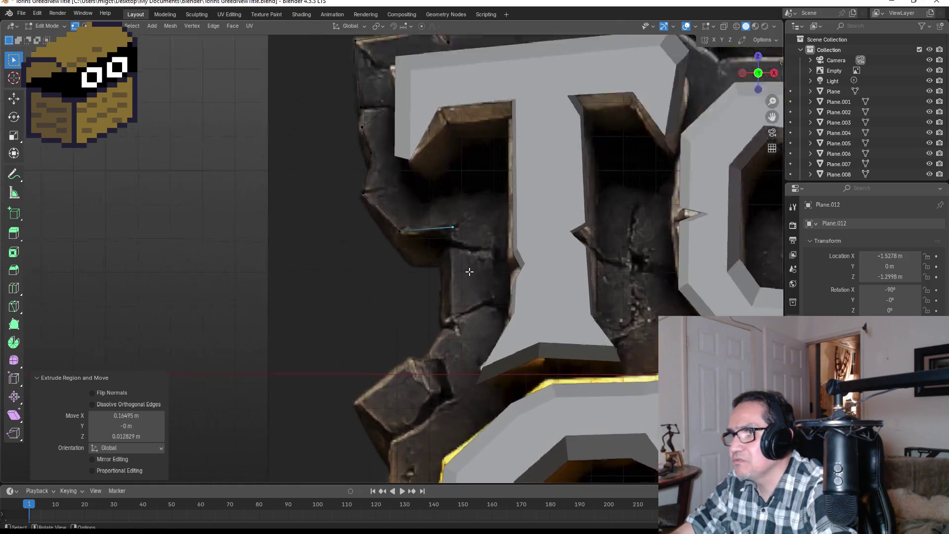
{"action": "key", "text": "e"}
{"action": "left_click", "coordinate": [520, 244]}
{"action": "key", "text": "e"}
{"action": "left_click", "coordinate": [579, 264]}
{"action": "key", "text": "e"}
{"action": "left_click", "coordinate": [523, 269]}
{"action": "key", "text": "e"}
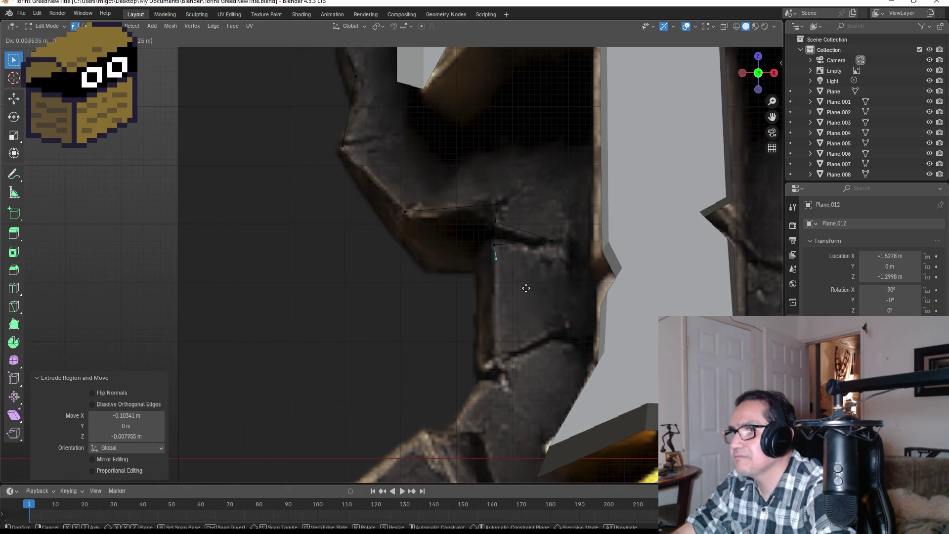
{"action": "left_click", "coordinate": [525, 383]}
{"action": "key", "text": "e"}
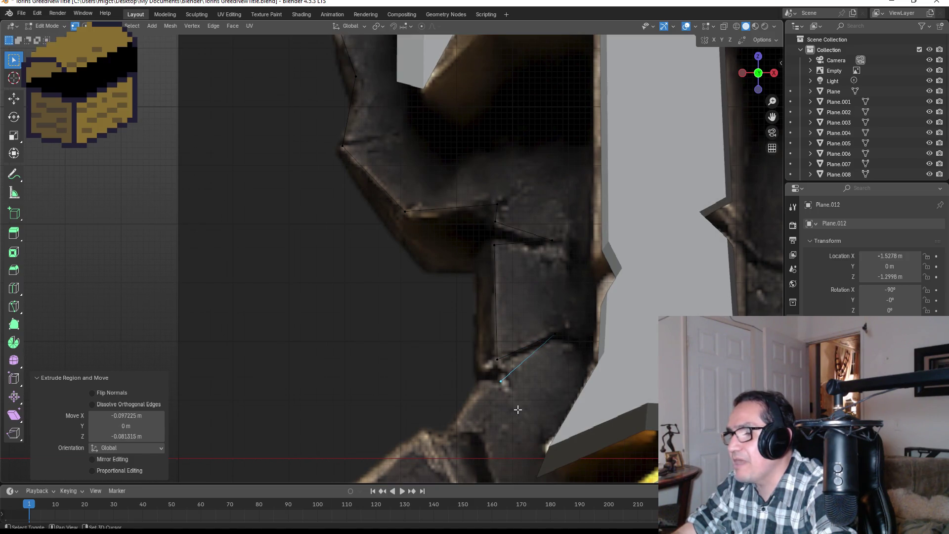
Trace the outline around the jutting rock and further down the stone's left edge.
{"action": "middle_click_drag", "start_coordinate": [515, 409], "coordinate": [520, 215], "text": "shift"}
{"action": "left_click", "coordinate": [505, 215]}
{"action": "key", "text": "e"}
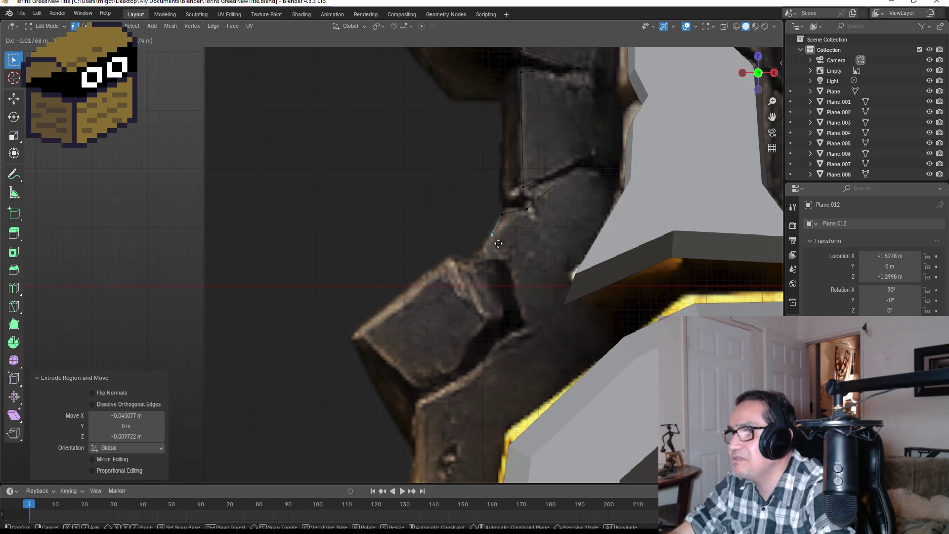
{"action": "left_click", "coordinate": [484, 255]}
{"action": "key", "text": "e"}
{"action": "left_click", "coordinate": [455, 268]}
{"action": "key", "text": "e"}
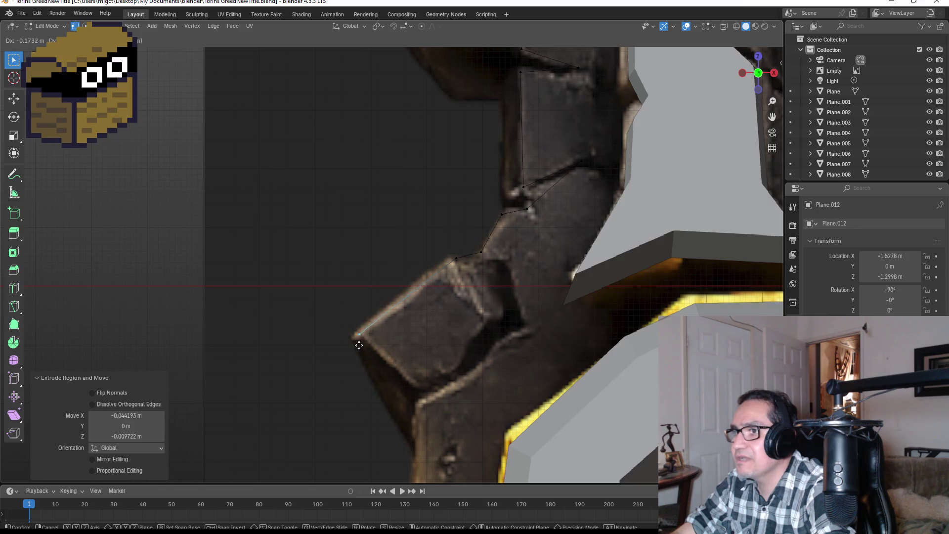
{"action": "left_click", "coordinate": [357, 346]}
{"action": "middle_click_drag", "start_coordinate": [438, 401], "coordinate": [389, 287], "text": "shift"}
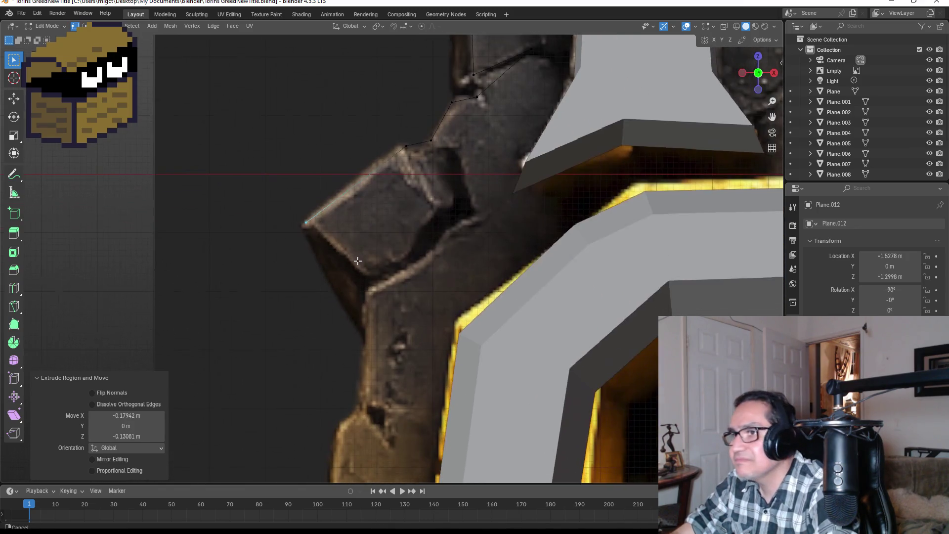
{"action": "key", "text": "e"}
{"action": "left_click", "coordinate": [419, 319]}
{"action": "key", "text": "e"}
{"action": "left_click", "coordinate": [424, 336]}
{"action": "key", "text": "e"}
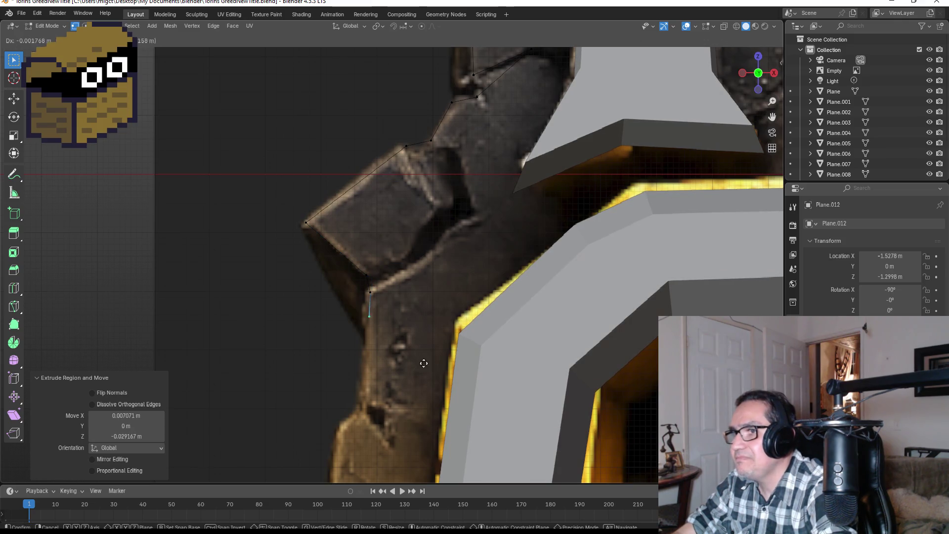
Continue the outline over the lower-left rocks and along the bottom edge back toward the start.
{"action": "middle_click_drag", "start_coordinate": [418, 441], "coordinate": [472, 256], "text": "shift"}
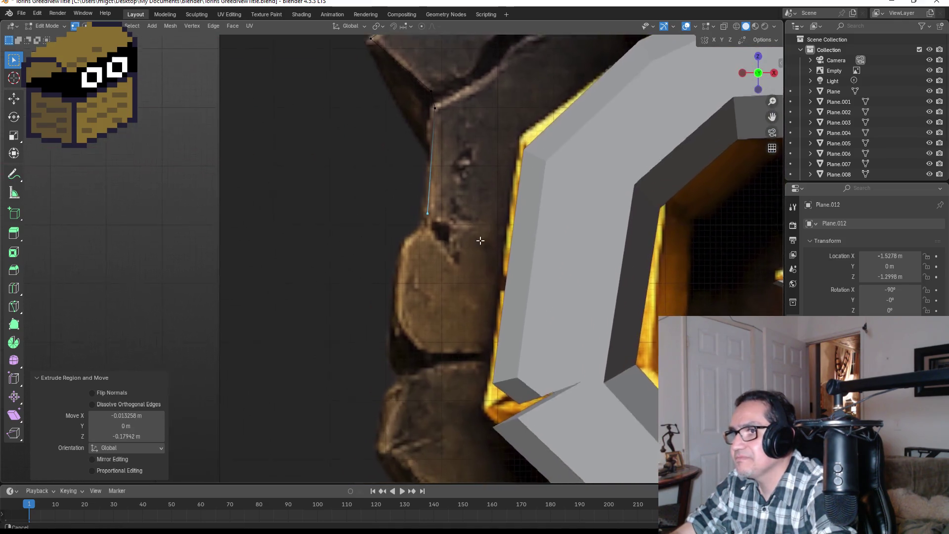
{"action": "left_click", "coordinate": [455, 342]}
{"action": "middle_click_drag", "start_coordinate": [455, 342], "coordinate": [419, 224], "text": "shift"}
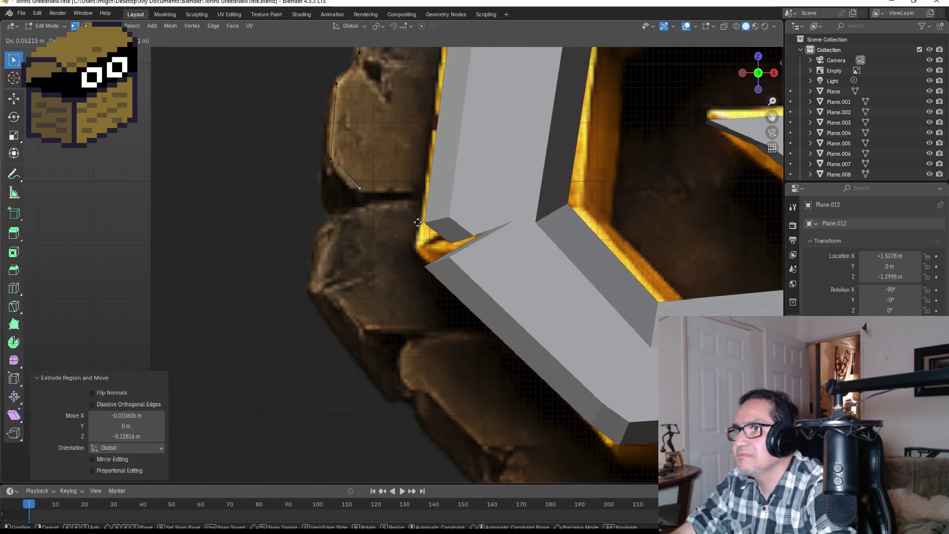
{"action": "key", "text": "e"}
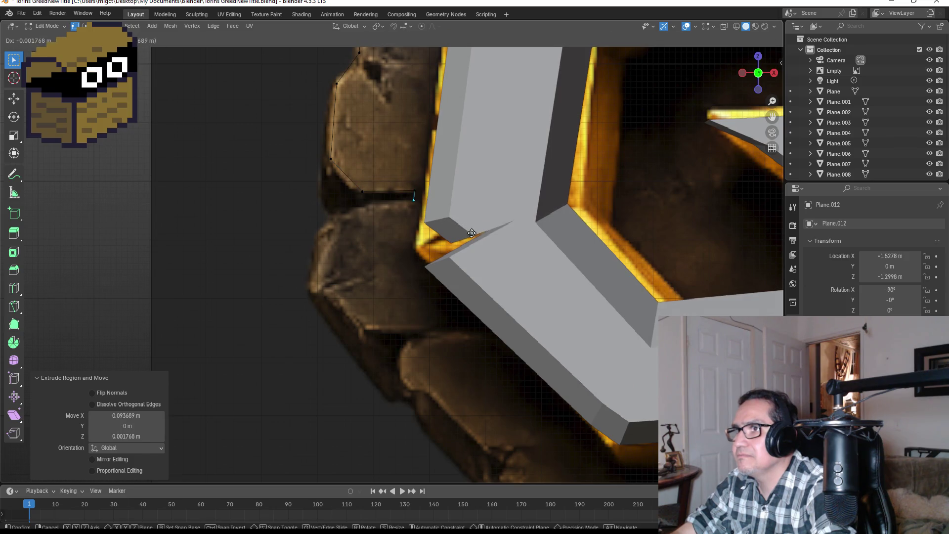
{"action": "left_click", "coordinate": [393, 255]}
{"action": "key", "text": "e"}
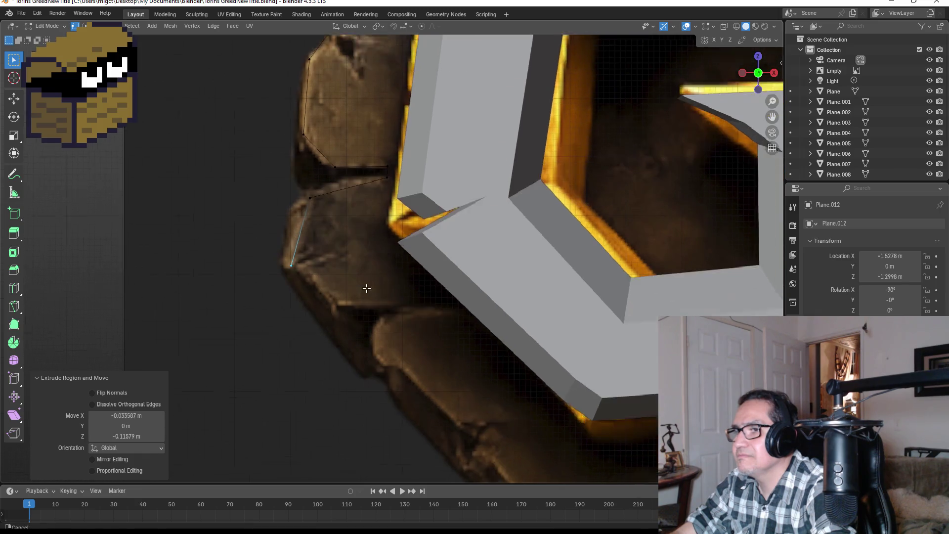
{"action": "middle_click_drag", "start_coordinate": [378, 312], "coordinate": [339, 254], "text": "shift"}
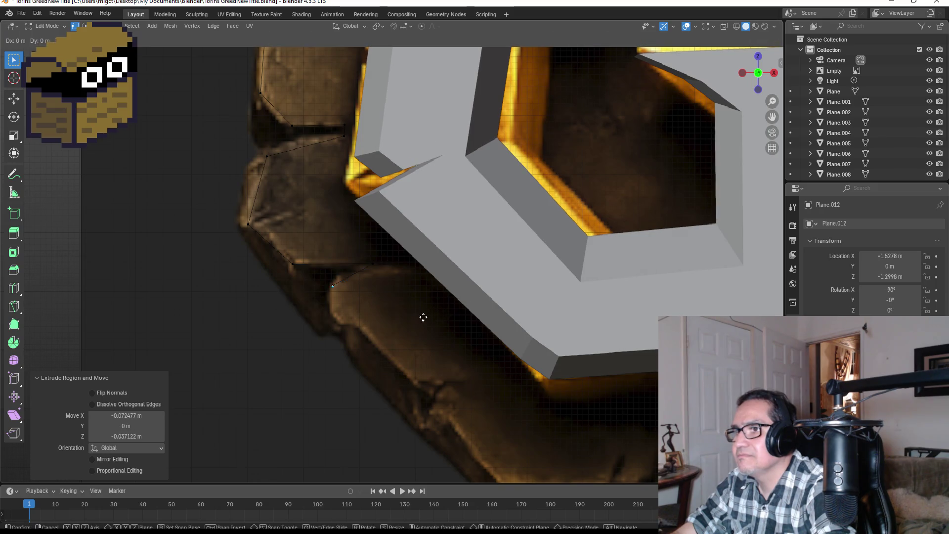
{"action": "left_click", "coordinate": [454, 359]}
{"action": "key", "text": "e"}
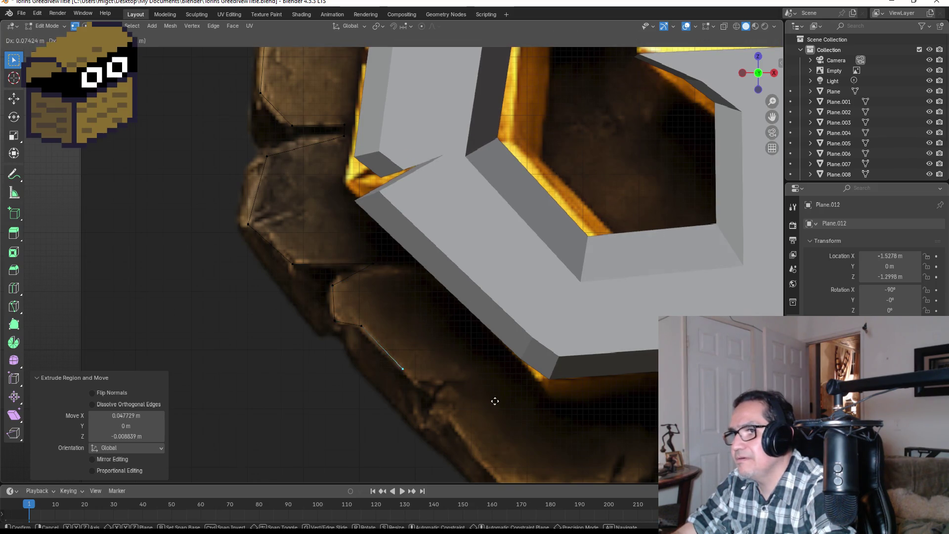
{"action": "left_click", "coordinate": [511, 417]}
{"action": "middle_click_drag", "start_coordinate": [512, 417], "coordinate": [294, 201], "text": "shift"}
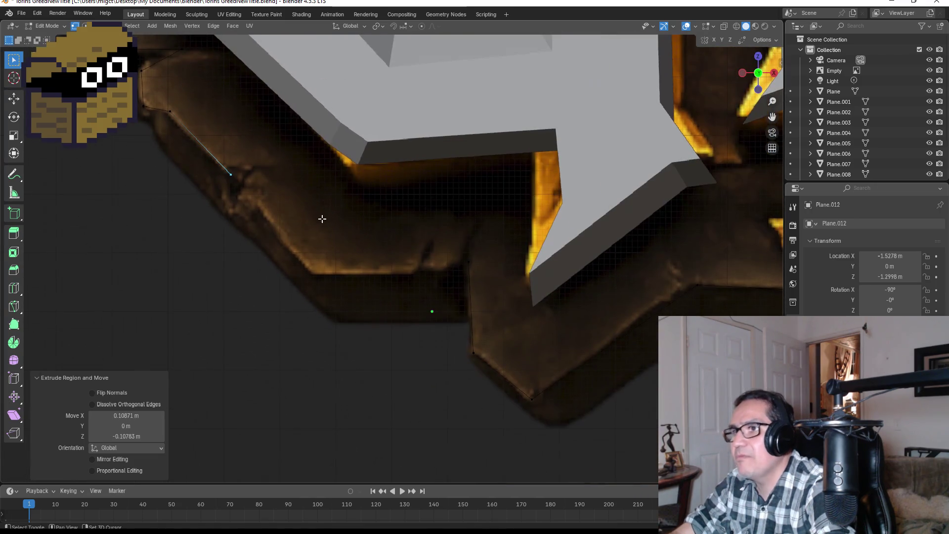
{"action": "key", "text": "e"}
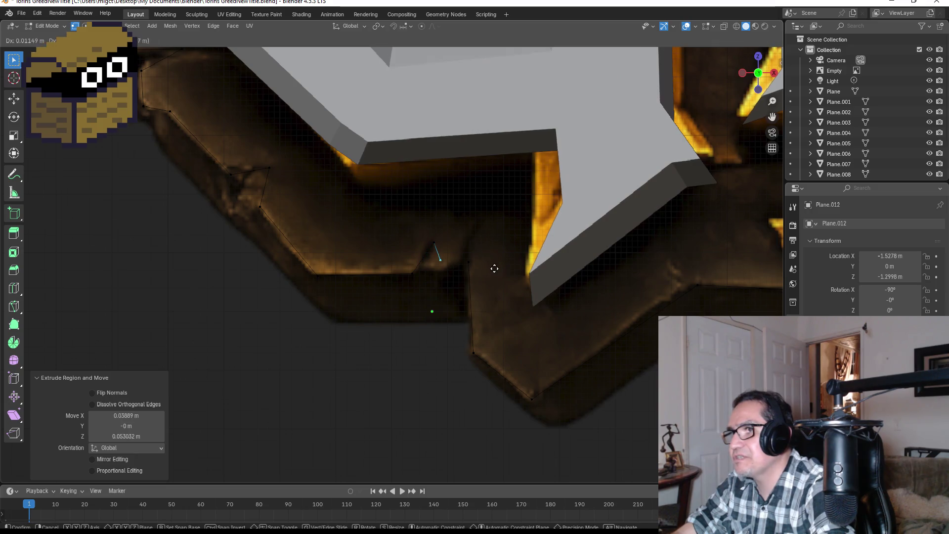
{"action": "left_click", "coordinate": [529, 267]}
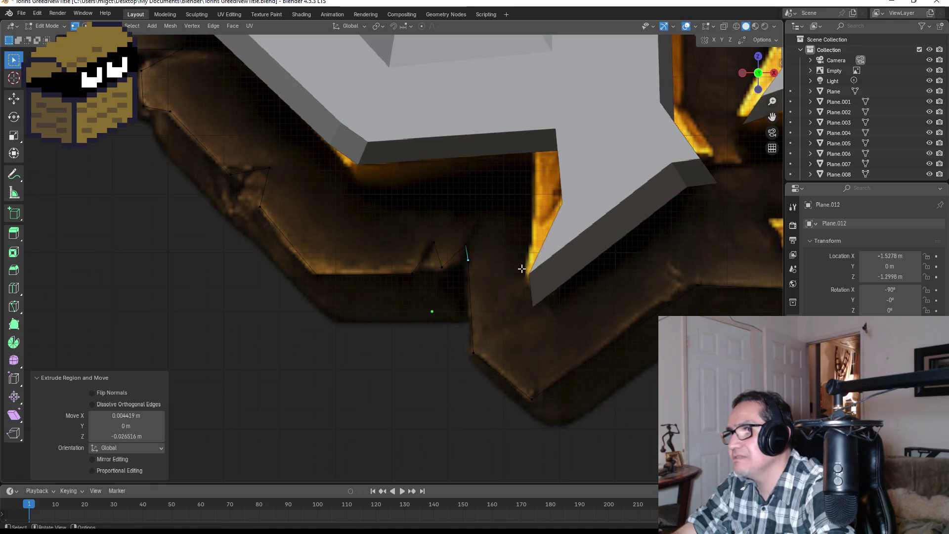
{"action": "scroll", "coordinate": [529, 269], "scroll_direction": "up", "scroll_amount": 5}
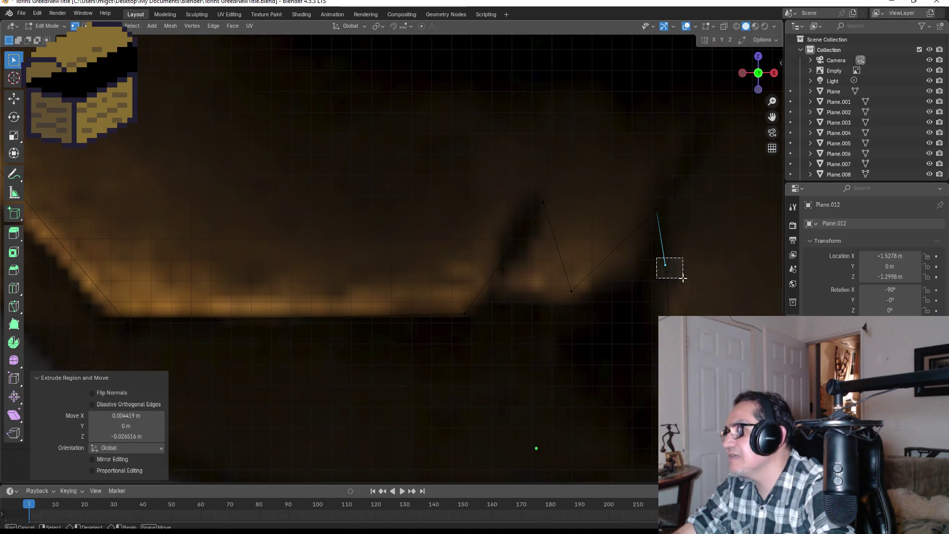
Merge the outline's two loose end vertices at their center to close the loop.
{"action": "left_click", "coordinate": [686, 275], "text": "shift"}
{"action": "key", "text": "m"}
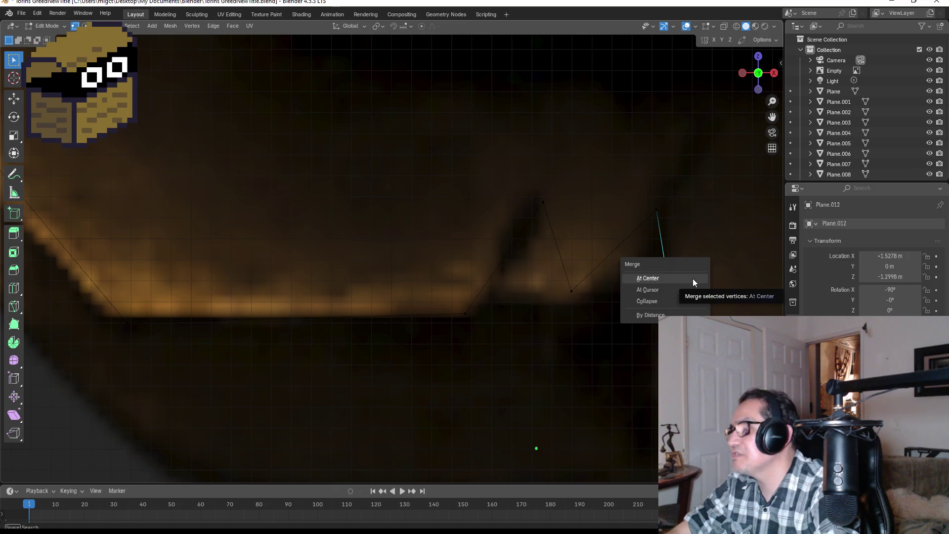
{"action": "left_click", "coordinate": [693, 277]}
{"action": "scroll", "coordinate": [693, 278], "scroll_direction": "down", "scroll_amount": 3}
{"action": "scroll", "coordinate": [667, 287], "scroll_direction": "down", "scroll_amount": 3}
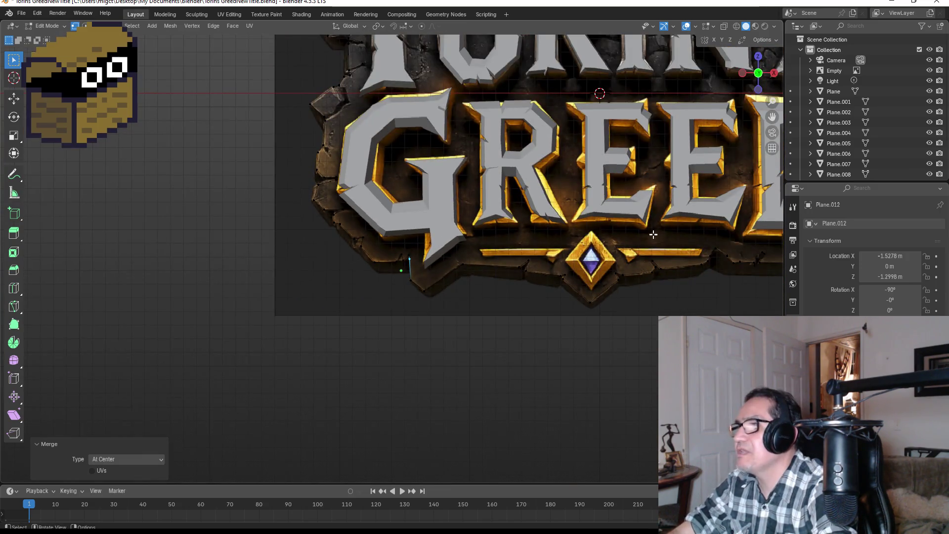
{"action": "left_click", "coordinate": [403, 265]}
{"action": "scroll", "coordinate": [403, 265], "scroll_direction": "down", "scroll_amount": 4}
Fill the whole closed outline as one flat face and return to Object Mode.
{"action": "key", "text": "a"}
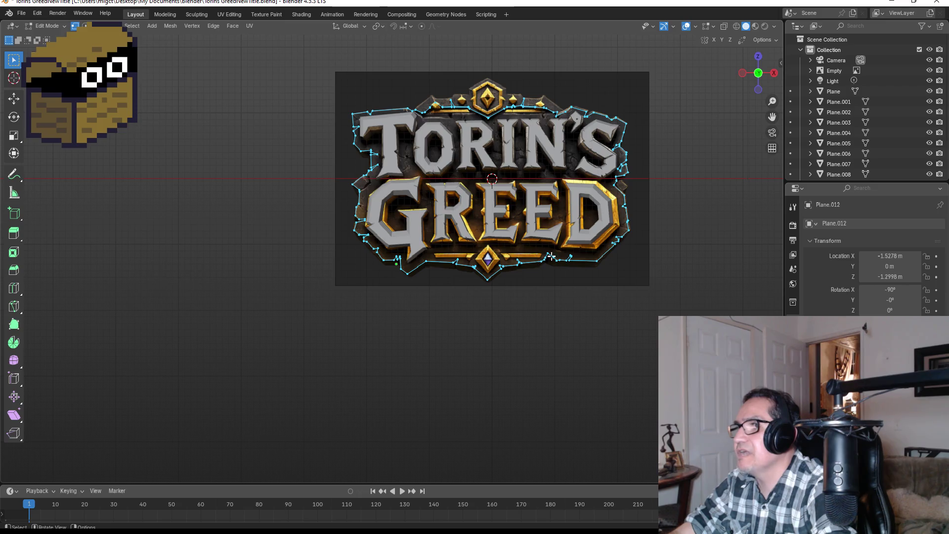
{"action": "key", "text": "f"}
{"action": "key", "text": "Tab"}
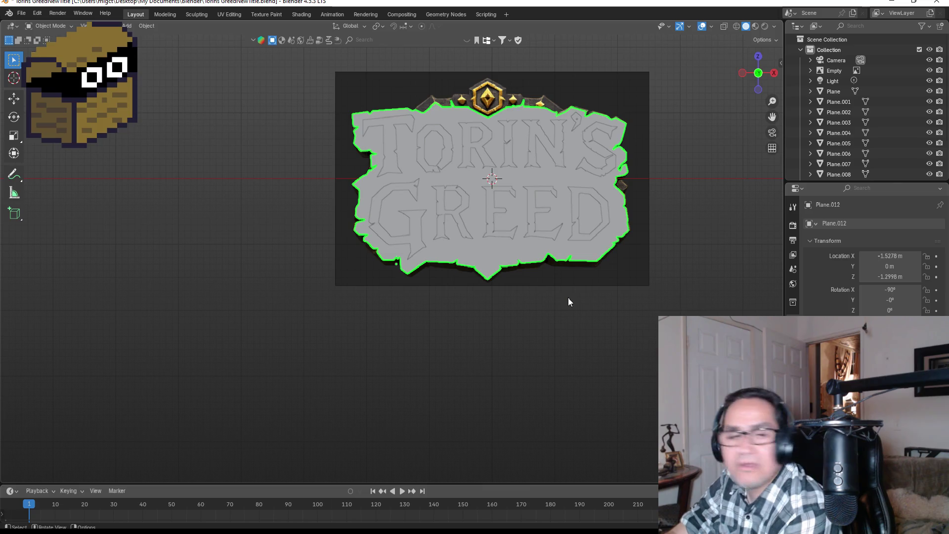
Inspect the plate from several angles, select it alone and move it slightly behind the letters.
{"action": "mouse_move", "coordinate": [608, 274]}
{"action": "middle_mouse_down"}
{"action": "mouse_move", "coordinate": [663, 212]}
{"action": "mouse_move", "coordinate": [472, 235]}
{"action": "middle_mouse_up"}
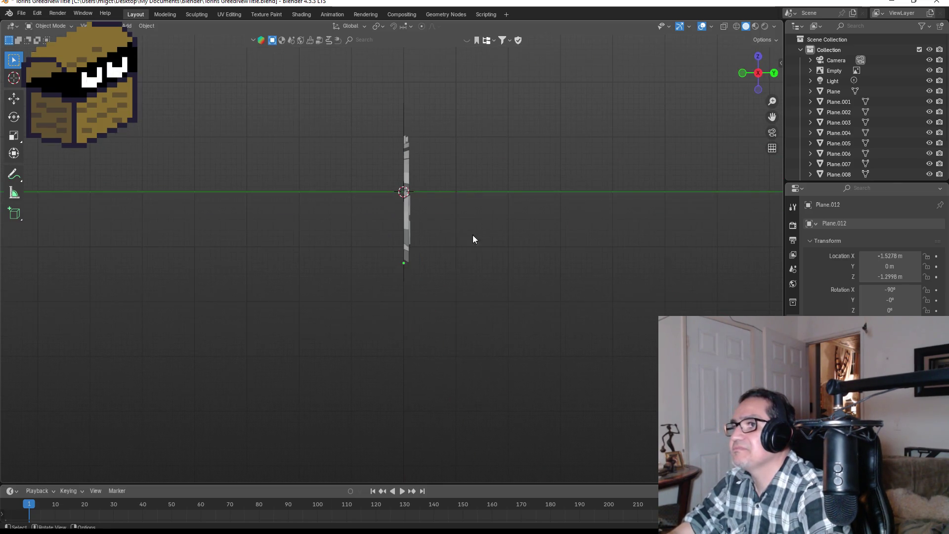
{"action": "key", "text": "g"}
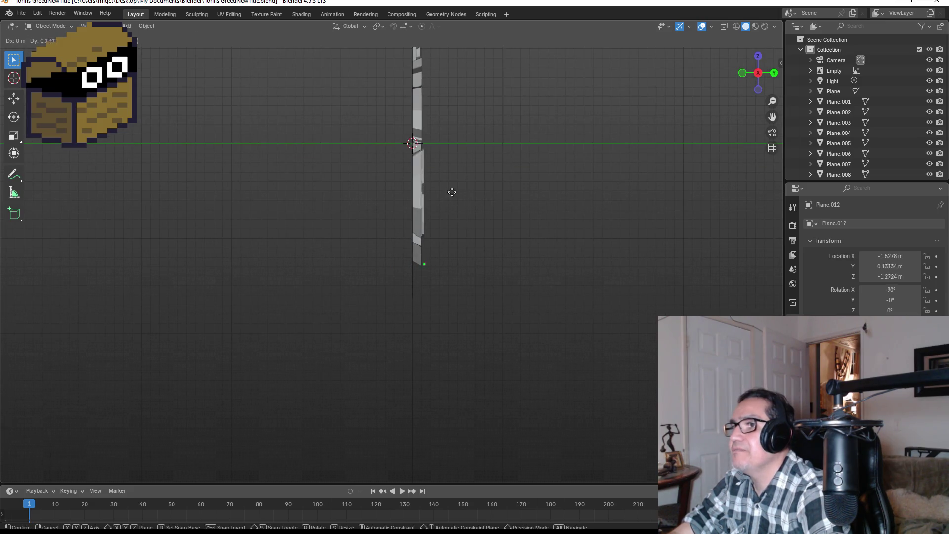
{"action": "key", "text": "Escape"}
{"action": "key", "text": "a"}
{"action": "middle_click_drag", "start_coordinate": [477, 190], "coordinate": [583, 202]}
{"action": "left_click", "coordinate": [560, 247]}
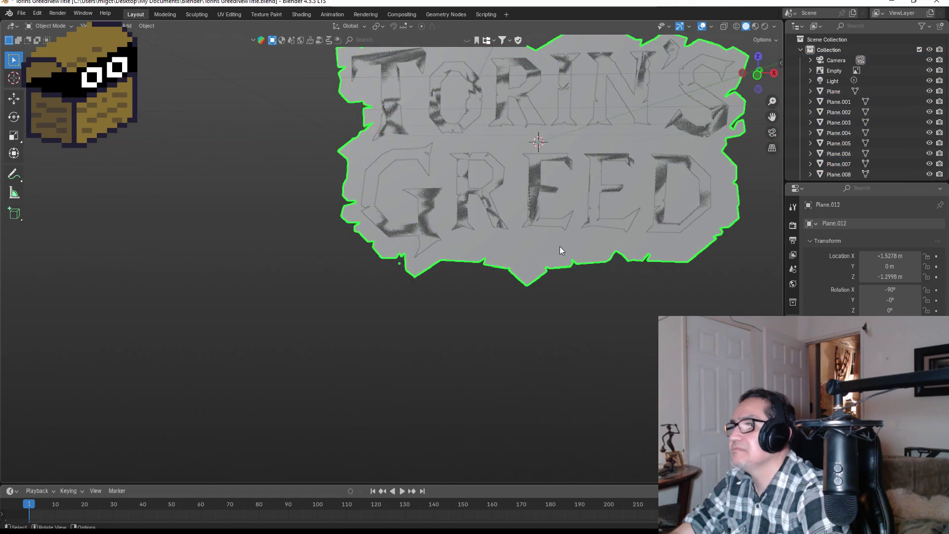
{"action": "scroll", "coordinate": [557, 257], "scroll_direction": "down", "scroll_amount": 3}
{"action": "key", "text": "KP_3"}
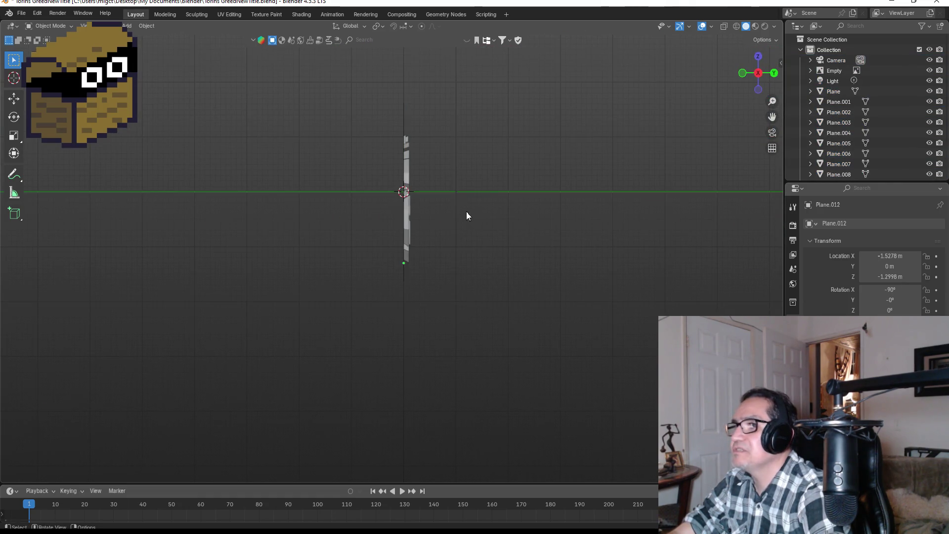
{"action": "key", "text": "g"}
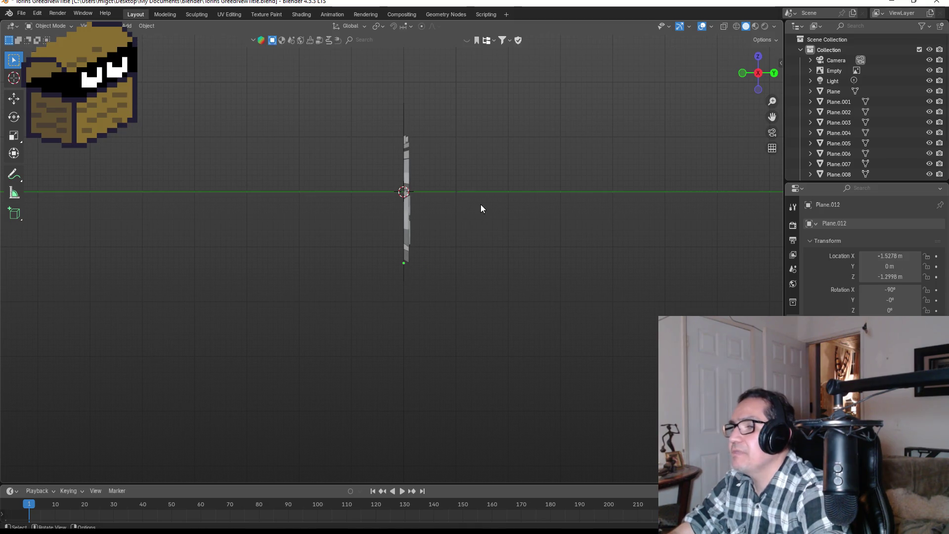
{"action": "middle_click_drag", "start_coordinate": [481, 204], "coordinate": [520, 206]}
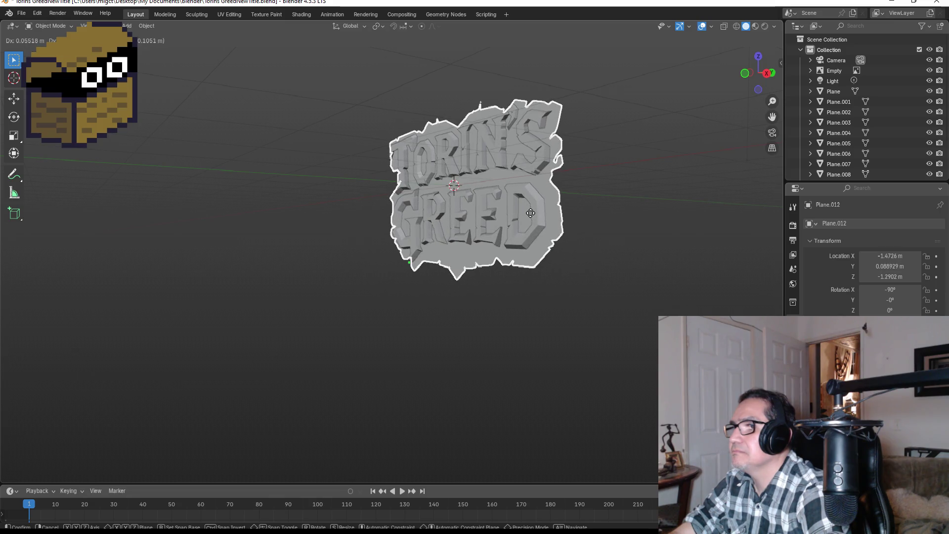
{"action": "left_click", "coordinate": [578, 216]}
{"action": "key", "text": "KP_0"}
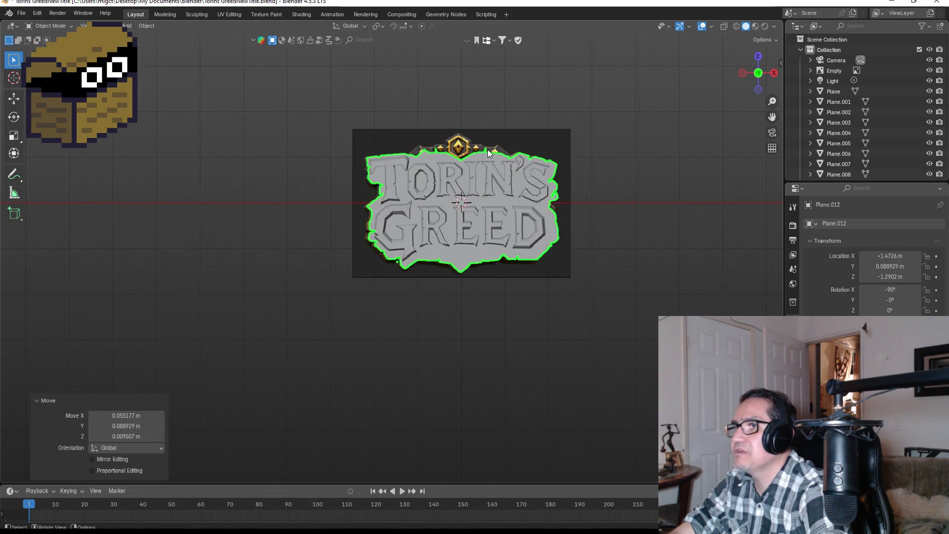
{"action": "scroll", "coordinate": [488, 149], "scroll_direction": "up", "scroll_amount": 4}
Nudge the plate along Y so it sits just behind the letters, then re-enter Edit Mode.
{"action": "middle_click_drag", "start_coordinate": [593, 217], "coordinate": [432, 292], "text": "shift"}
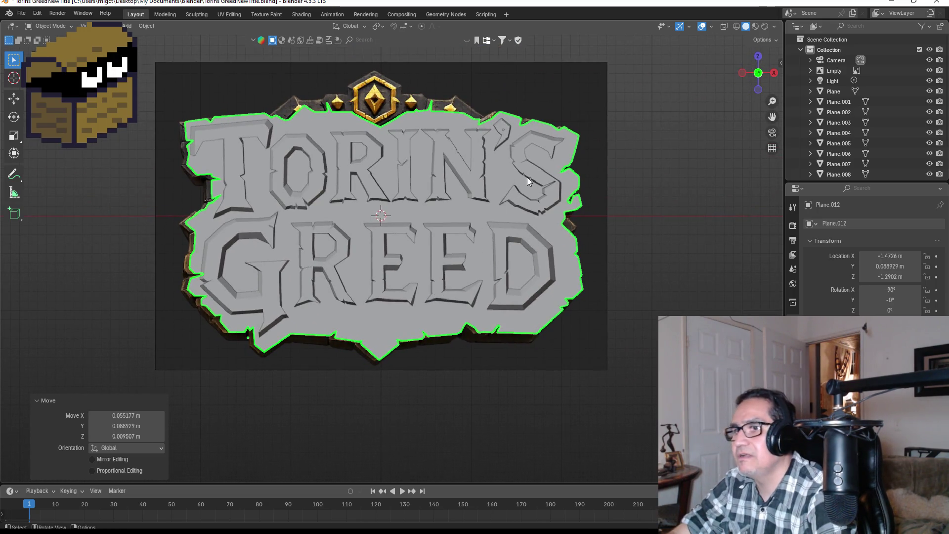
{"action": "key", "text": "KP_3"}
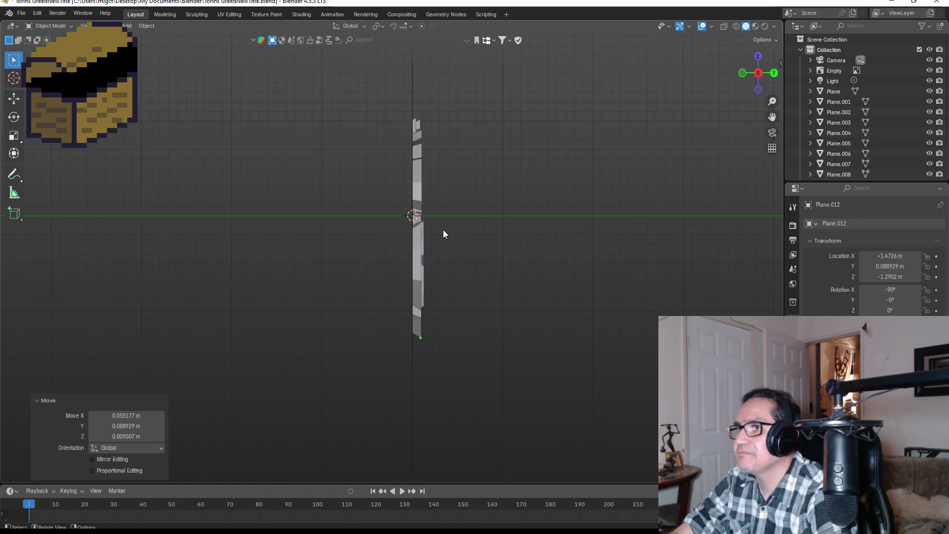
{"action": "key", "text": "g"}
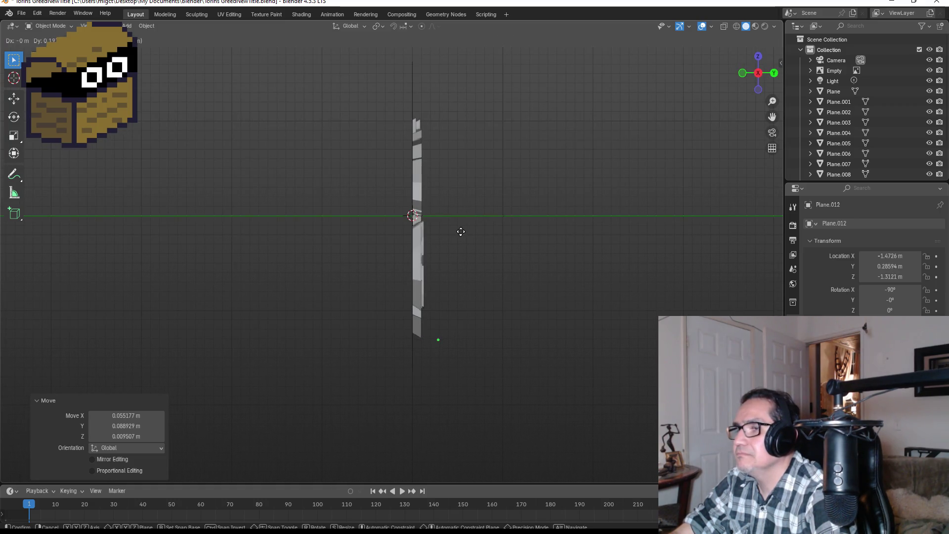
{"action": "key", "text": "Escape"}
{"action": "mouse_move", "coordinate": [471, 232]}
{"action": "middle_mouse_down"}
{"action": "mouse_move", "coordinate": [548, 235]}
{"action": "mouse_move", "coordinate": [445, 236]}
{"action": "middle_mouse_up"}
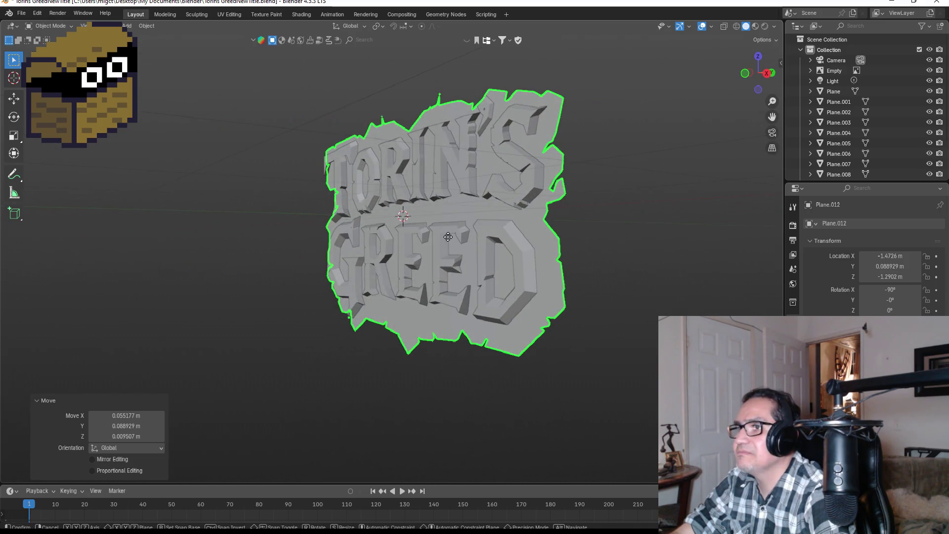
{"action": "key", "text": "g"}
{"action": "left_click", "coordinate": [455, 239]}
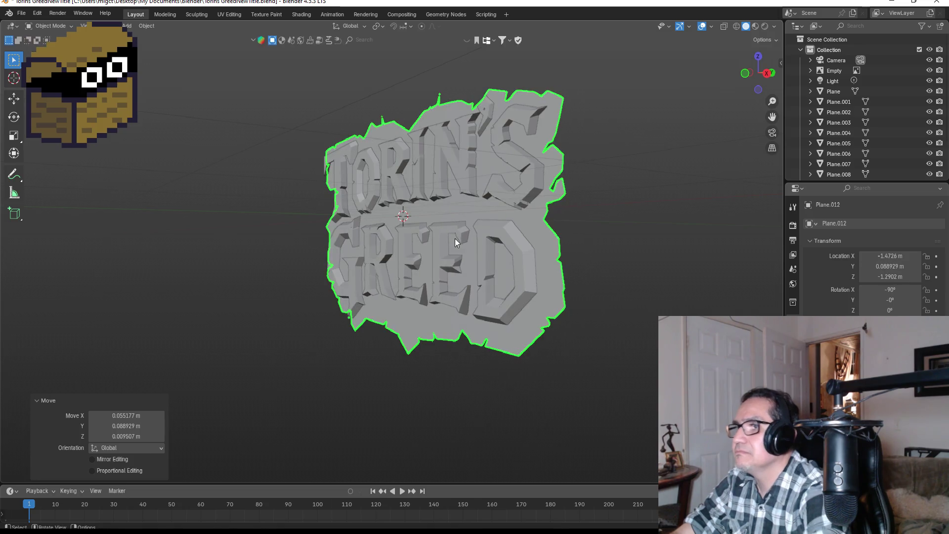
{"action": "key", "text": "g"}
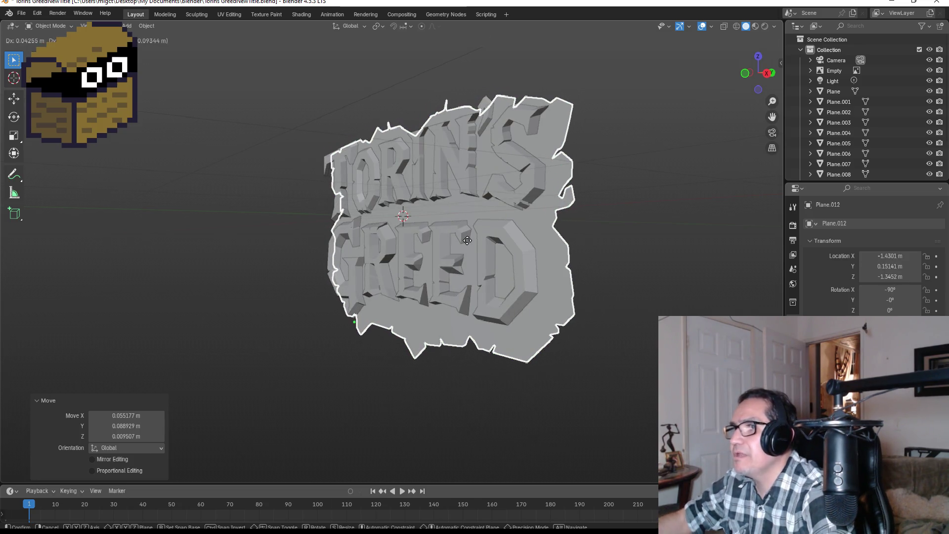
{"action": "key", "text": "y"}
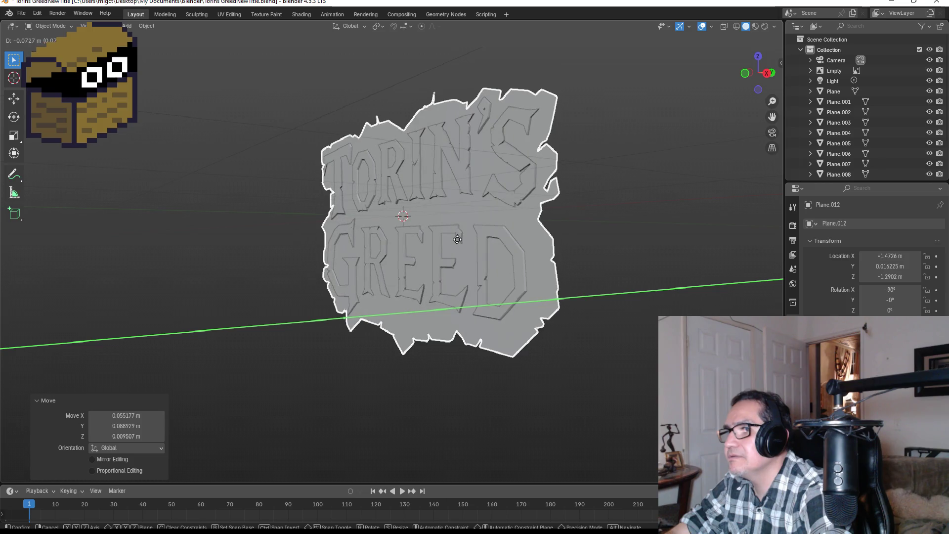
{"action": "left_click", "coordinate": [460, 239]}
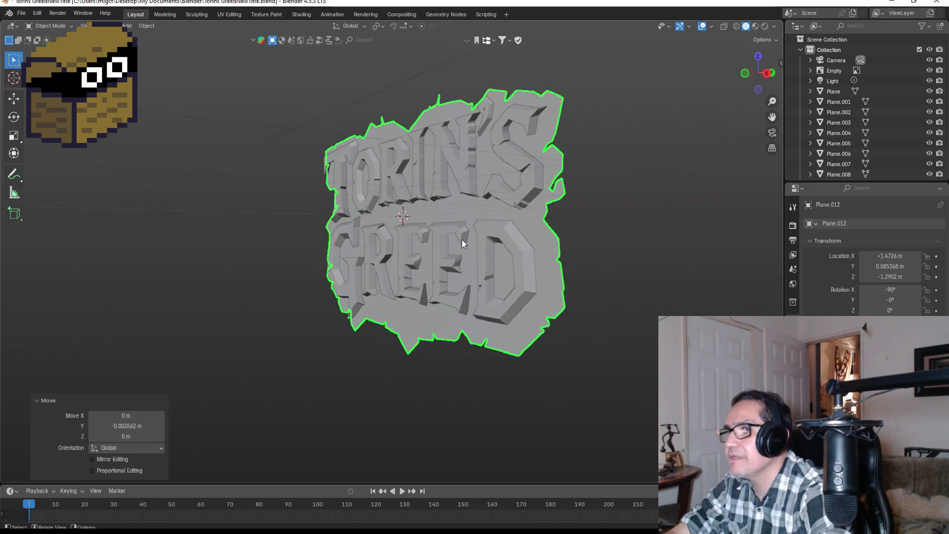
{"action": "key", "text": "KP_0"}
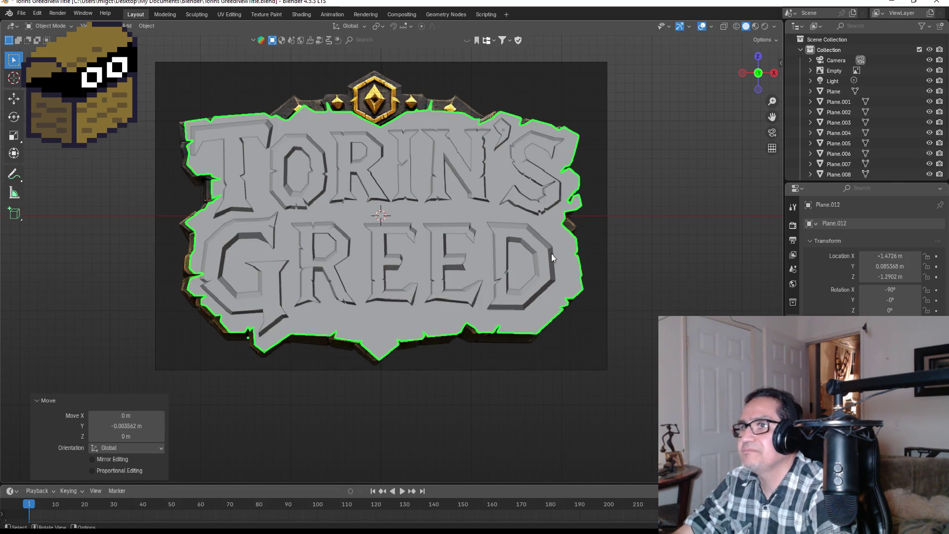
{"action": "key", "text": "Tab"}
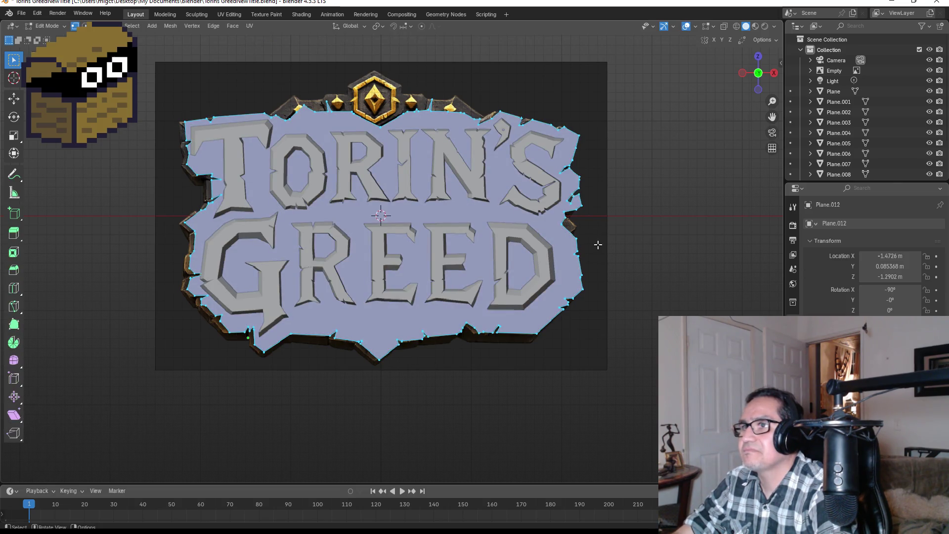
Extrude the plate's faces 0.1079 m along Y to give it thickness.
{"action": "middle_click_drag", "start_coordinate": [598, 244], "coordinate": [556, 256]}
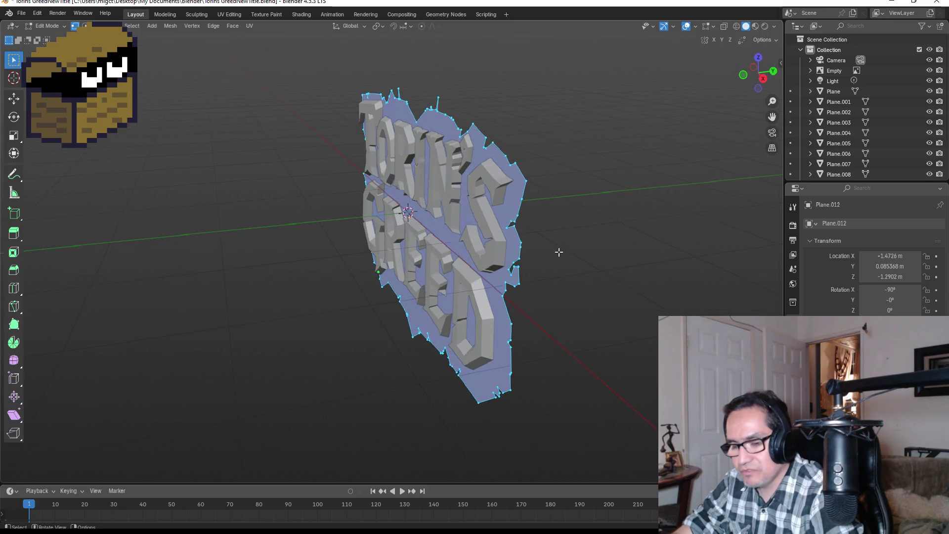
{"action": "key", "text": "alt+e"}
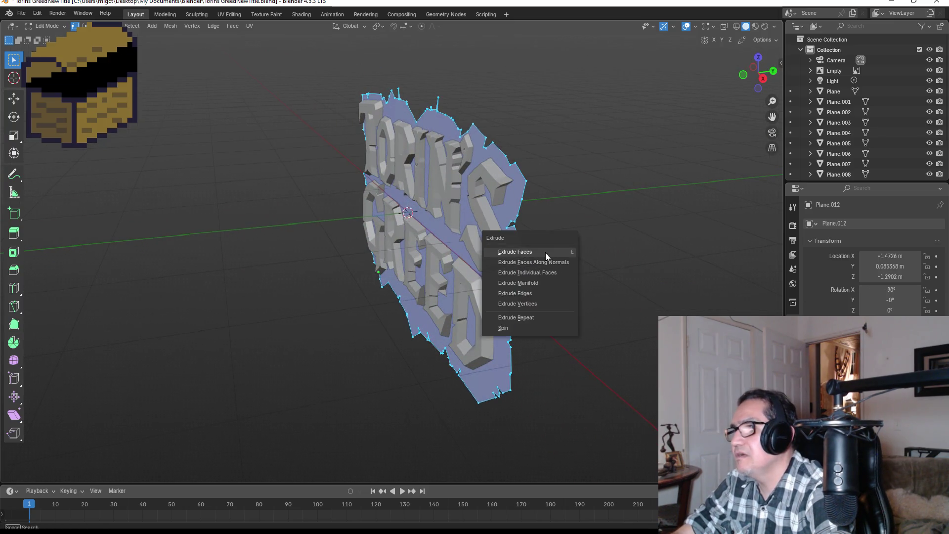
{"action": "left_click", "coordinate": [546, 253]}
{"action": "key", "text": "y"}
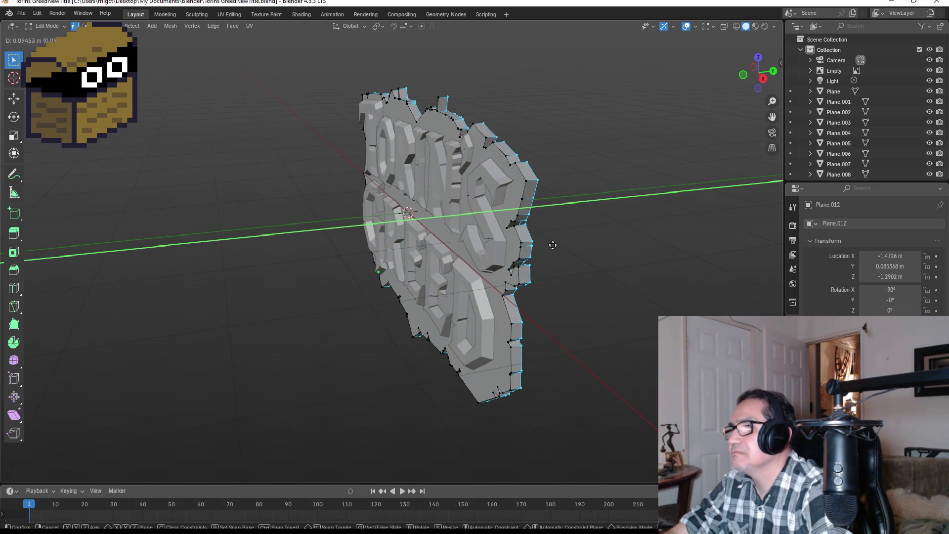
{"action": "left_click", "coordinate": [554, 243]}
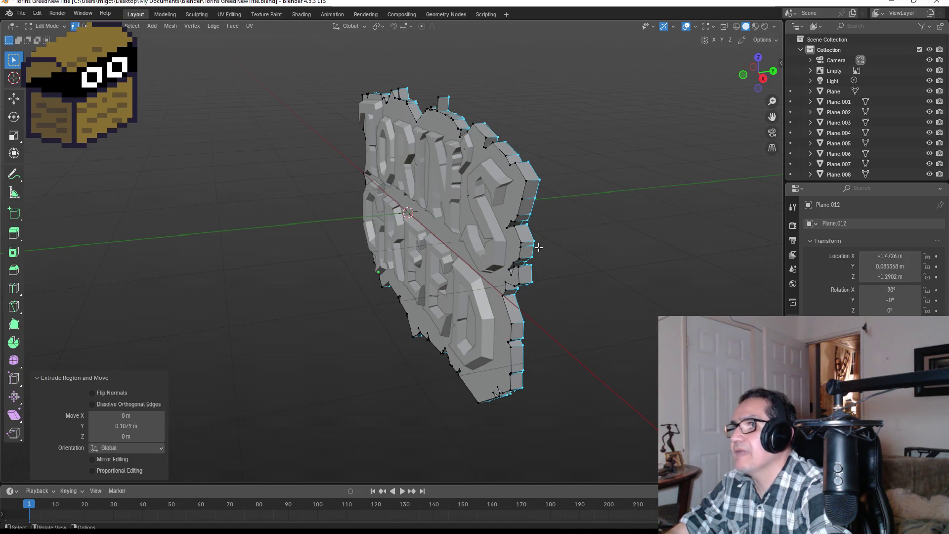
Scale the extruded outline up slightly around the letters and finish editing.
{"action": "key", "text": "KP_1"}
{"action": "key", "text": "s"}
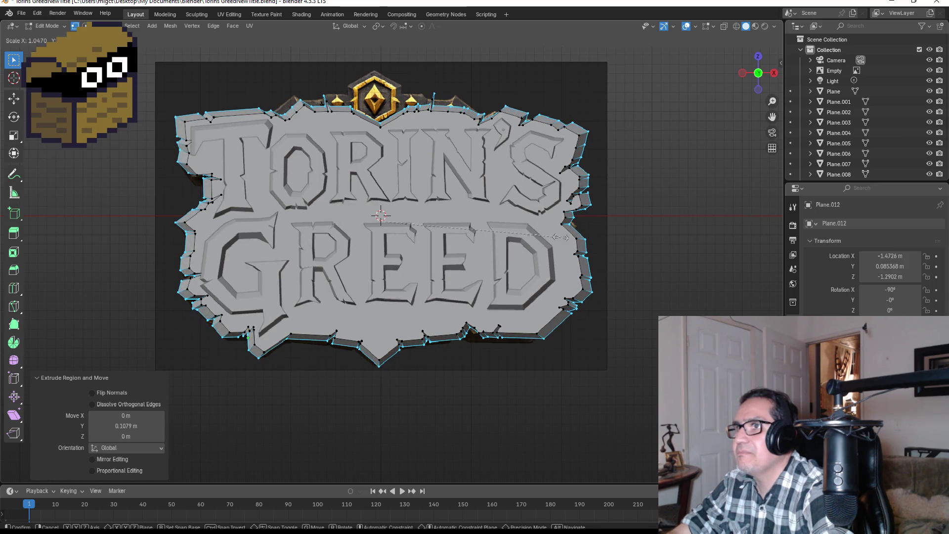
{"action": "left_click", "coordinate": [565, 238]}
{"action": "key", "text": "Tab"}
{"action": "scroll", "coordinate": [630, 260], "scroll_direction": "down", "scroll_amount": 3}
{"action": "left_click", "coordinate": [571, 270]}
{"action": "scroll", "coordinate": [452, 253], "scroll_direction": "up", "scroll_amount": 4}
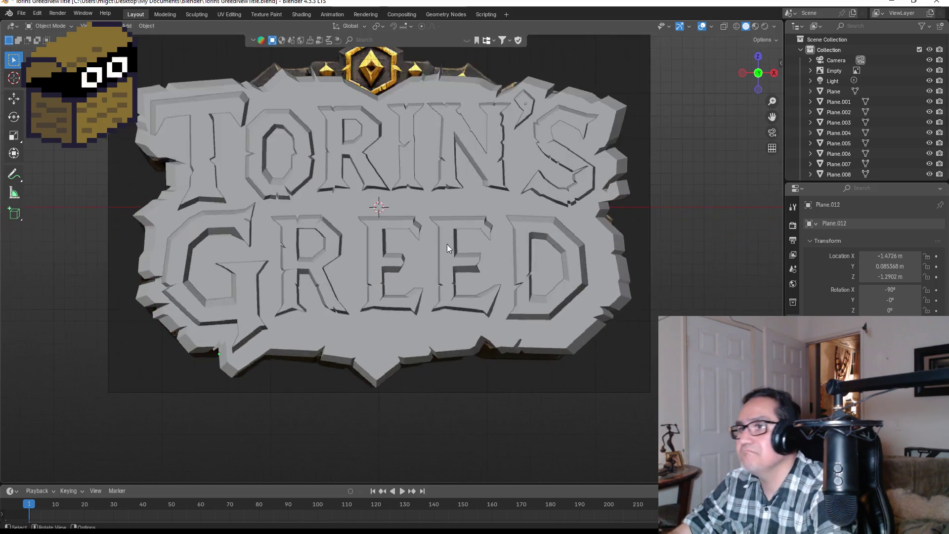
{"action": "scroll", "coordinate": [489, 265], "scroll_direction": "down", "scroll_amount": 1}
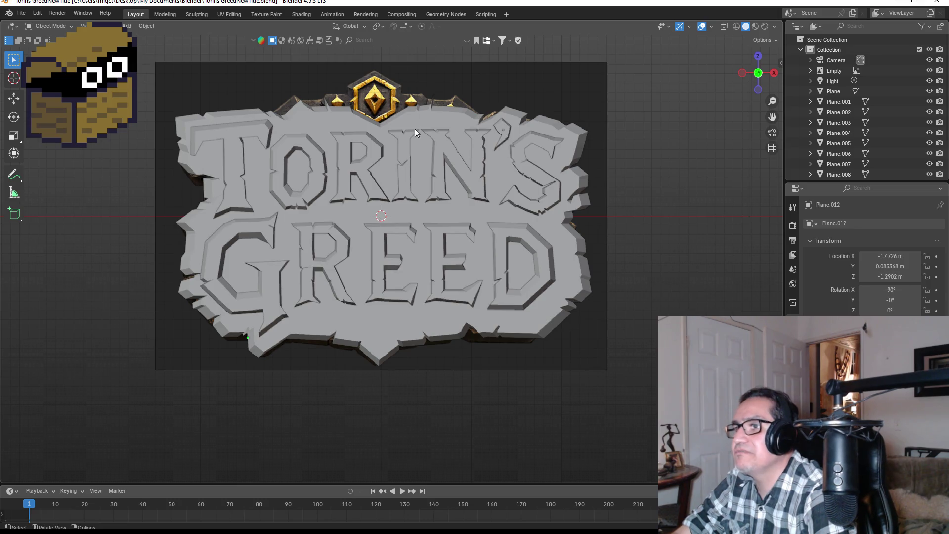
{"action": "left_click", "coordinate": [384, 332]}
{"action": "scroll", "coordinate": [380, 332], "scroll_direction": "down", "scroll_amount": 2}
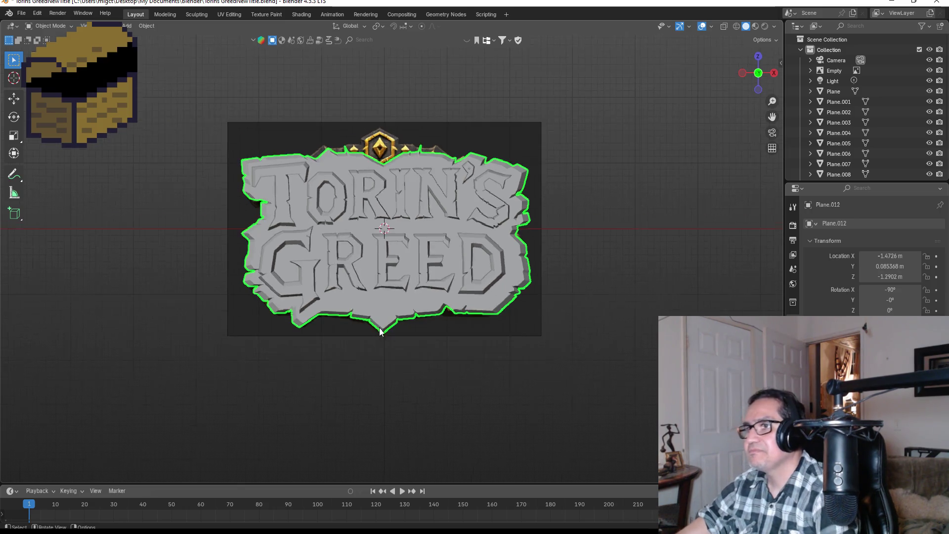
{"action": "left_click", "coordinate": [396, 373]}
{"action": "left_click", "coordinate": [498, 135]}
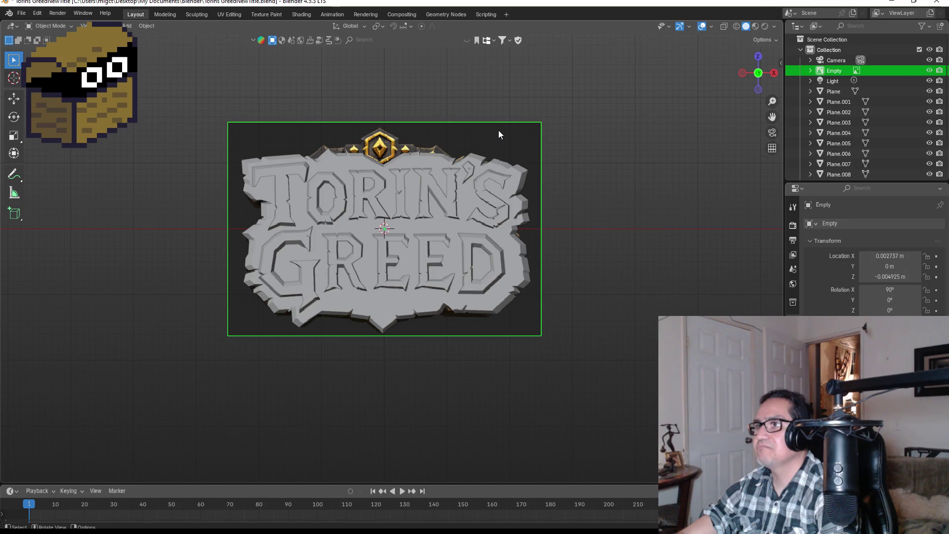
Move the reference image to the left of the 3D sign and frame both in view.
{"action": "key", "text": "g"}
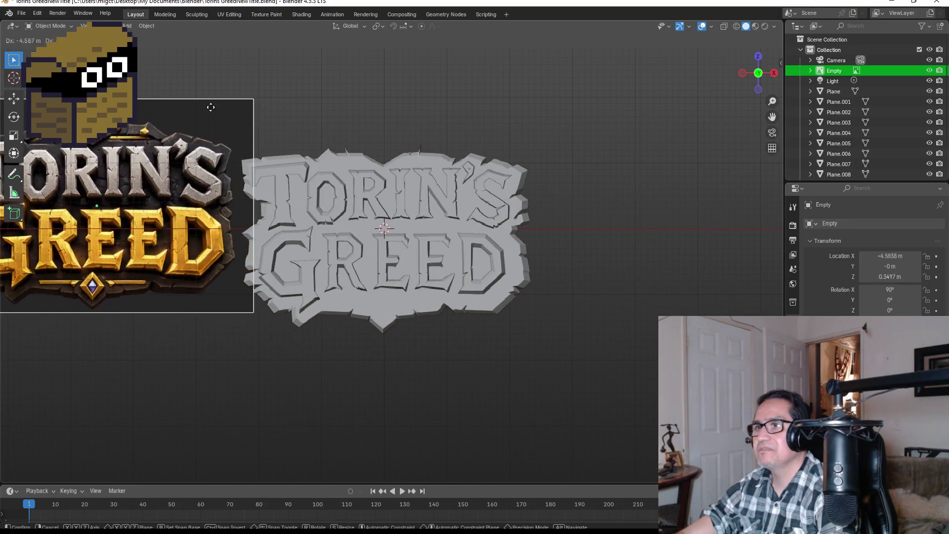
{"action": "left_click", "coordinate": [197, 141]}
{"action": "scroll", "coordinate": [259, 183], "scroll_direction": "down", "scroll_amount": 3}
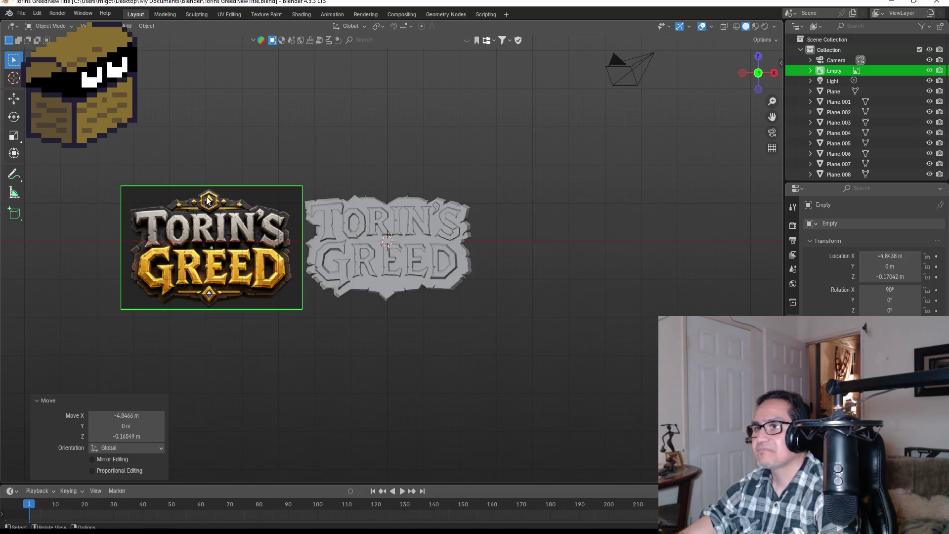
{"action": "scroll", "coordinate": [279, 227], "scroll_direction": "up", "scroll_amount": 2}
{"action": "middle_click_drag", "start_coordinate": [390, 214], "coordinate": [488, 223], "text": "shift"}
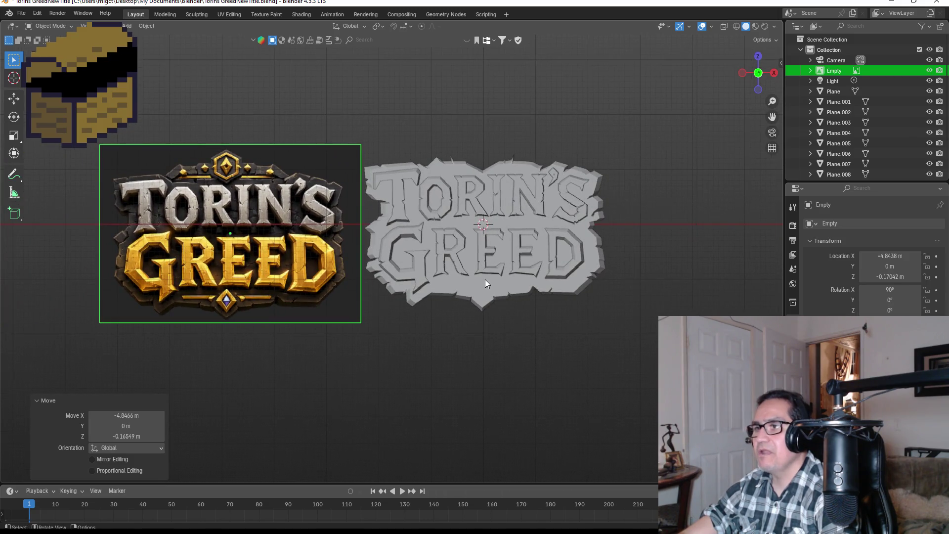